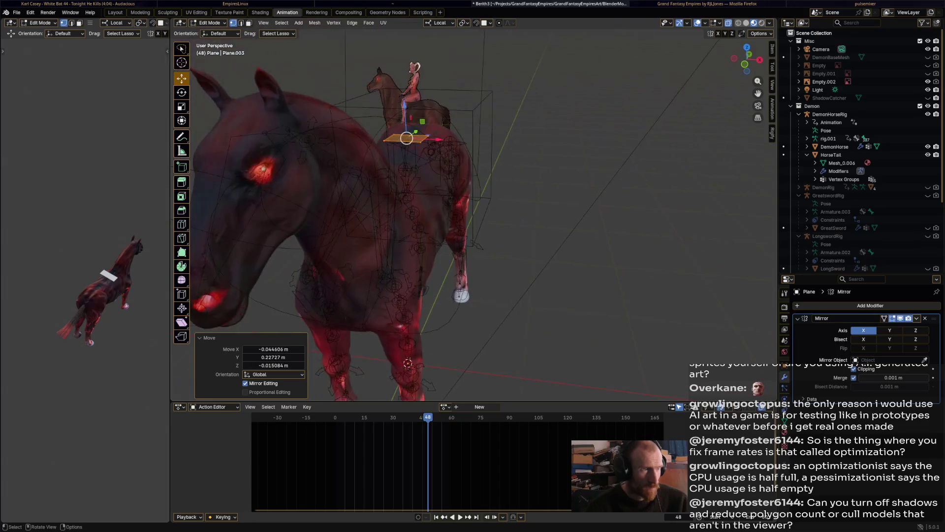
Lower the plane along its local Z axis onto the horse's back, to Z −0.14302 m.
key(g)
key(z)
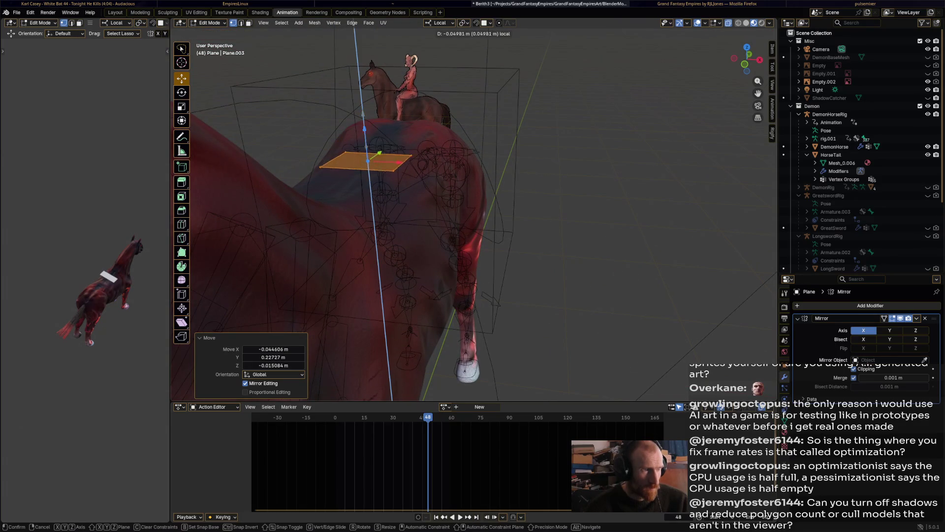
key(Return)
middle_drag(473, 221, 554, 211)
scroll(547, 211, down, 3)
scroll(554, 212, up, 4)
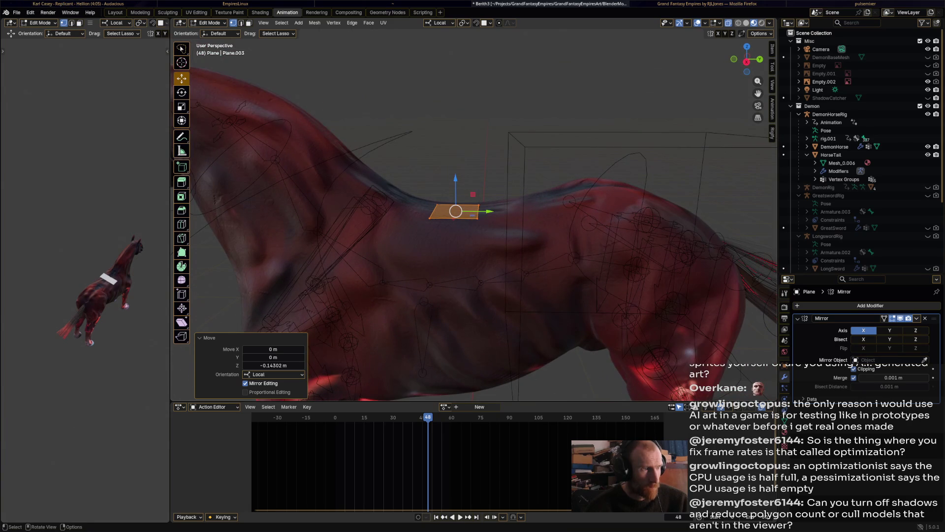
Stay in Edit Mode and activate the Poly Build tool.
click(209, 23)
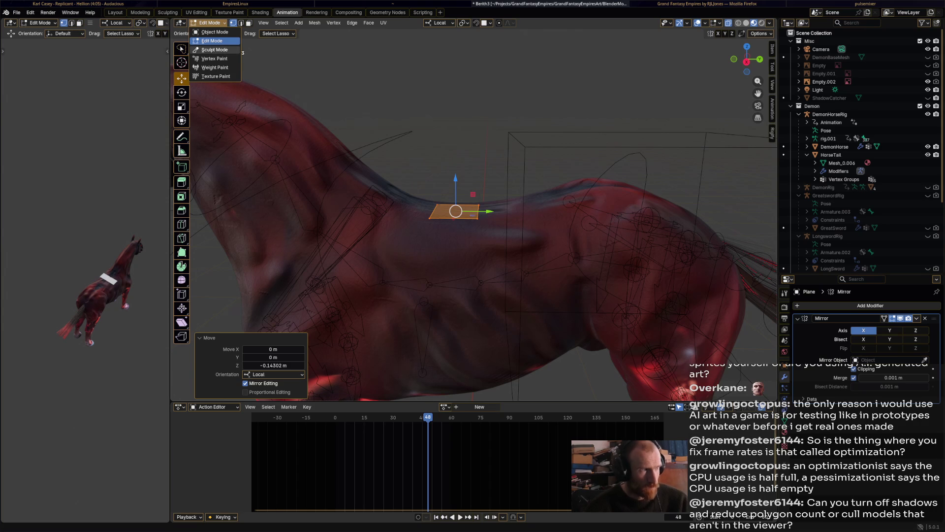
click(210, 22)
click(209, 22)
click(209, 23)
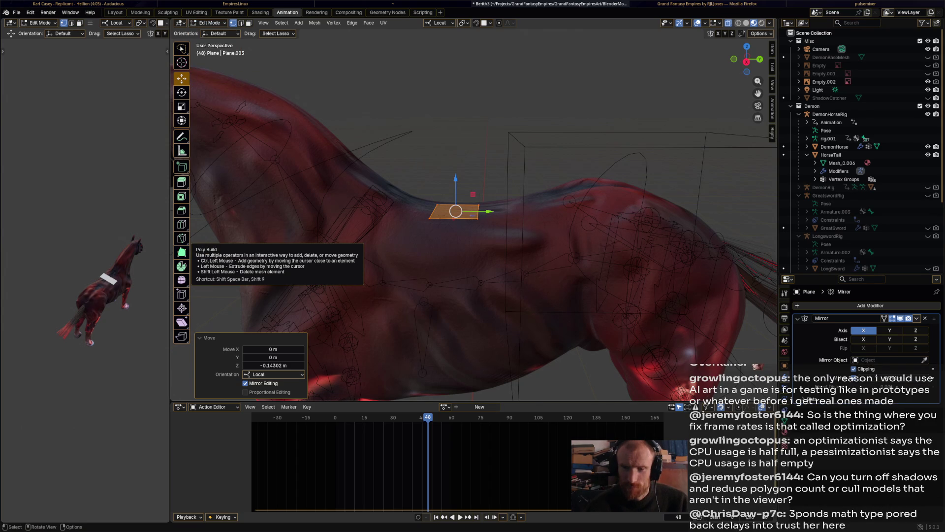
click(182, 252)
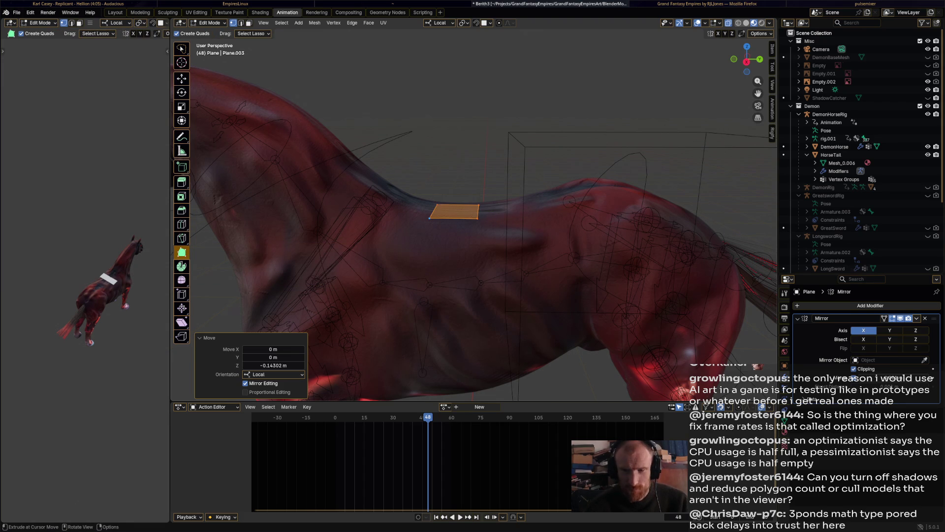
Reposition the plane's corners so it stretches down the horse's flank.
middle_drag(472, 296, 399, 285)
mouse_move(468, 203)
ctrl+mouse_down()
mouse_move(435, 210)
mouse_move(445, 217)
ctrl+mouse_up()
key(ctrl+z)
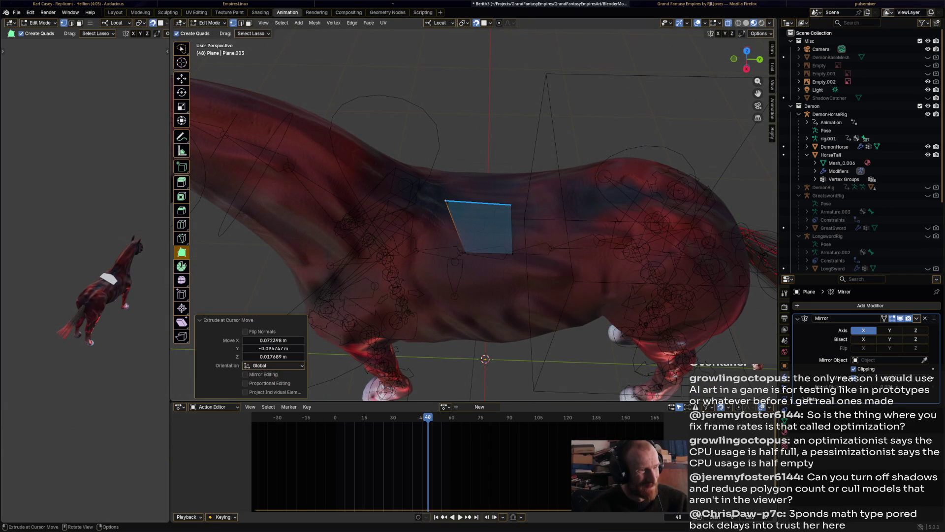
drag(511, 204, 483, 205)
drag(465, 253, 437, 244)
drag(511, 254, 509, 252)
Add new quads to the right and new vertices to the left and below.
mouse_move(490, 215)
mouse_down()
mouse_move(532, 217)
mouse_move(520, 204)
mouse_move(569, 207)
mouse_move(556, 202)
mouse_up()
mouse_move(557, 202)
mouse_down()
mouse_move(590, 210)
mouse_move(584, 199)
mouse_up()
middle_drag(584, 199, 588, 209)
drag(418, 223, 421, 213)
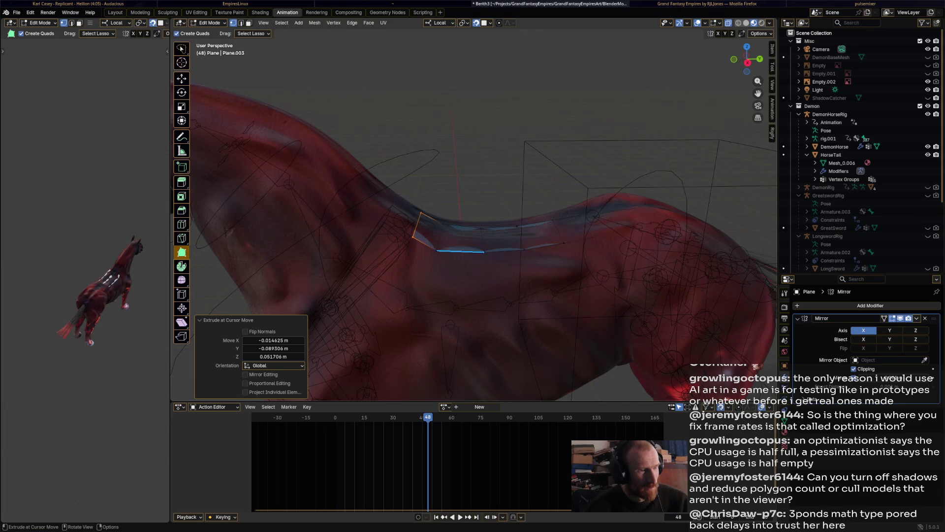
mouse_move(436, 250)
mouse_down()
mouse_move(437, 310)
mouse_move(435, 289)
mouse_up()
drag(460, 251, 444, 261)
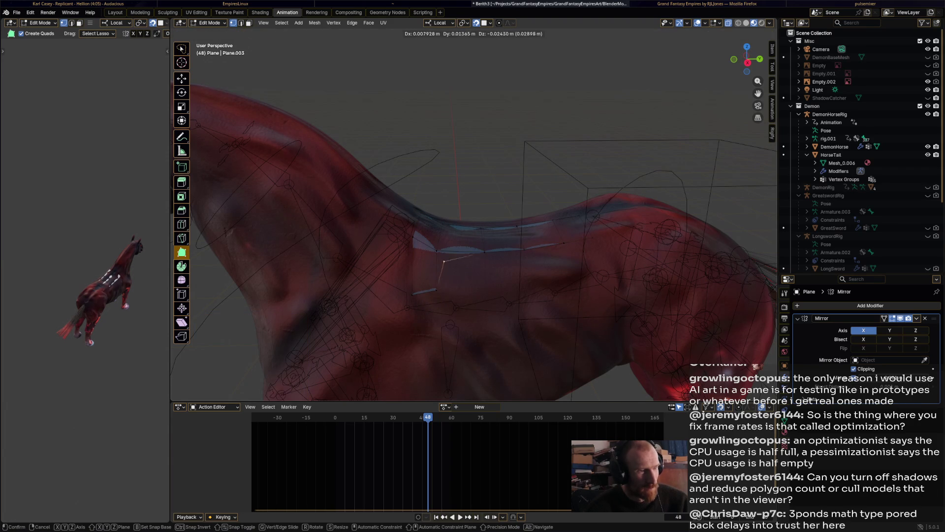
Add further faces along the blanket edge, lower down the horse's side.
mouse_move(488, 294)
mouse_down()
mouse_move(487, 286)
mouse_move(515, 275)
mouse_move(568, 280)
mouse_move(583, 263)
mouse_move(604, 273)
mouse_up()
drag(420, 301, 423, 306)
mouse_move(417, 347)
mouse_down()
mouse_move(464, 329)
mouse_move(494, 346)
mouse_move(564, 325)
mouse_move(578, 335)
mouse_move(624, 326)
mouse_move(610, 327)
mouse_up()
shift+middle_drag(550, 308, 535, 169)
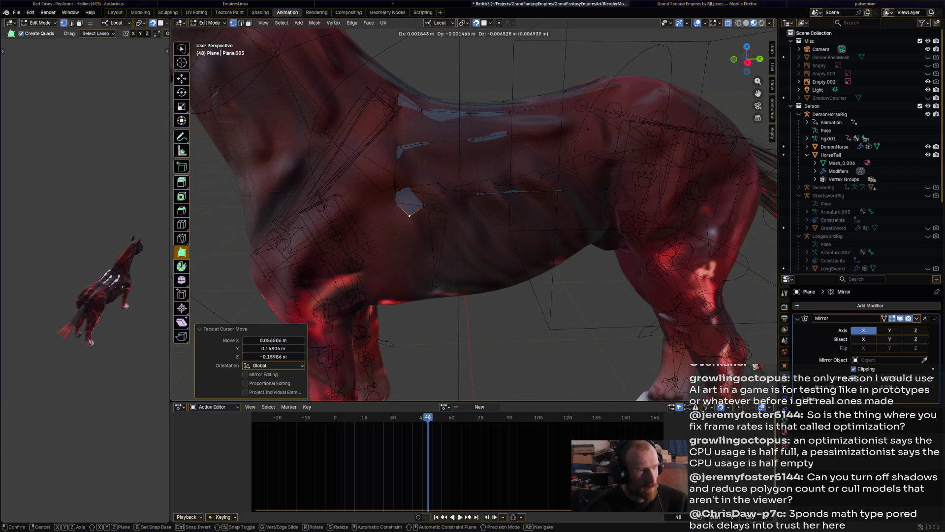
Extrude a strip of quads down from the lower edge, discarding stray faces.
mouse_move(399, 275)
mouse_down()
mouse_move(399, 236)
mouse_move(392, 240)
mouse_up()
key(ctrl+z)
key(ctrl+z)
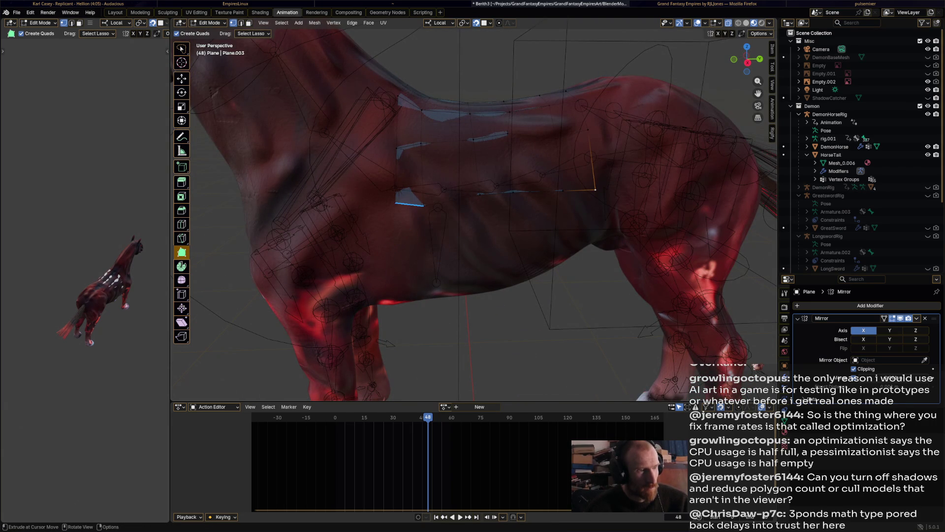
drag(409, 204, 408, 278)
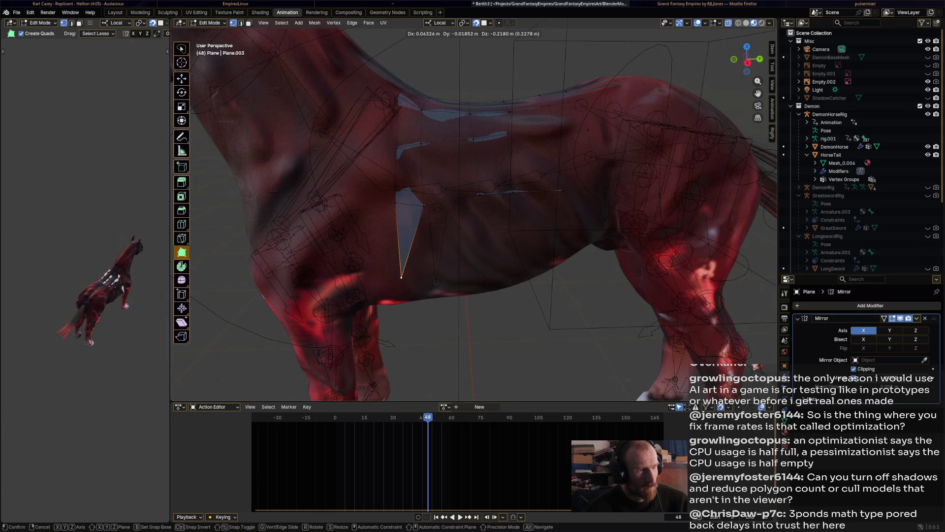
key(ctrl+z)
mouse_move(408, 205)
mouse_down()
mouse_move(401, 283)
mouse_move(389, 288)
mouse_move(396, 272)
mouse_move(480, 273)
mouse_up()
mouse_move(480, 273)
mouse_down()
mouse_move(610, 261)
mouse_move(596, 276)
mouse_up()
key(Escape)
middle_drag(597, 277, 558, 253)
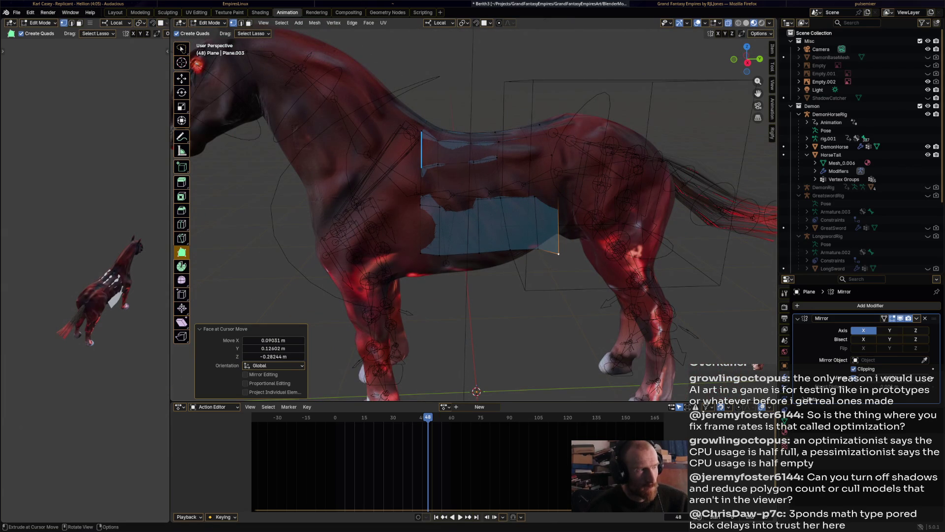
Select the faces between the two lower corners and rotate them slightly.
key(shift+space)
key(g)
click(420, 253)
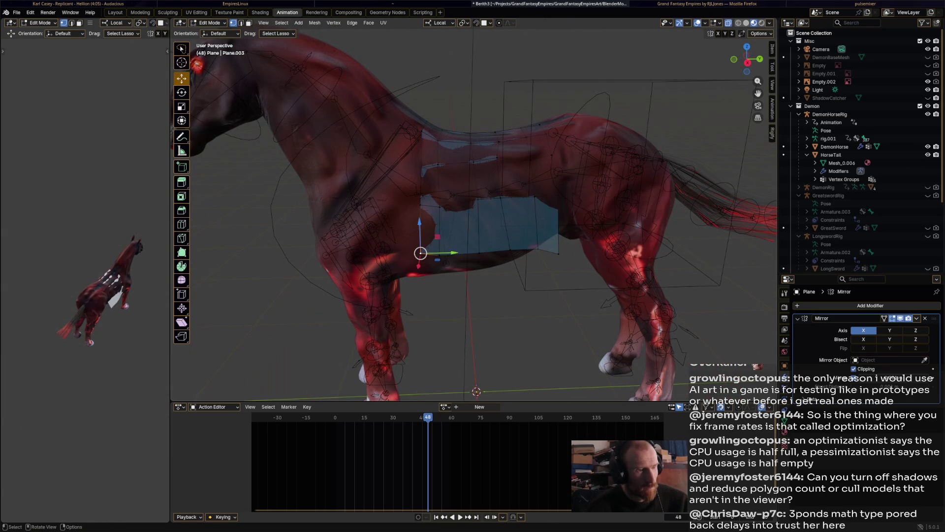
ctrl+shift+click(558, 254)
key(r)
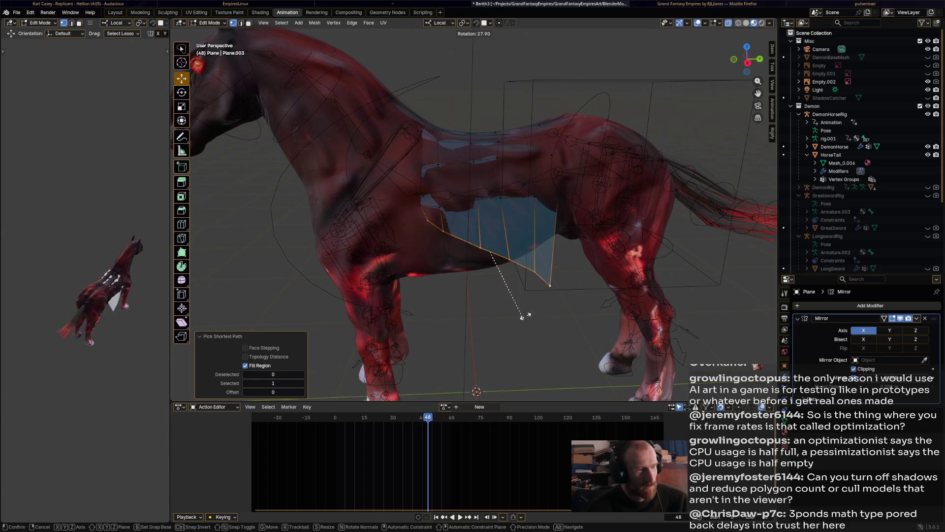
key(Return)
Extrude the bottom edge further down the flank.
key(g)
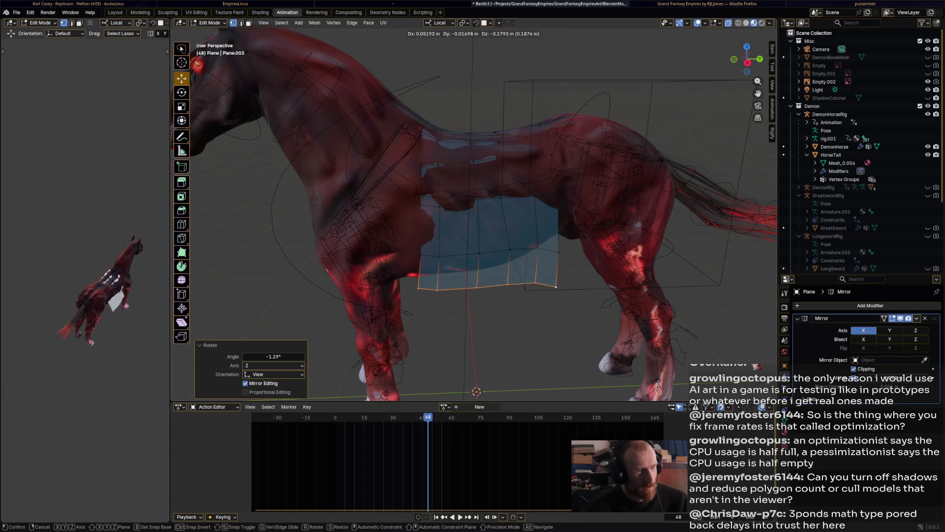
key(Return)
middle_drag(492, 295, 509, 292)
scroll(508, 293, up, 5)
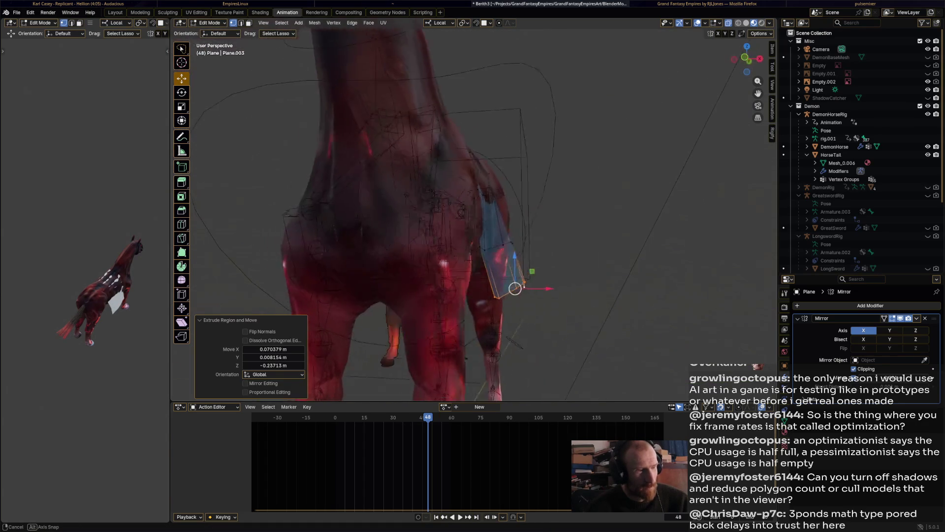
scroll(508, 292, down, 5)
Switch the blanket to Sculpt Mode with the Elastic Grab brush.
click(209, 23)
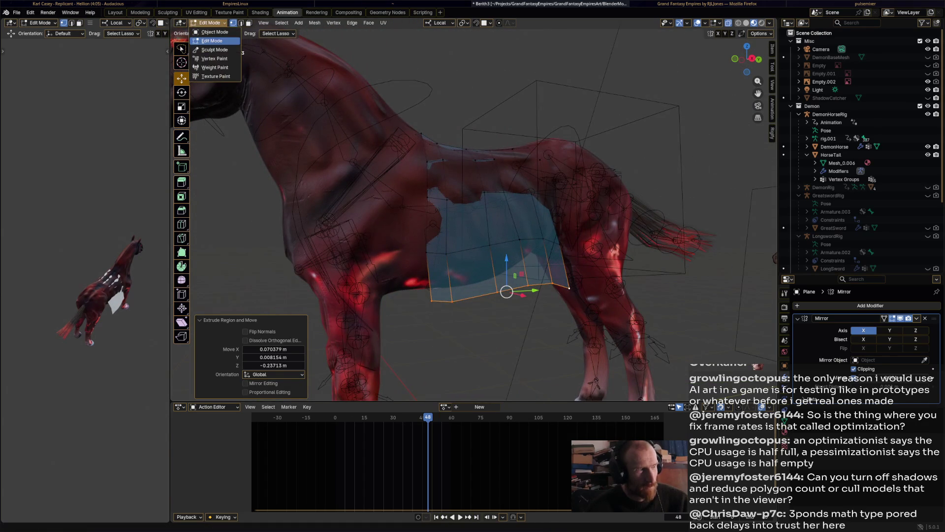
click(214, 50)
middle_drag(374, 148, 499, 190)
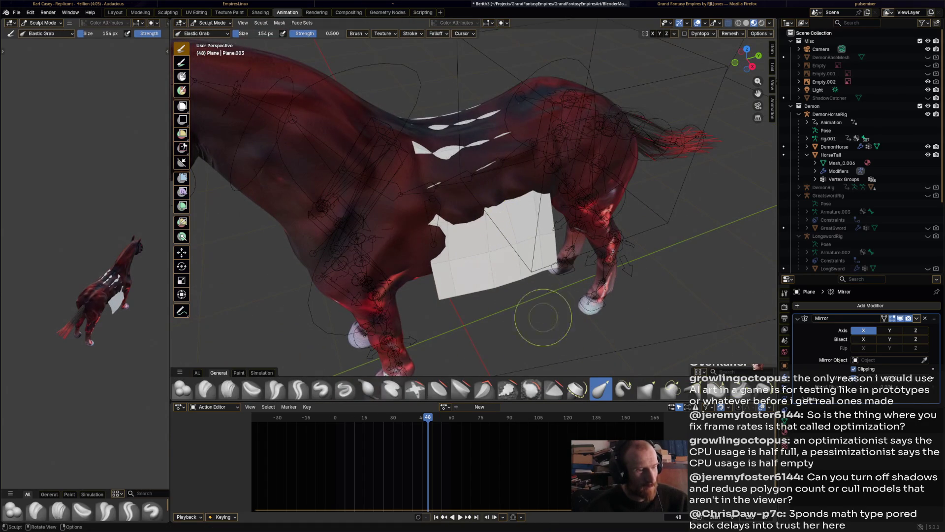
Inflate the blanket with the Inflate/Deflate brush so it spreads over the horse's back.
click(368, 388)
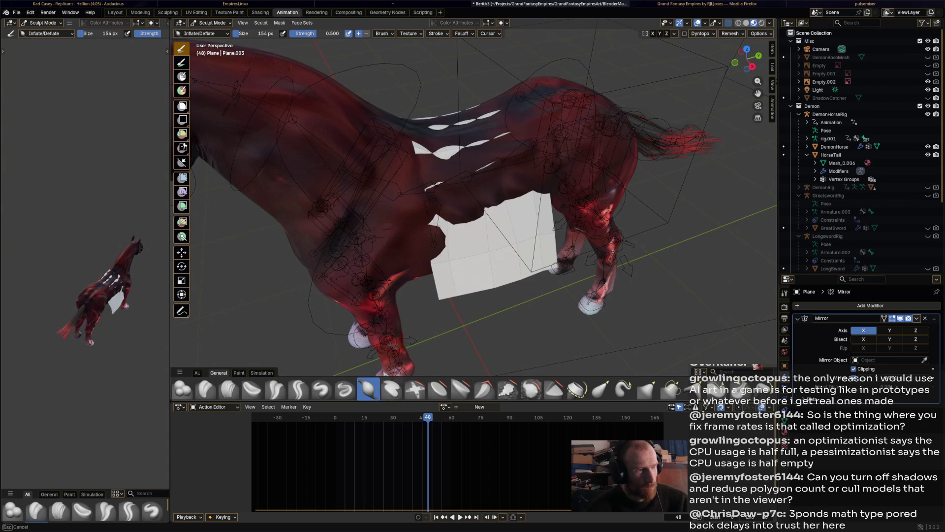
mouse_move(453, 207)
mouse_down()
mouse_move(443, 182)
mouse_move(465, 187)
mouse_move(495, 168)
mouse_up()
mouse_move(544, 146)
middle_down()
mouse_move(537, 163)
mouse_move(545, 148)
middle_up()
mouse_move(494, 143)
mouse_down()
mouse_move(522, 110)
mouse_move(525, 163)
mouse_up()
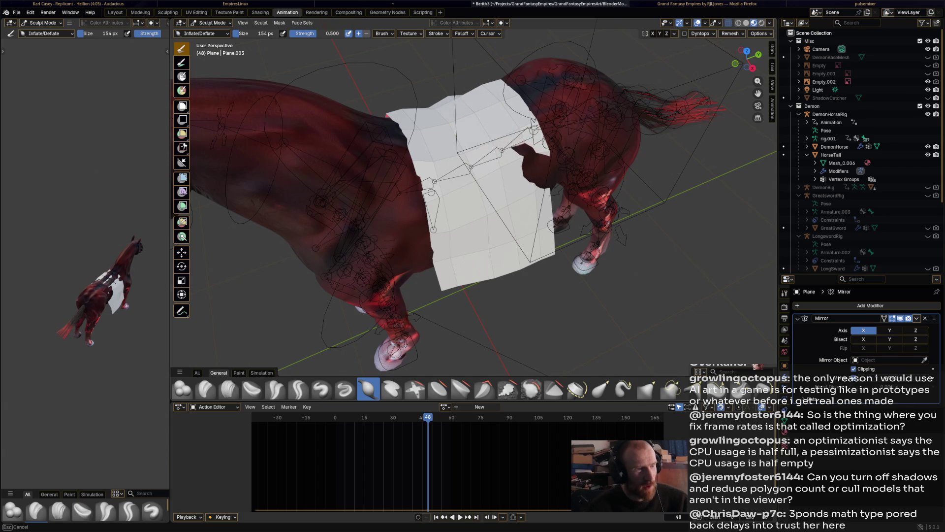
mouse_move(539, 172)
middle_down()
mouse_move(497, 167)
mouse_move(527, 169)
middle_up()
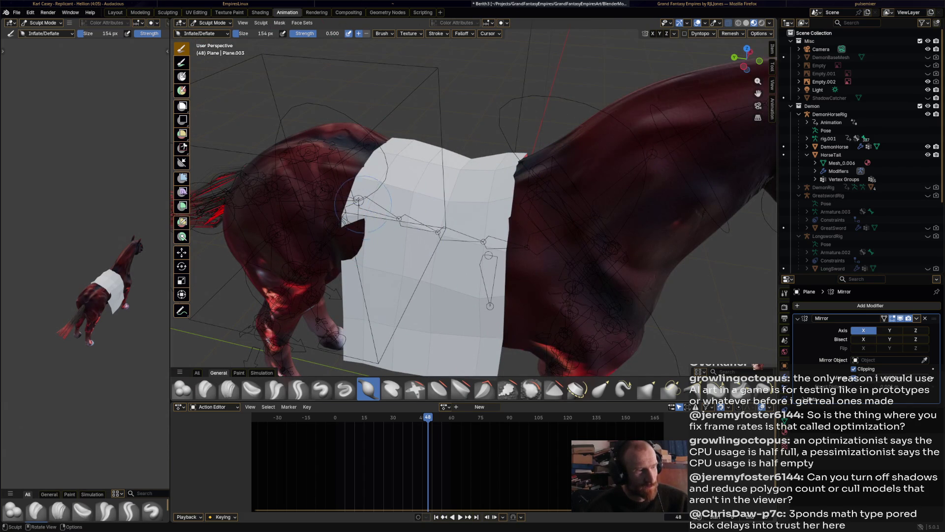
mouse_move(527, 169)
middle_down()
mouse_move(492, 171)
mouse_move(522, 172)
mouse_move(450, 212)
mouse_move(502, 209)
mouse_move(544, 261)
mouse_move(512, 305)
mouse_move(522, 334)
mouse_move(541, 265)
mouse_move(492, 222)
middle_up()
Snap to a side view and frame the blanket plane.
scroll(477, 180, up, 8)
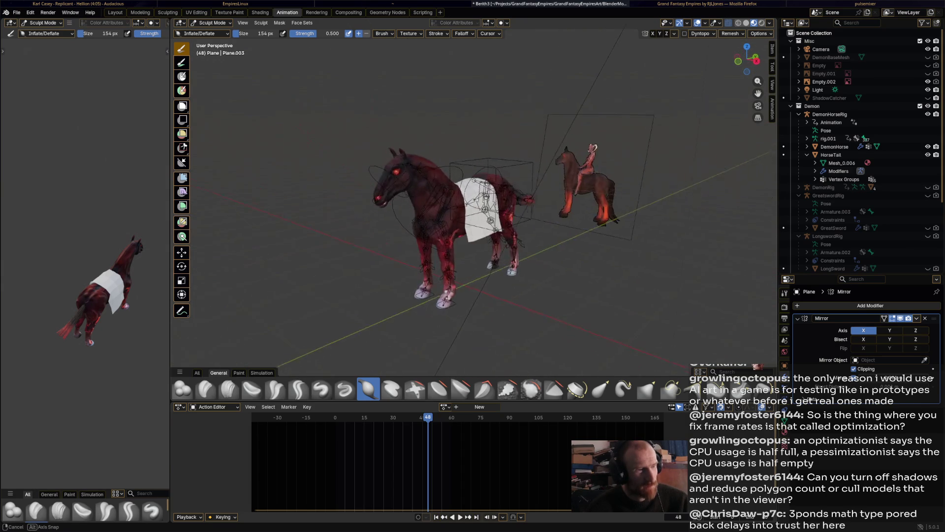
key(KP_3)
scroll(475, 192, up, 5)
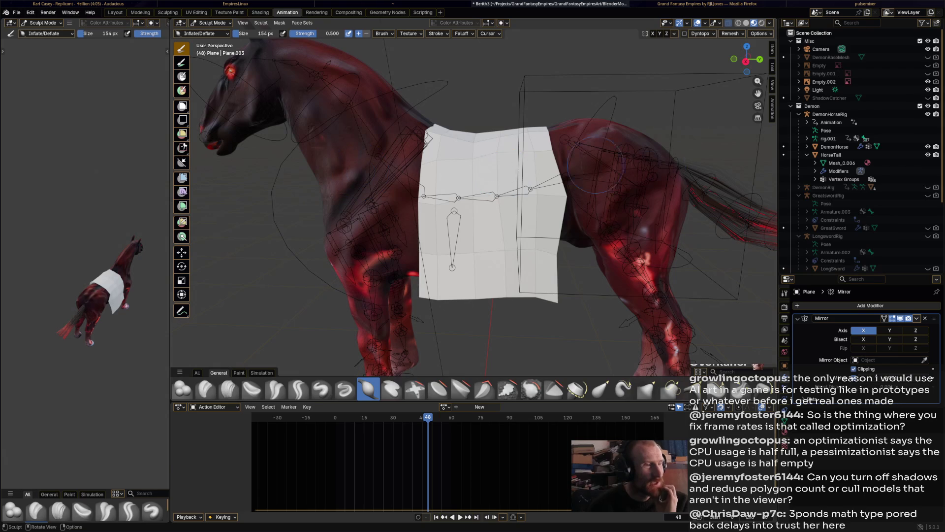
mouse_move(507, 211)
middle_down()
mouse_move(521, 217)
mouse_move(547, 268)
mouse_move(447, 321)
middle_up()
scroll(479, 267, up, 2)
middle_drag(470, 263, 478, 197)
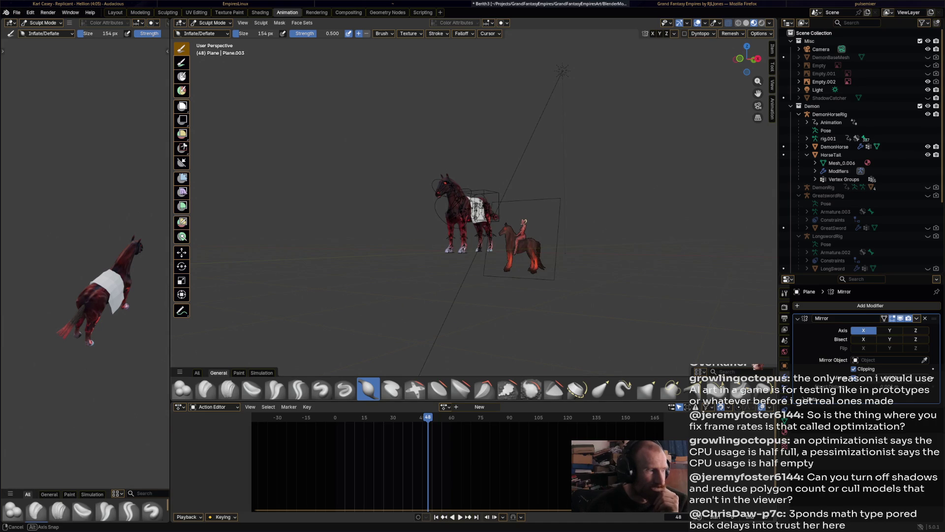
middle_drag(478, 197, 497, 204)
key(KP_Decimal)
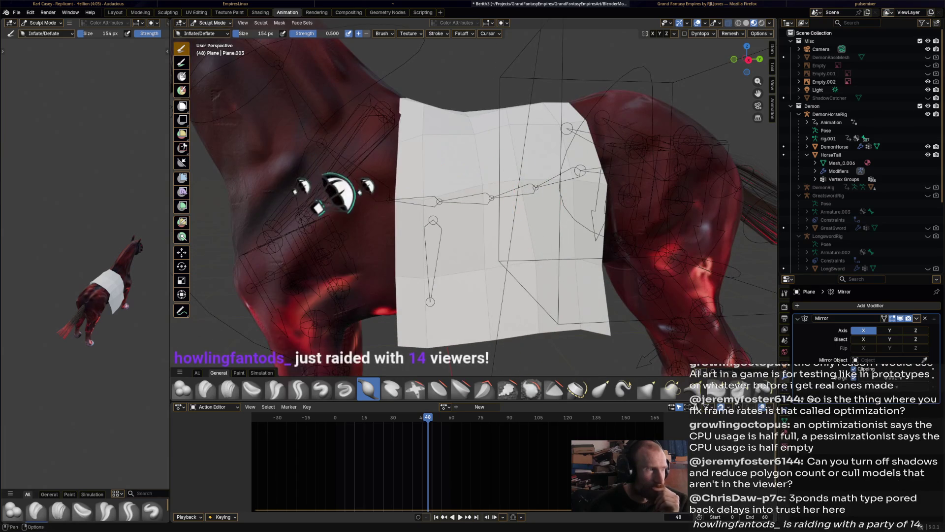
In Edit Mode, delete the blanket's bottom row of faces.
key(Tab)
key(x)
click(482, 351)
middle_drag(498, 204, 514, 208)
click(209, 22)
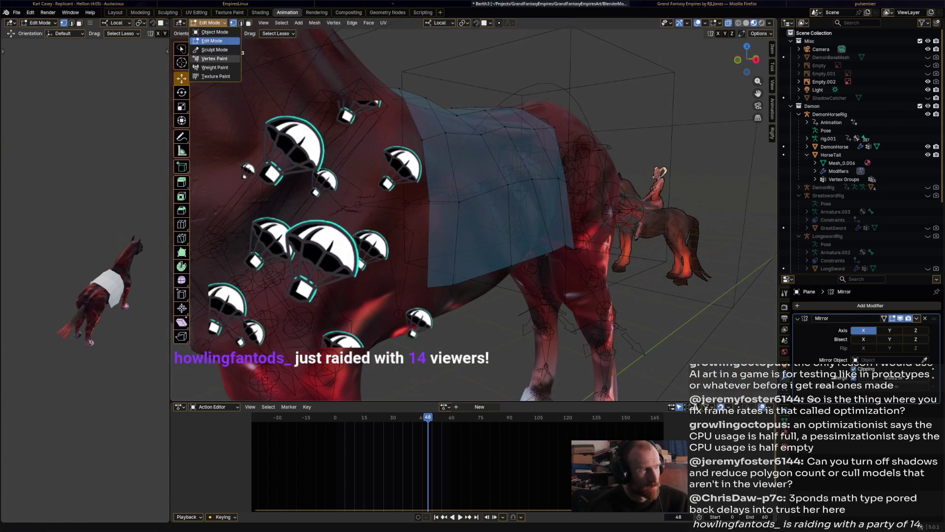
Return to Sculpt Mode and pick the Smooth brush at 0.700 strength.
click(212, 52)
scroll(435, 200, up, 2)
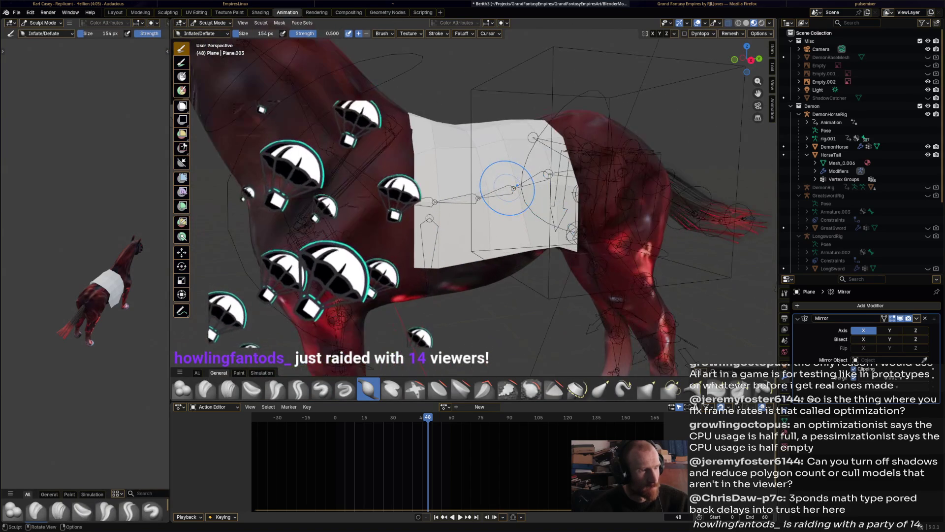
click(531, 389)
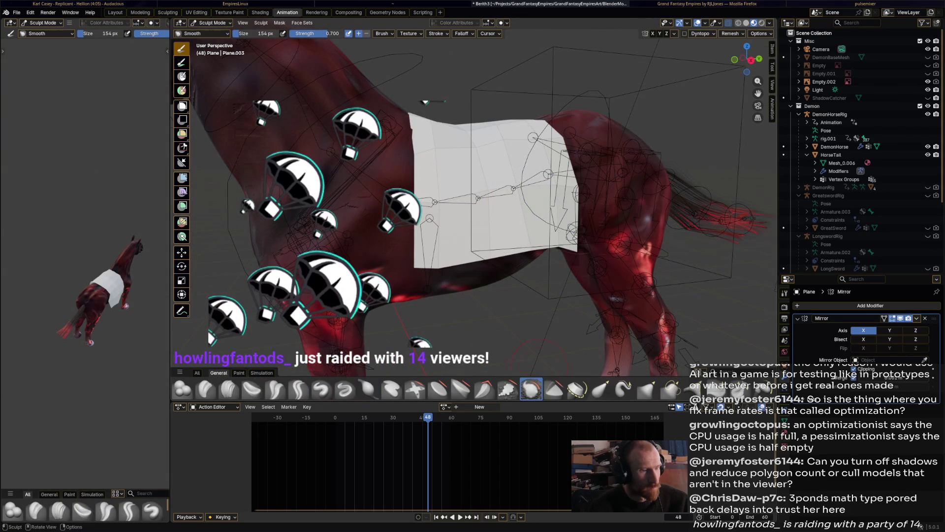
Inspect the cloth from the side and front, then save Berith3.blend.
mouse_move(554, 188)
middle_down()
mouse_move(500, 214)
mouse_move(482, 211)
mouse_move(498, 221)
middle_up()
mouse_move(460, 171)
middle_down()
mouse_move(455, 184)
mouse_move(487, 176)
mouse_move(530, 253)
middle_up()
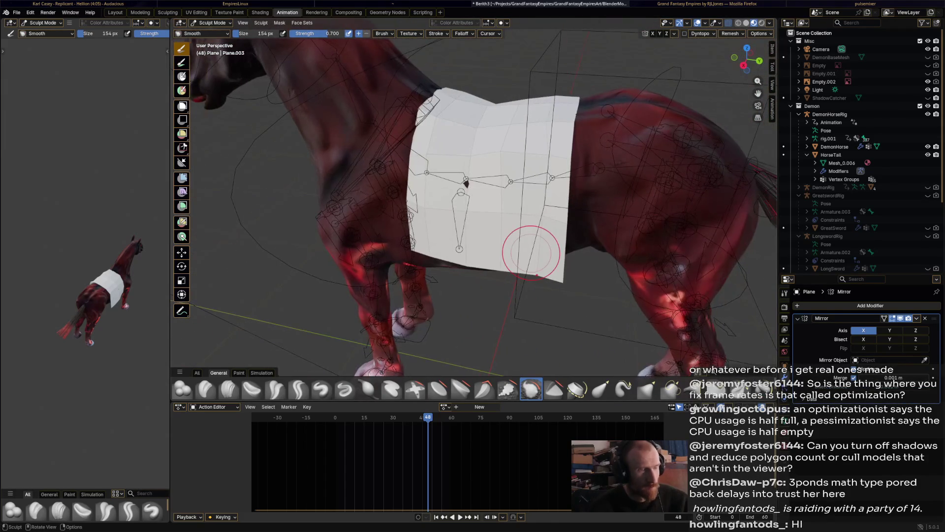
key(ctrl+s)
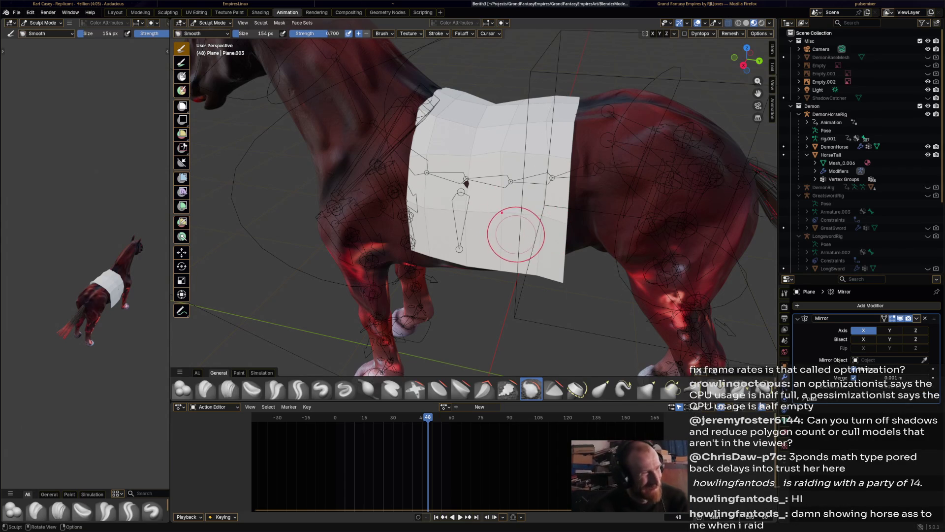
key(ctrl+s)
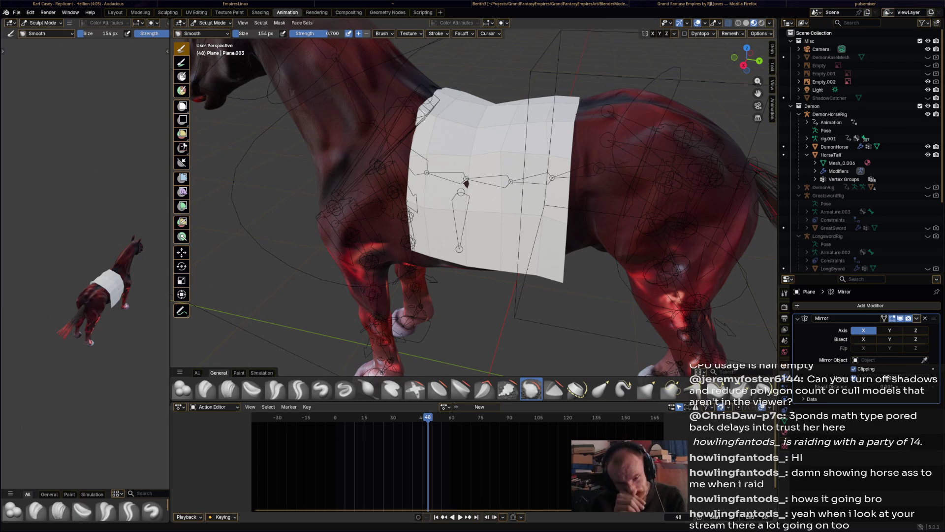
Puff out part of the cloth with the Inflate/Deflate brush at 0.500, then save Berith3.blend.
middle_drag(480, 186, 480, 180)
key(i)
drag(484, 183, 453, 123)
mouse_move(452, 123)
middle_down()
mouse_move(443, 157)
mouse_move(424, 138)
mouse_move(404, 157)
mouse_move(443, 147)
mouse_move(512, 158)
mouse_move(490, 170)
middle_up()
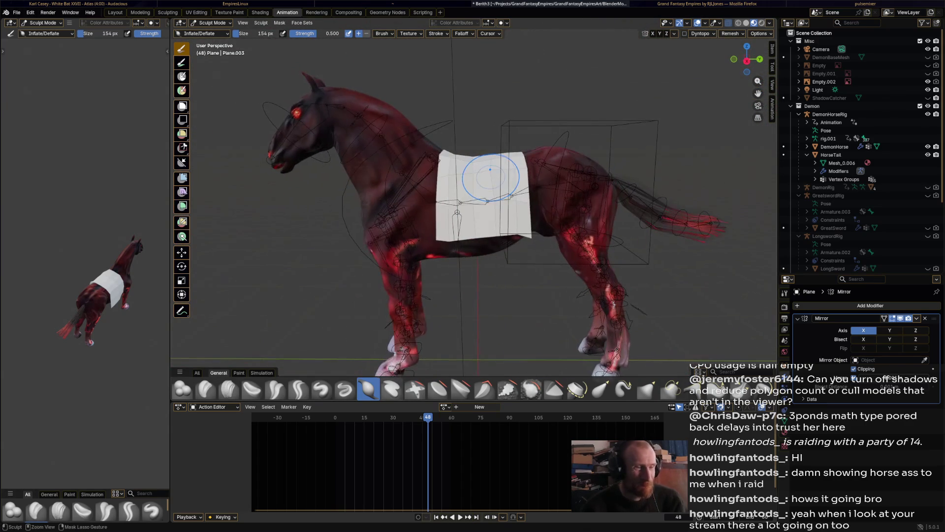
key(ctrl+s)
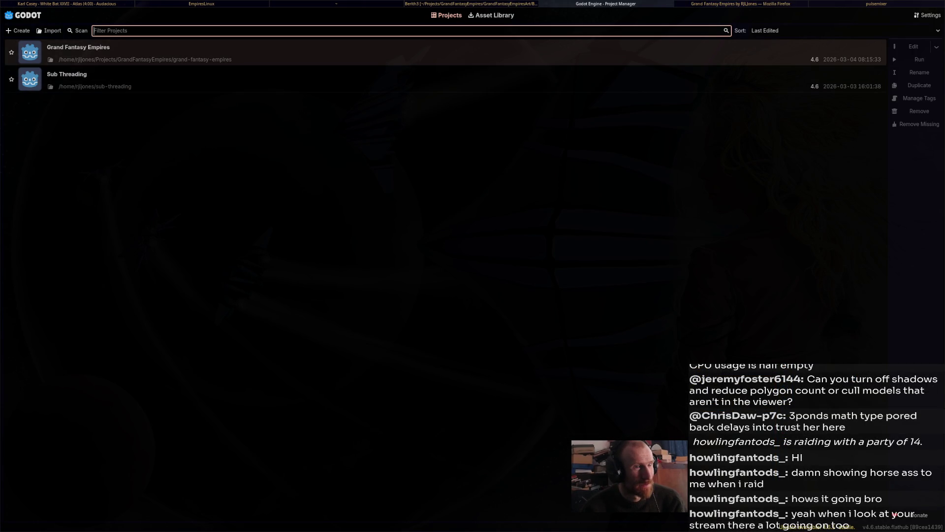
Open the Grand Fantasy Empires project and run it to show the grass_open_1 battle scene.
double_click(148, 53)
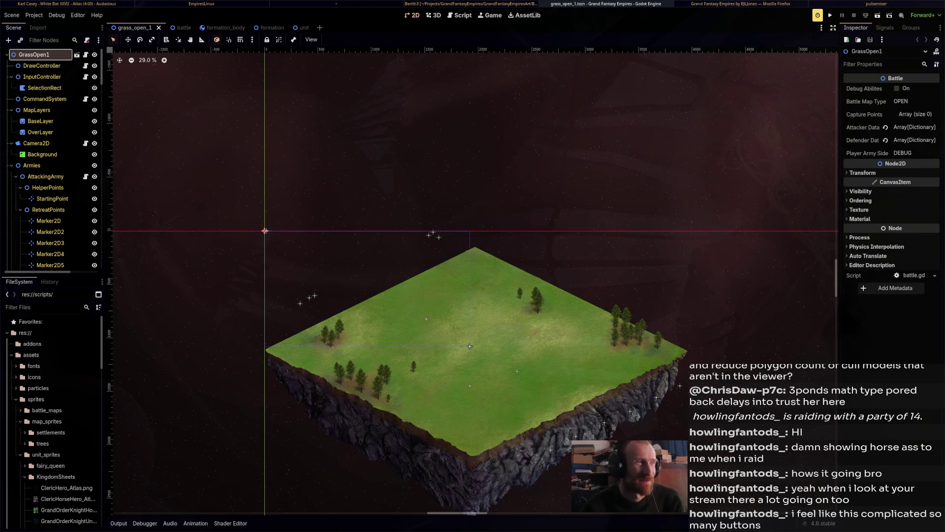
key(alt+Tab)
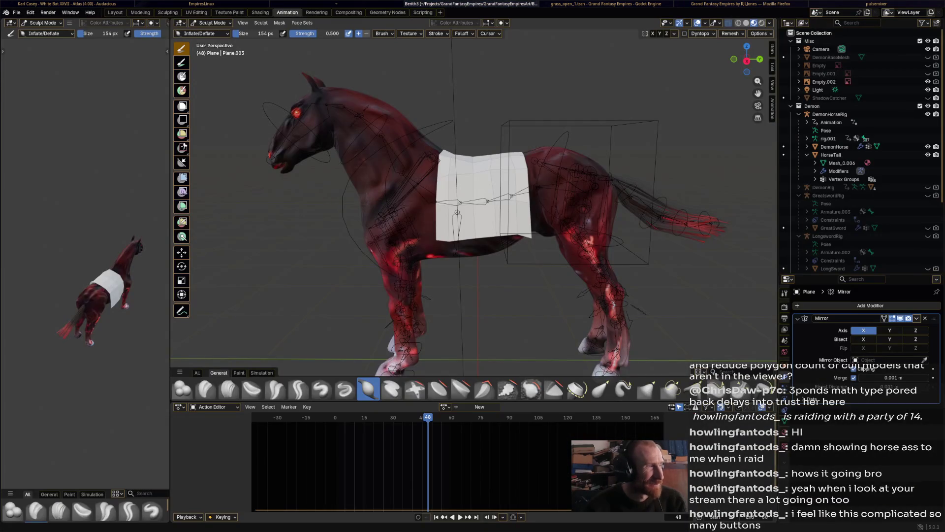
key(alt+Tab)
key(alt+Tab)
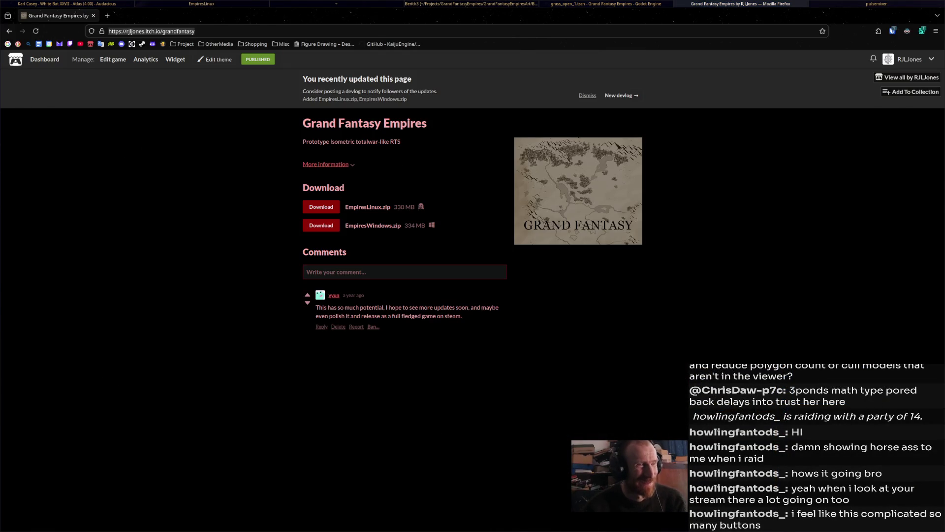
key(alt+Tab)
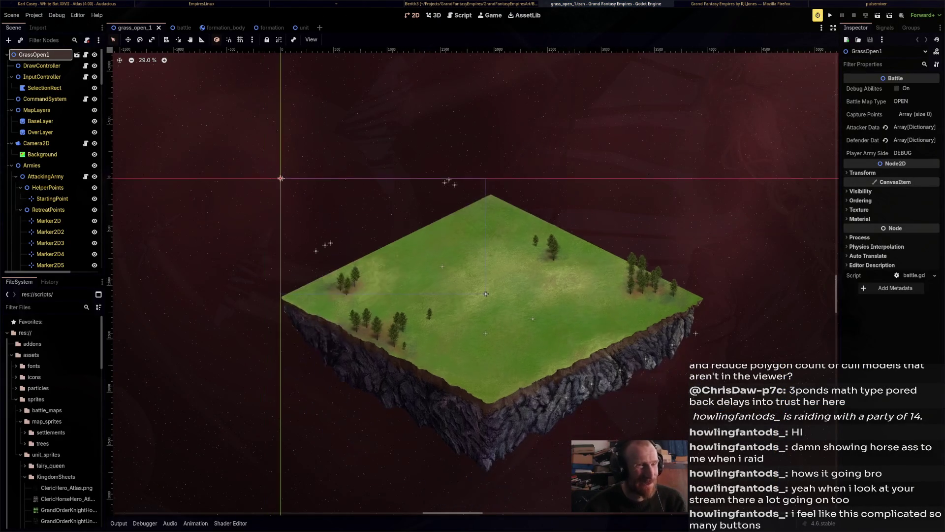
key(F5)
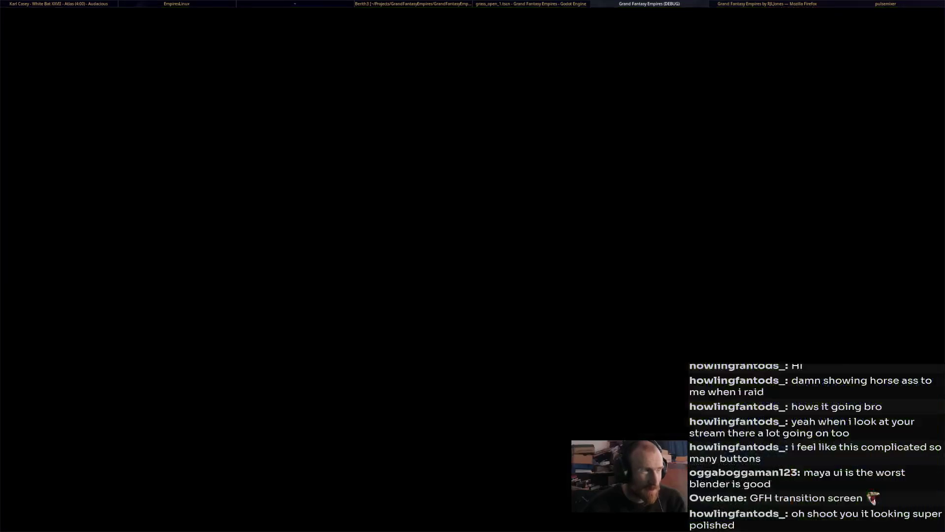
Launch the exported Grand Fantasy Empires Linux build and start the battle.
key(alt+Tab)
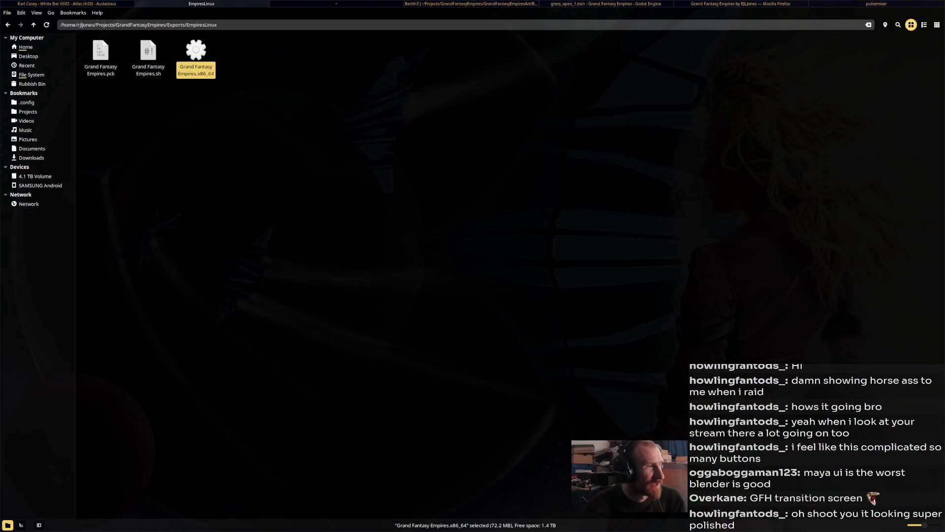
key(Return)
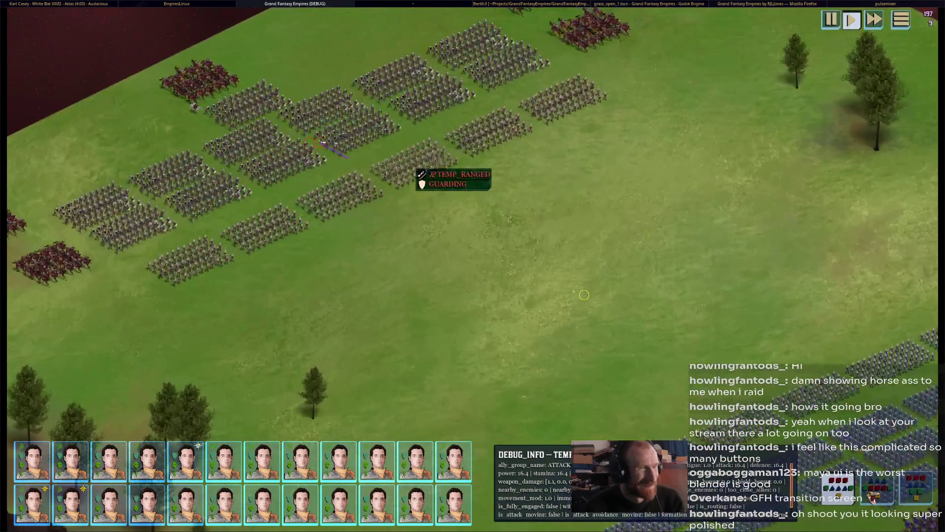
click(424, 185)
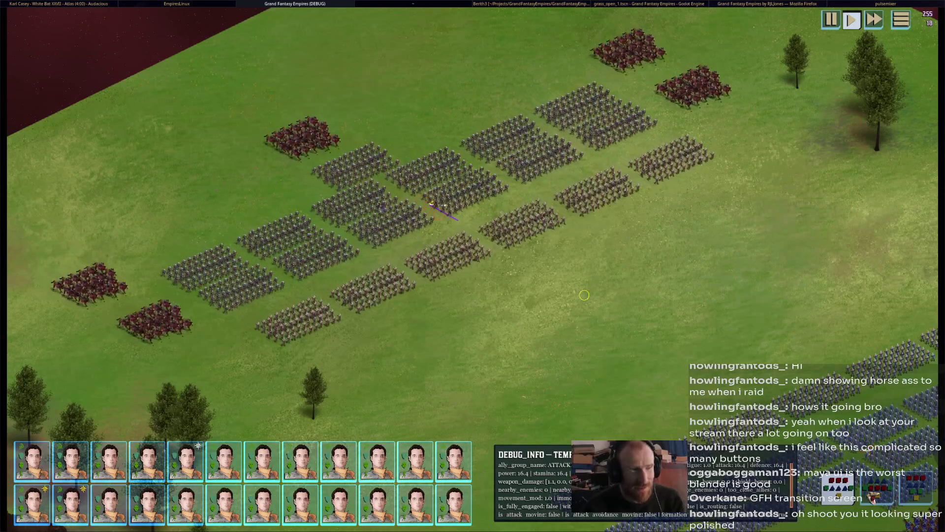
Pan the camera across the battlefield to follow the armies, then close the game.
middle_drag(584, 295, 453, 361)
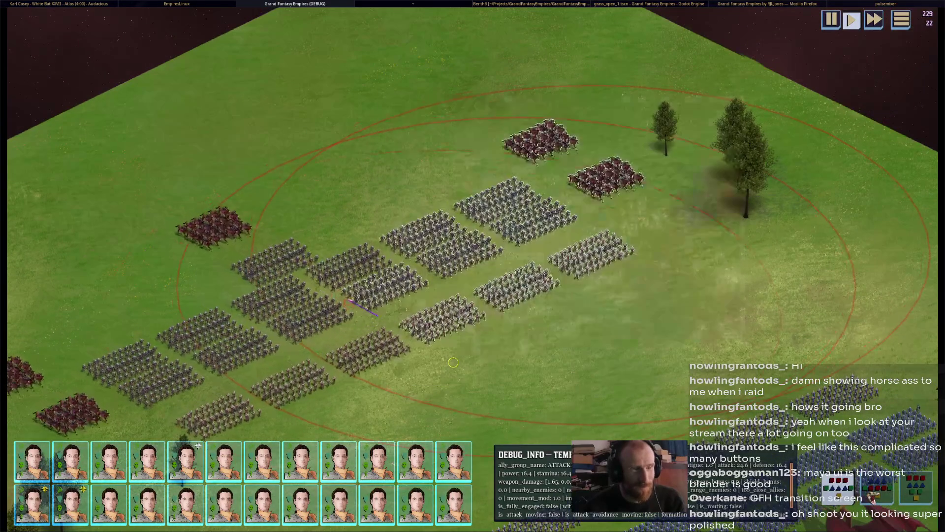
middle_drag(453, 361, 481, 252)
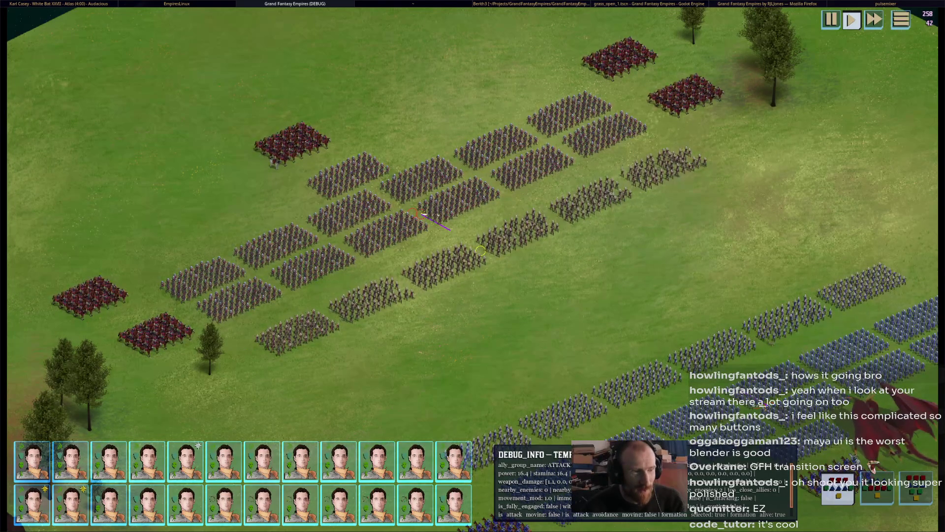
key(s)
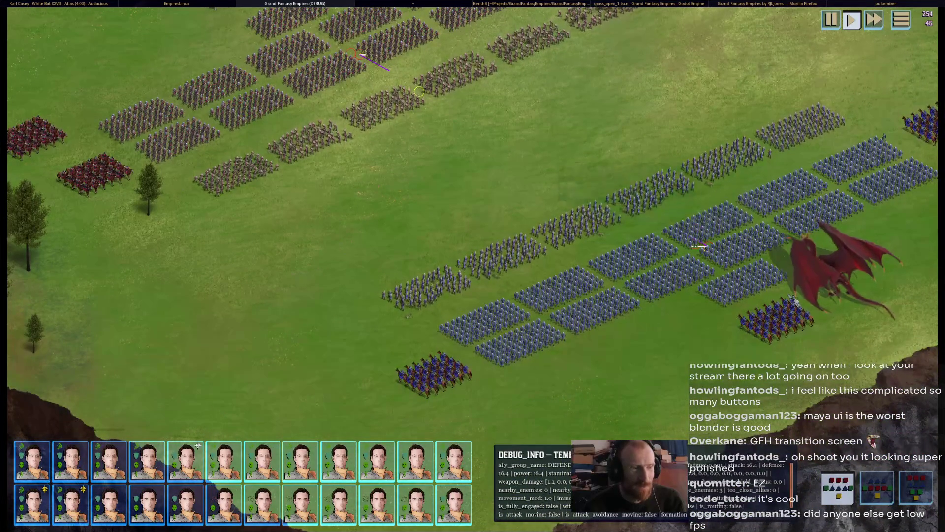
key(w)
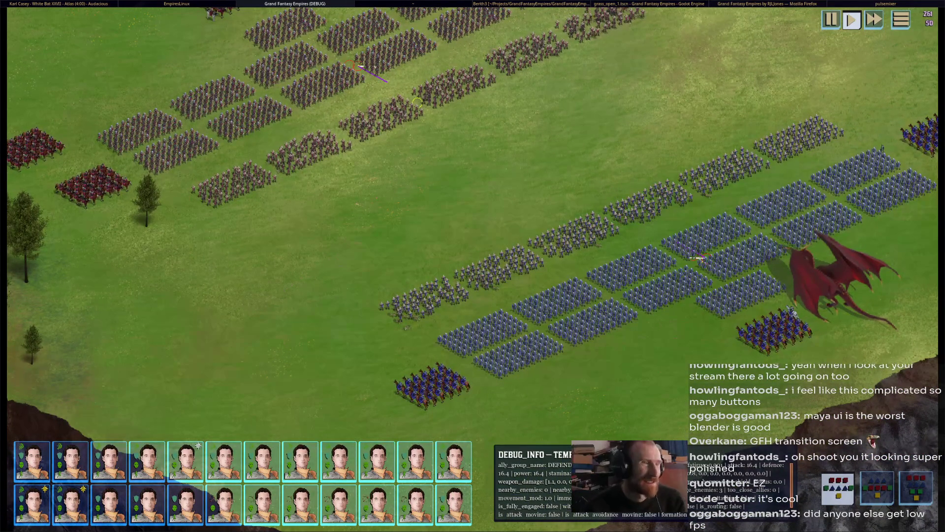
key(alt+F4)
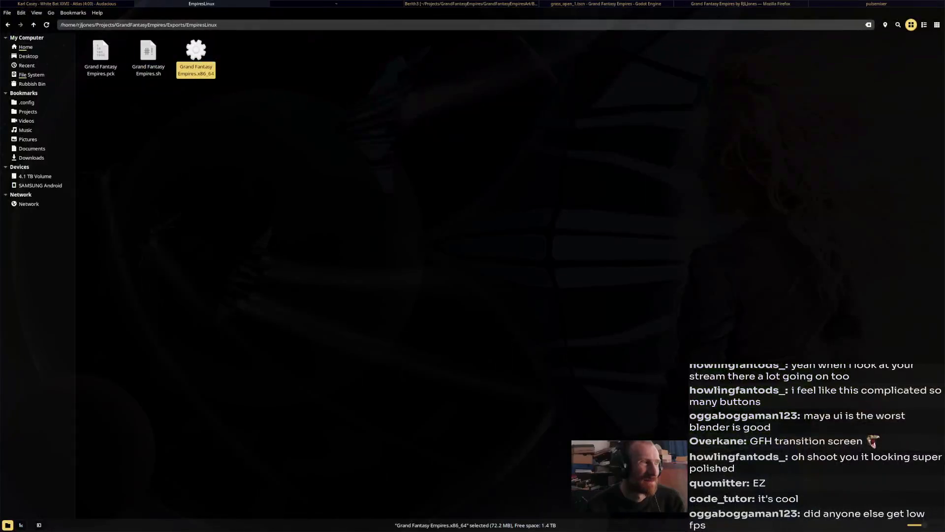
Copy the Grand Fantasy Empires itch.io page address and relaunch the exported x86_64 build.
key(alt+Tab)
key(alt+Tab)
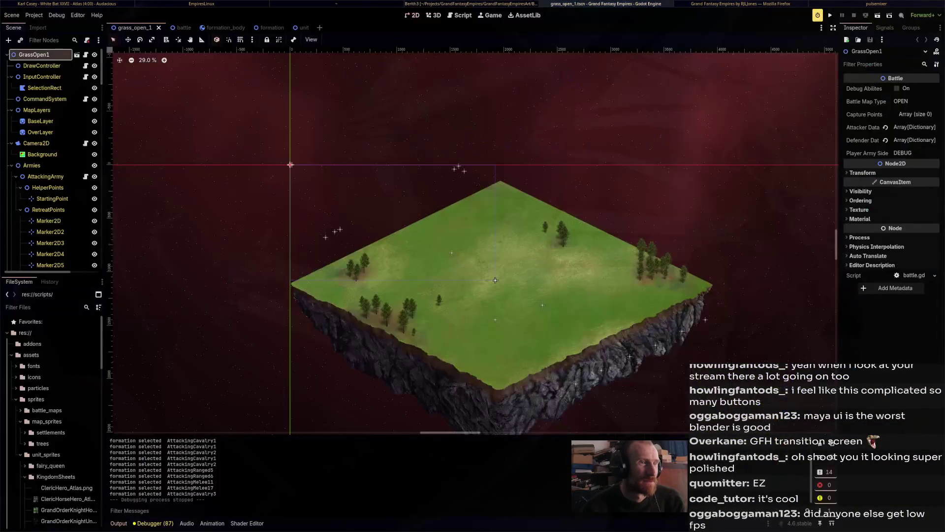
key(alt+Tab)
key(alt+Tab)
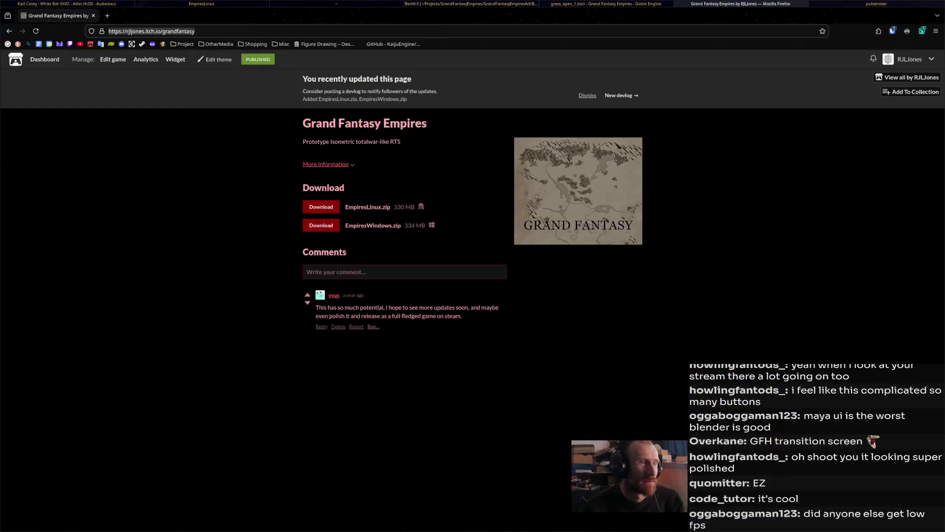
click(196, 31)
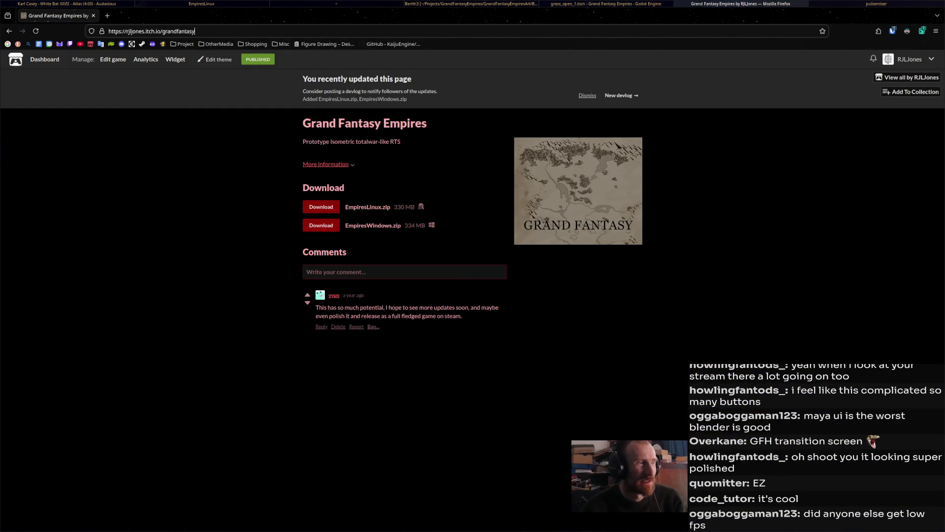
key(ctrl+a)
key(ctrl+a)
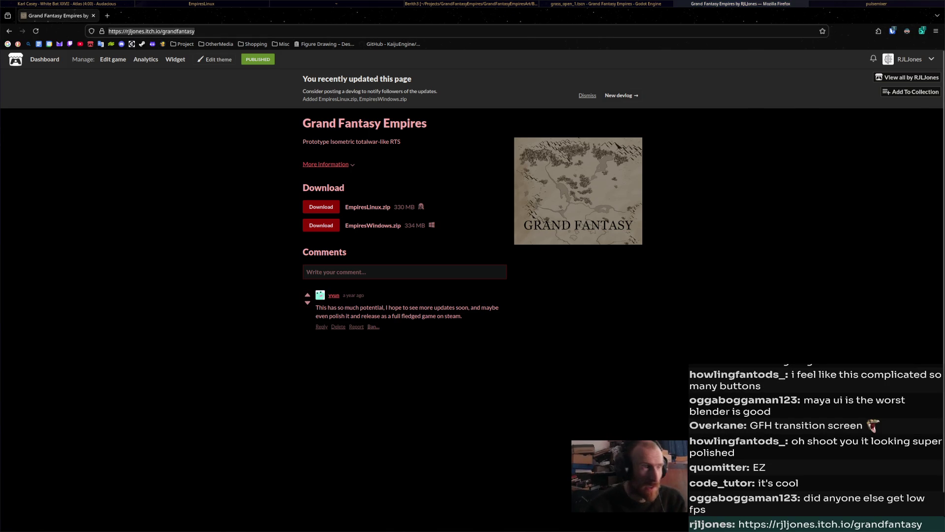
key(alt+Tab)
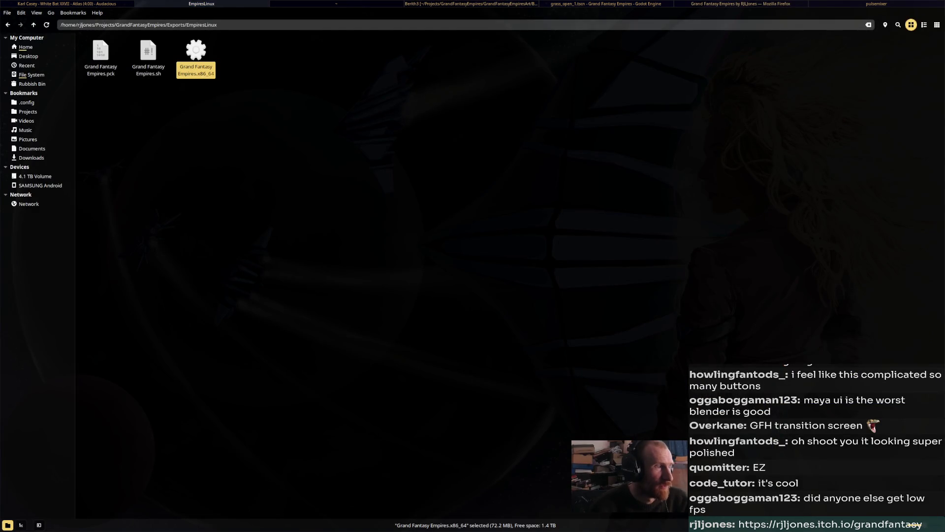
key(Return)
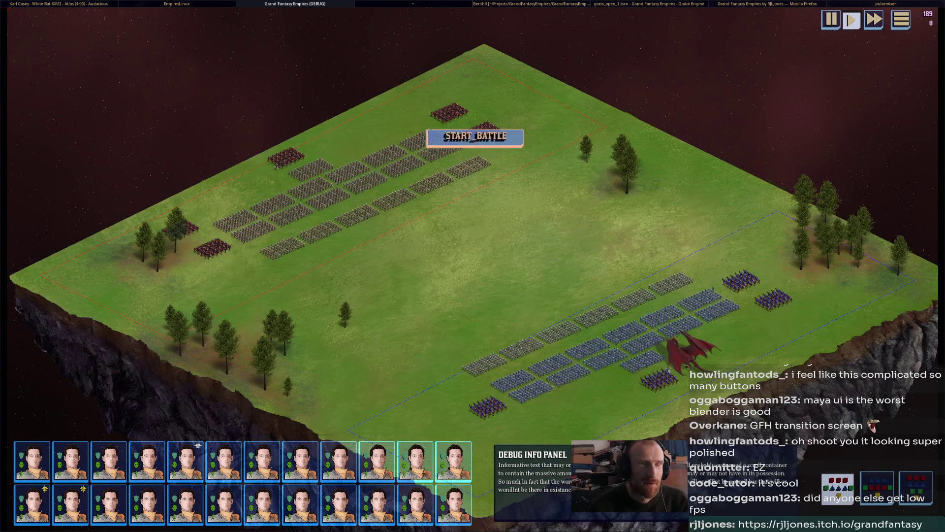
Start the battle, close the game, and return to the blanket-draped horse in Blender.
click(475, 136)
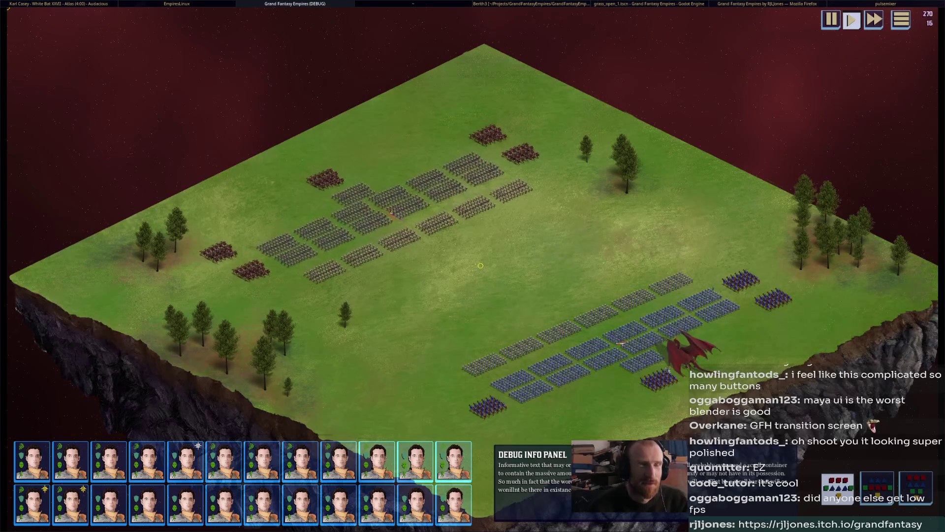
key(alt+F4)
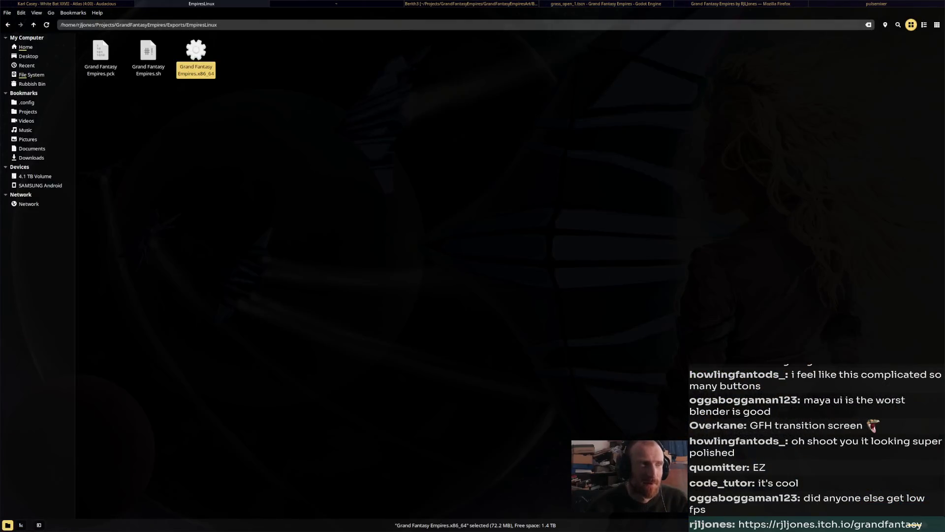
key(super+Right)
mouse_move(472, 222)
middle_down()
mouse_move(350, 202)
mouse_move(512, 163)
middle_up()
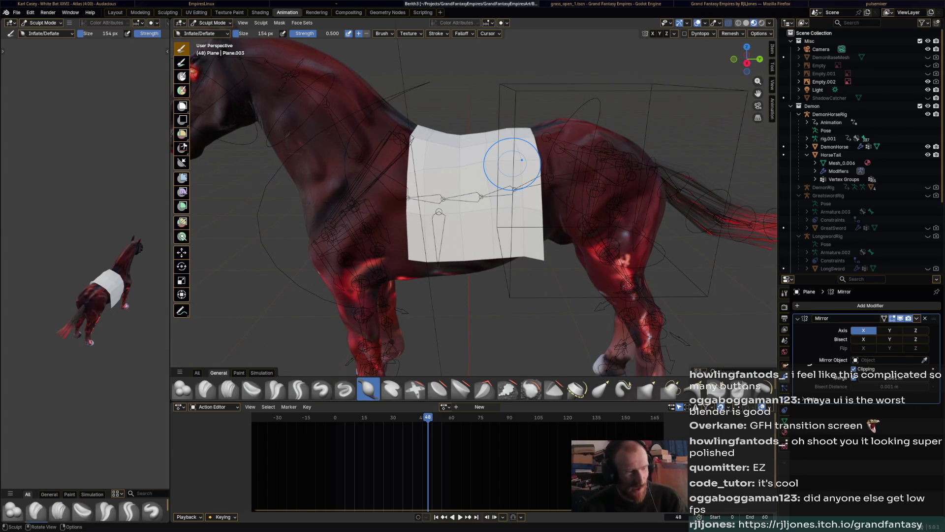
Crease the cloth across the horse's back and near its upper-left corner with Crease Sharp.
mouse_move(511, 162)
middle_down()
mouse_move(470, 259)
mouse_move(492, 197)
mouse_move(525, 261)
middle_up()
click(298, 389)
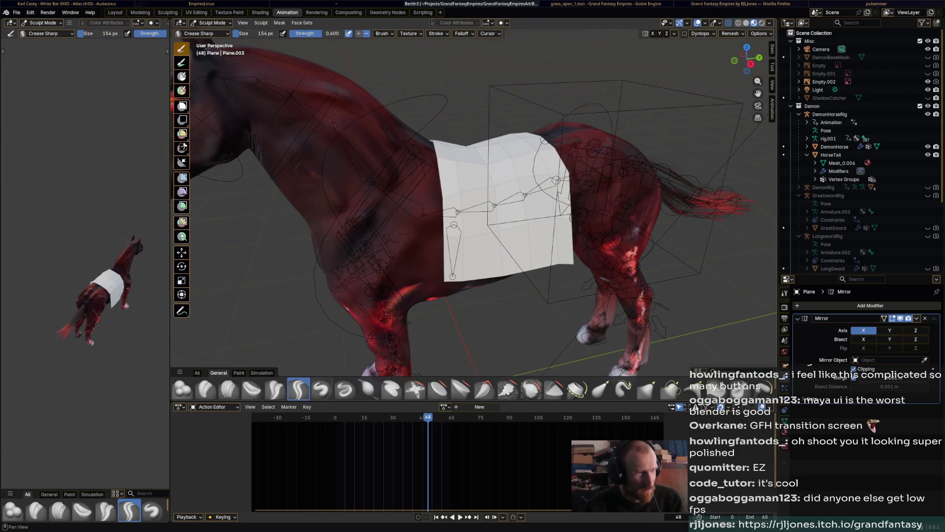
middle_drag(611, 339, 458, 217)
drag(458, 217, 455, 143)
middle_drag(456, 143, 455, 141)
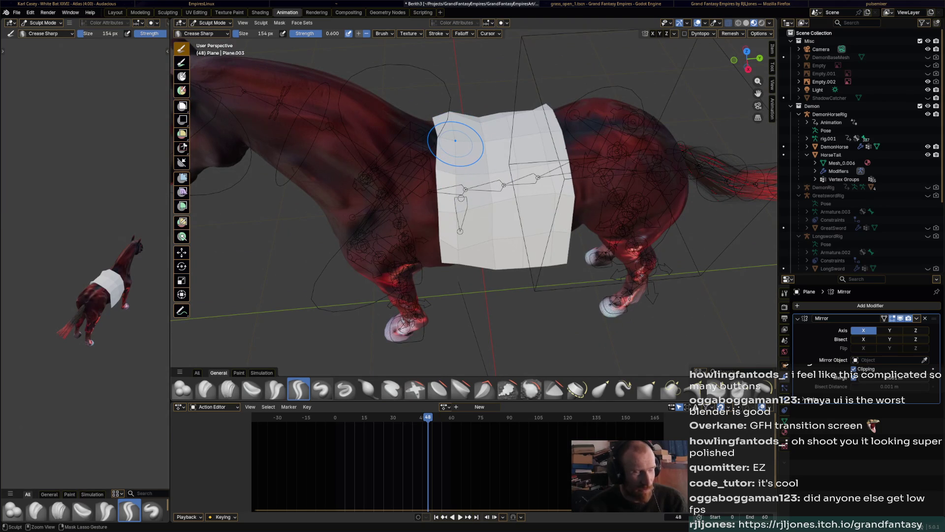
drag(455, 141, 456, 143)
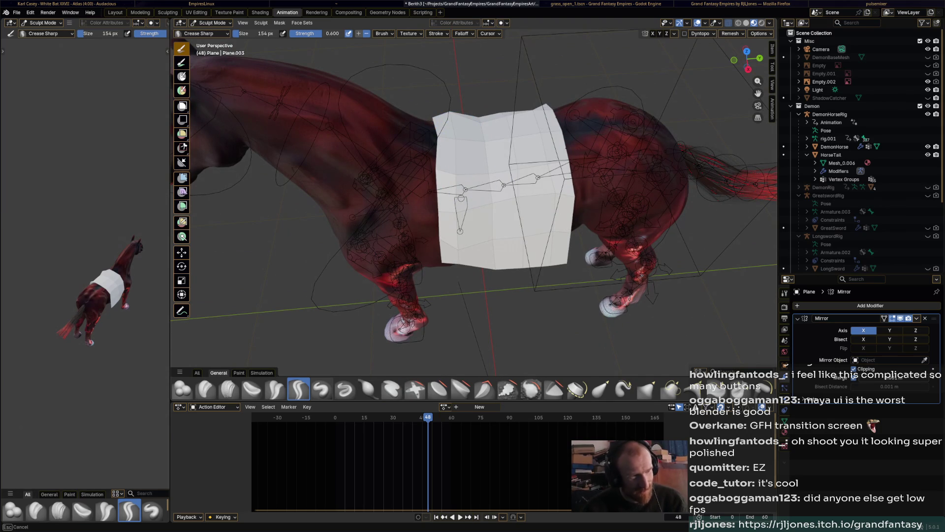
middle_drag(456, 162, 458, 157)
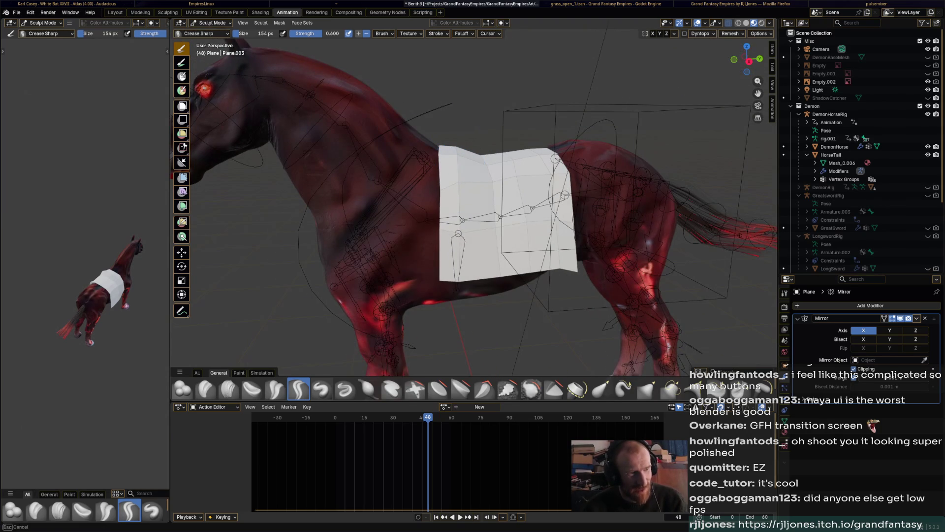
Try further creases down the cloth, undo them, and inspect the blanket from all sides.
middle_drag(518, 263, 492, 162)
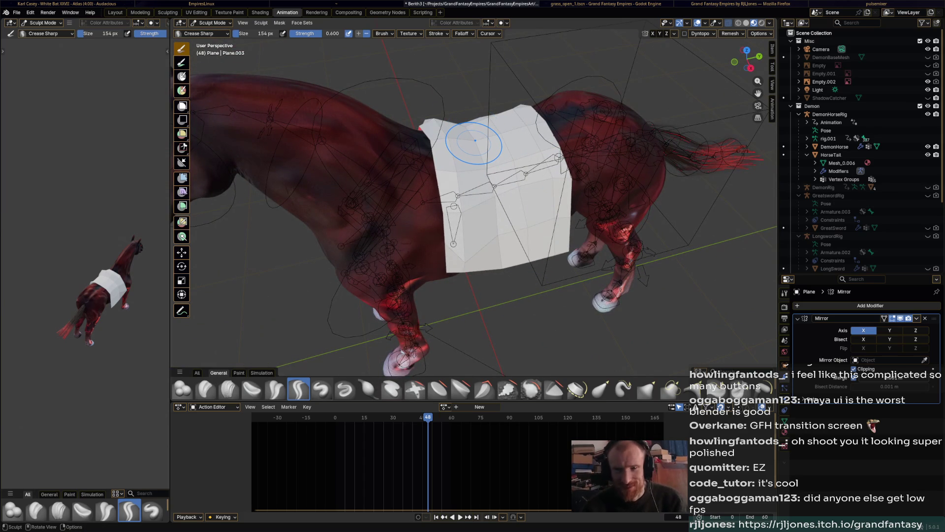
drag(475, 141, 502, 269)
key(ctrl+z)
middle_drag(490, 250, 485, 167)
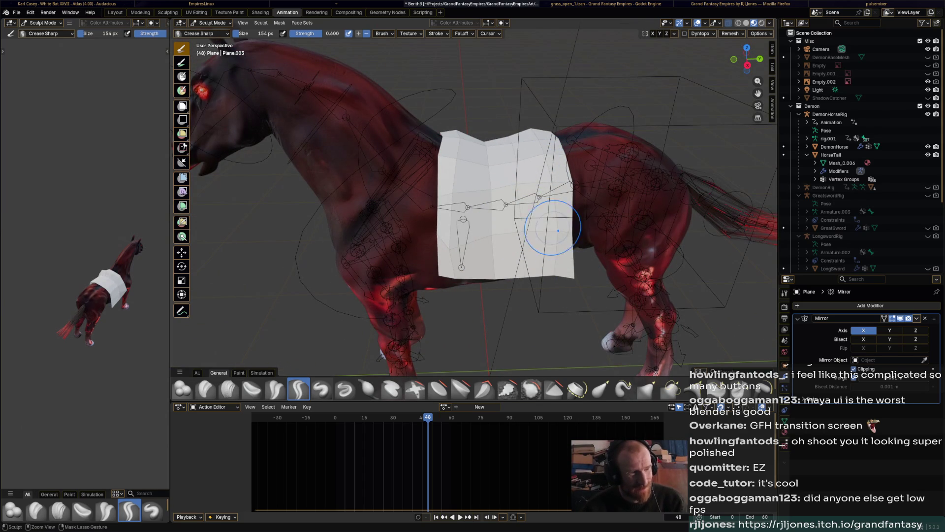
mouse_move(537, 241)
middle_down()
mouse_move(611, 238)
mouse_move(546, 266)
middle_up()
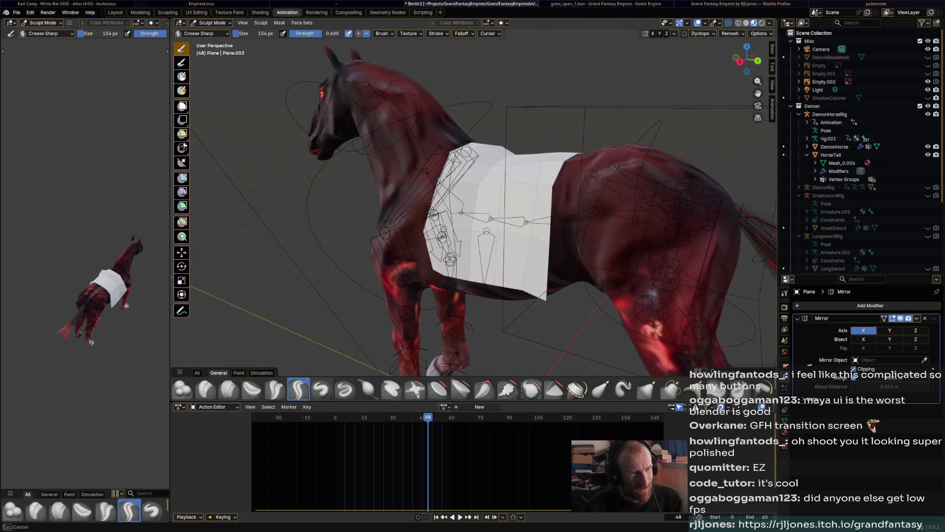
mouse_move(492, 276)
mouse_down()
mouse_move(497, 212)
mouse_move(502, 246)
mouse_up()
key(ctrl+z)
click(497, 232)
middle_drag(497, 231, 481, 169)
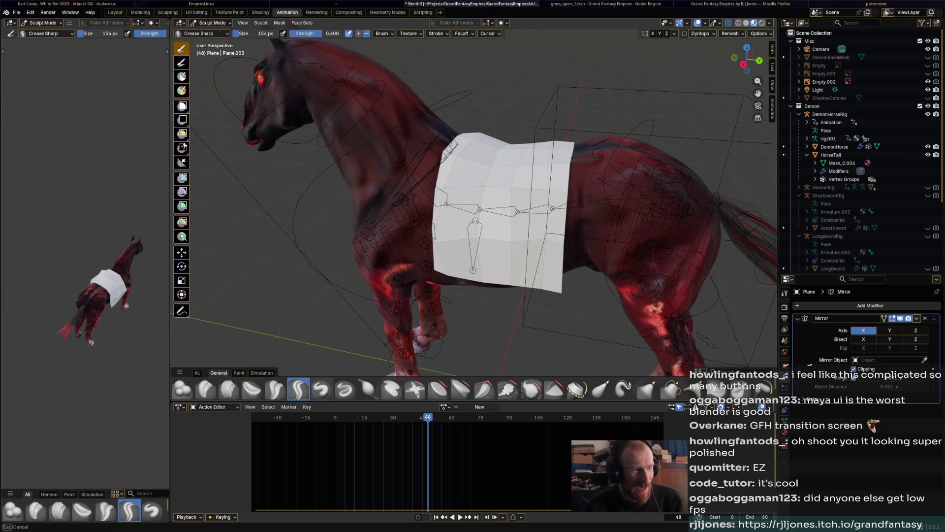
mouse_move(510, 187)
middle_down()
mouse_move(497, 189)
mouse_move(571, 195)
middle_up()
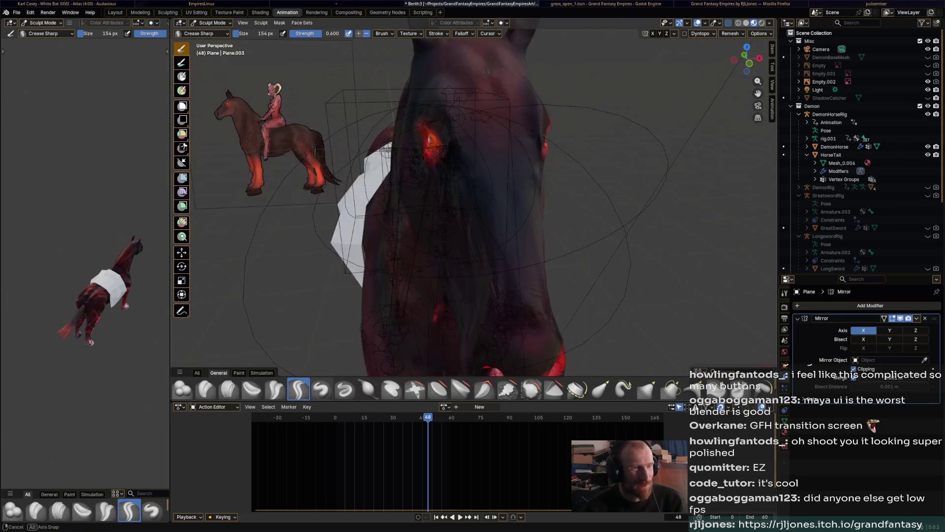
middle_drag(603, 231, 793, 243)
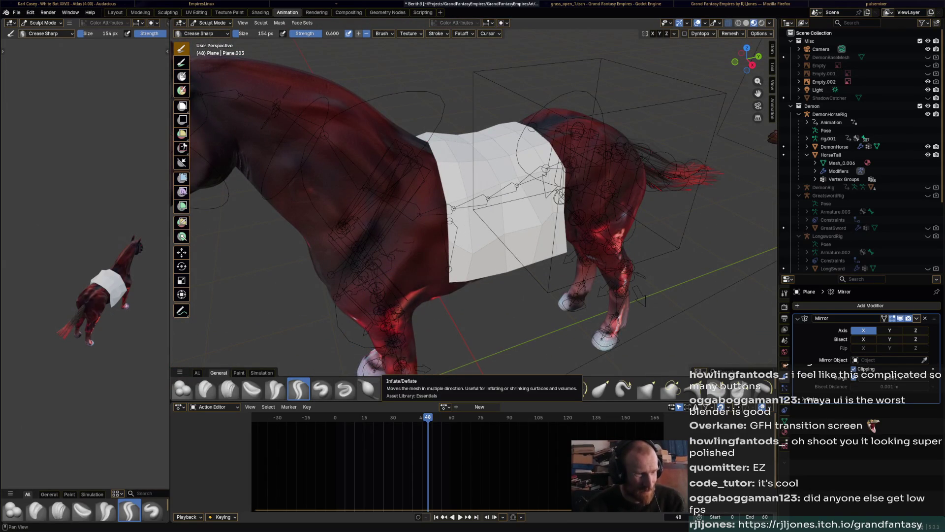
Activate the Smooth brush at 0.700 strength on the draped blanket and save Berith3.blend.
mouse_move(369, 379)
middle_down()
mouse_move(394, 295)
mouse_move(453, 266)
middle_up()
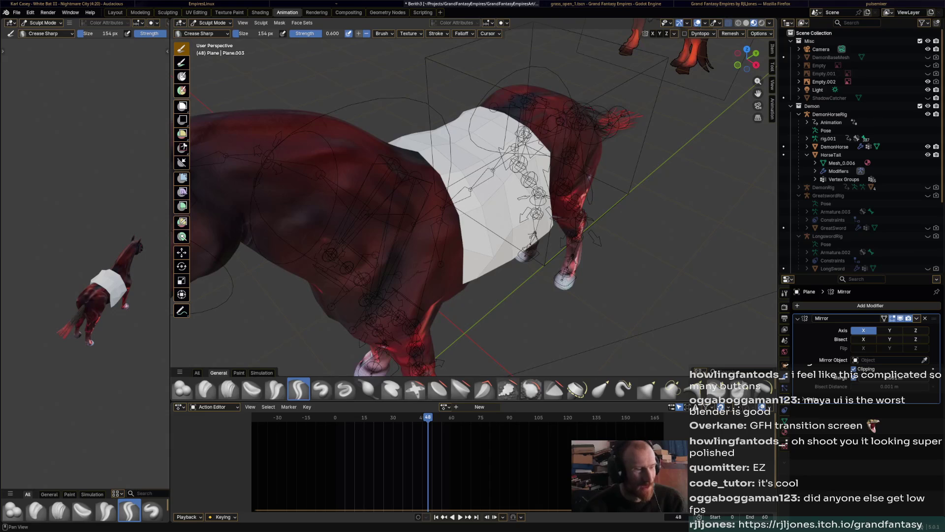
click(531, 389)
mouse_move(433, 211)
middle_down()
mouse_move(469, 210)
mouse_move(465, 233)
mouse_move(413, 237)
mouse_move(453, 205)
mouse_move(542, 211)
mouse_move(475, 211)
middle_up()
key(ctrl+s)
middle_drag(489, 253, 532, 249)
click(213, 23)
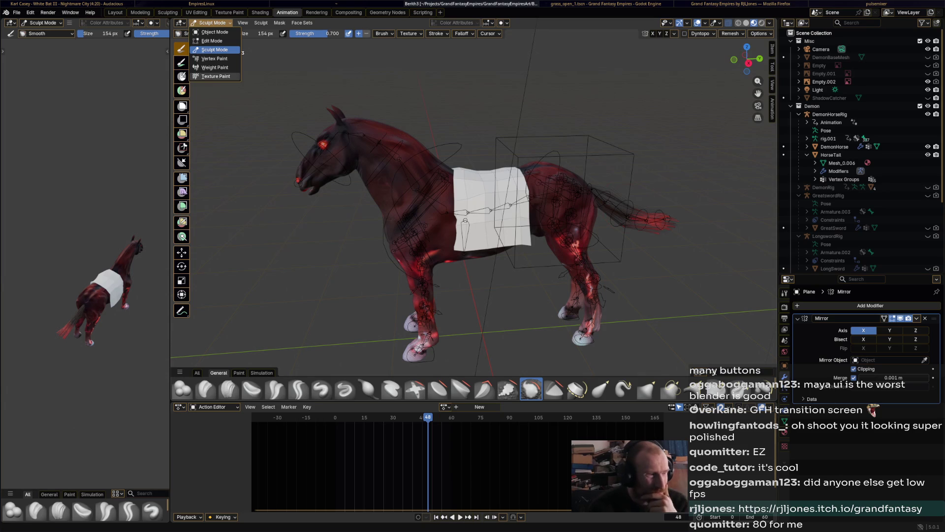
Smooth the surface of the white cloth over the horse's back.
click(215, 50)
middle_drag(394, 197, 458, 195)
scroll(621, 207, up, 5)
scroll(621, 207, down, 3)
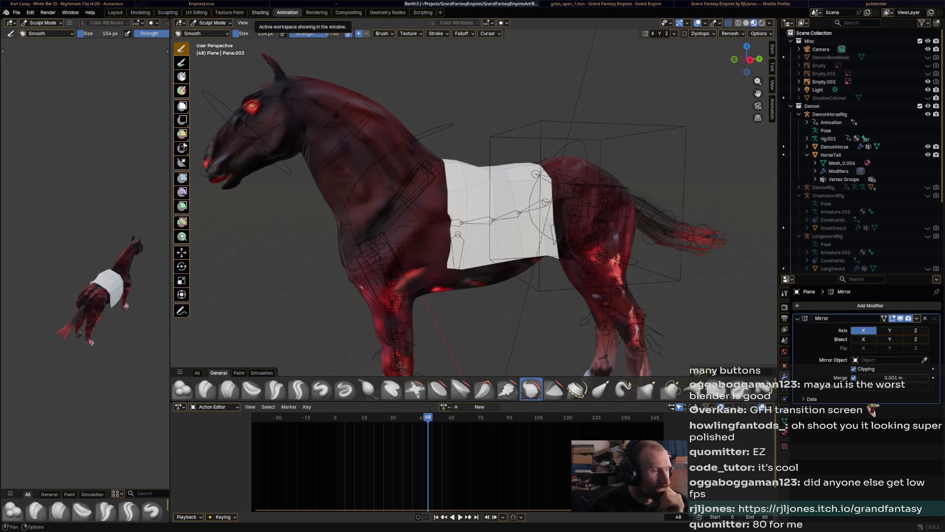
scroll(489, 181, up, 5)
drag(489, 182, 515, 207)
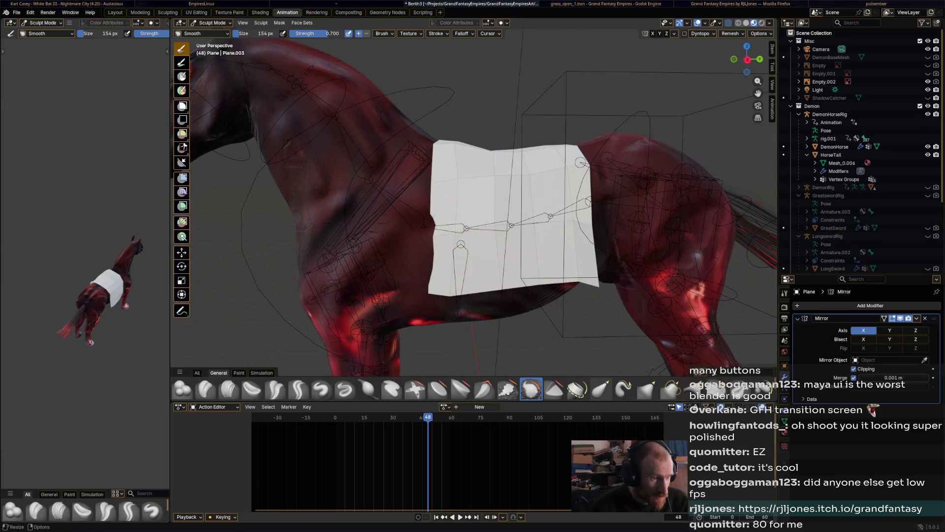
Pull the cloth's edges into a tidy blanket shape with the Elastic Grab brush.
click(600, 388)
middle_drag(447, 264, 544, 267)
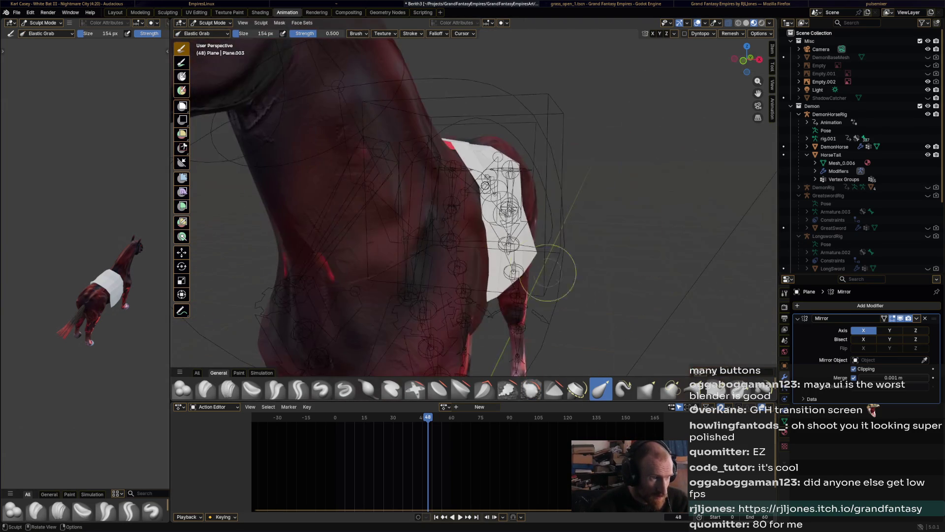
drag(472, 236, 487, 211)
mouse_move(530, 246)
middle_down()
mouse_move(517, 264)
mouse_move(429, 245)
middle_up()
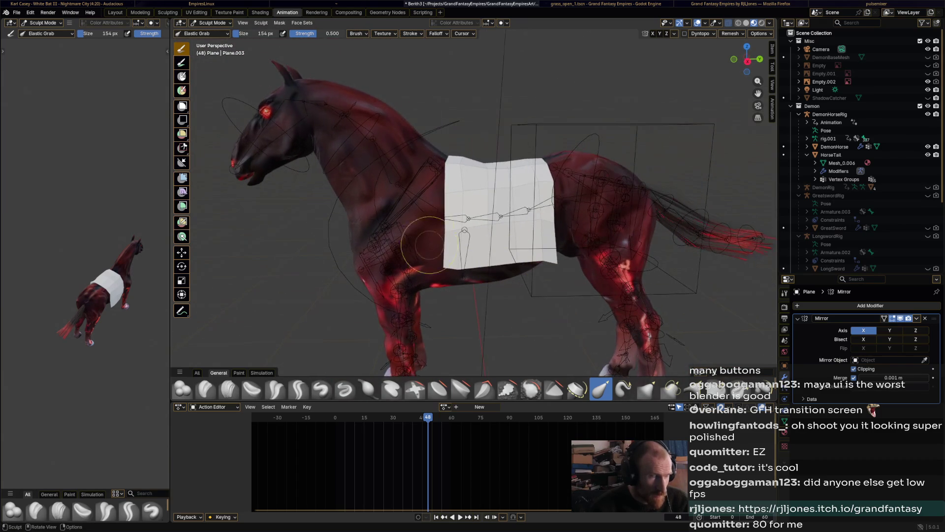
Put the blanket into Vertex Paint mode and bring up the Shading workspace.
click(212, 23)
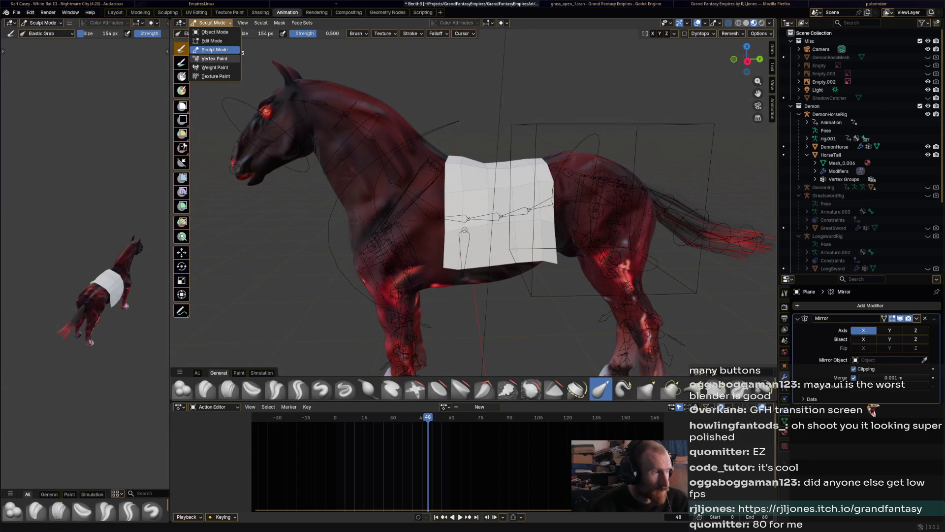
click(214, 59)
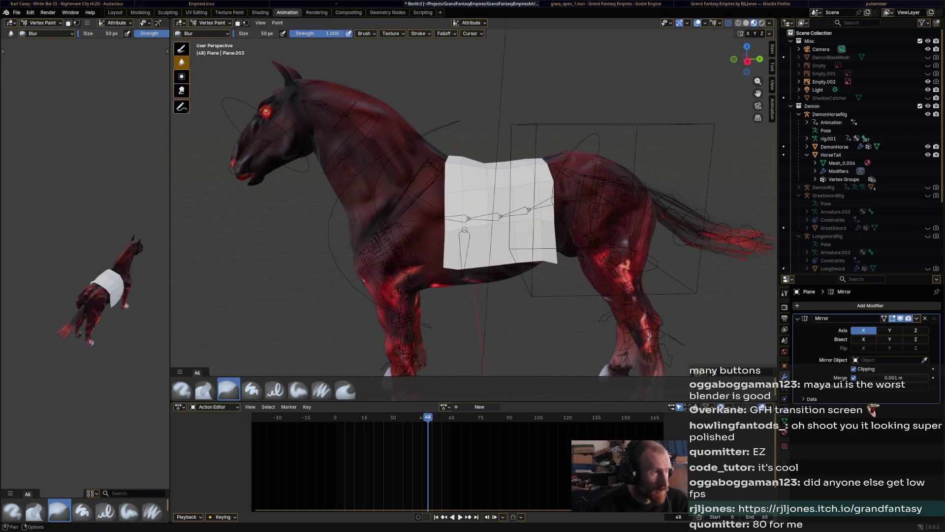
key(ctrl+Page_Up)
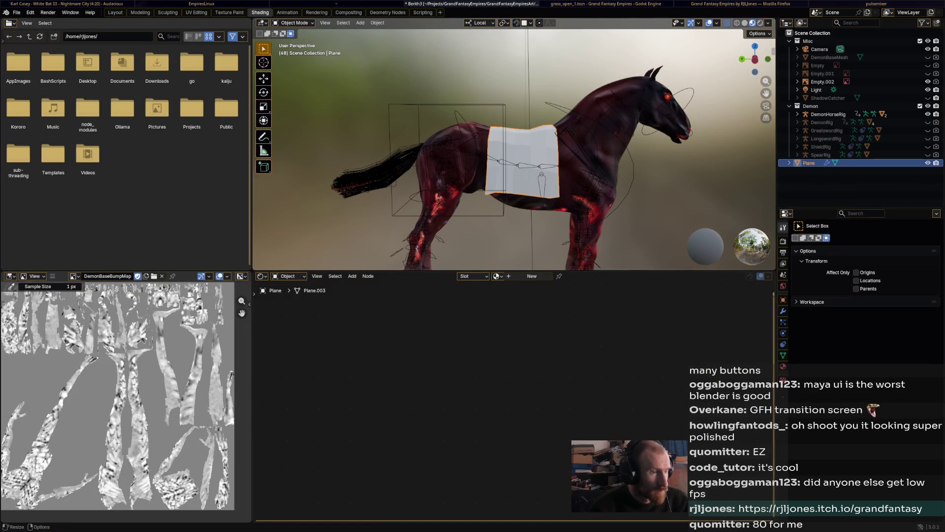
Create a new material for the cloth named HorseClothMat.
click(497, 276)
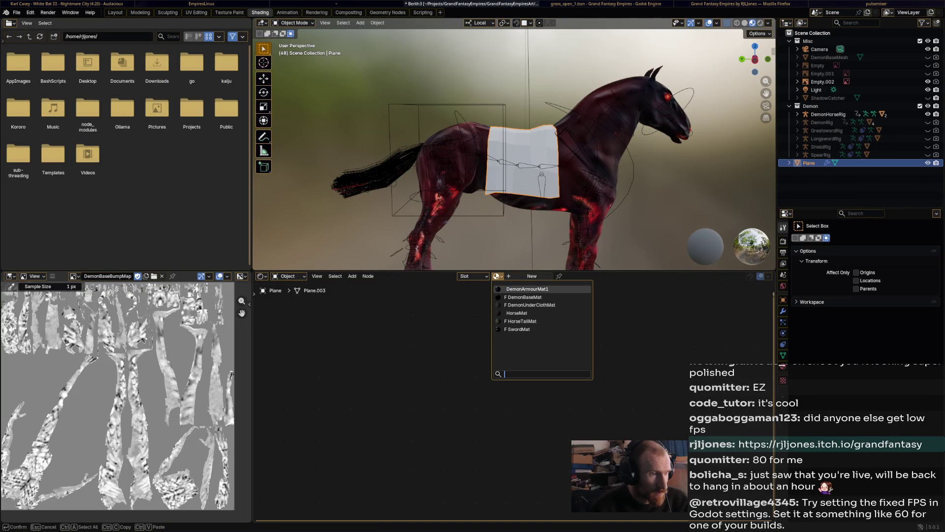
key(Escape)
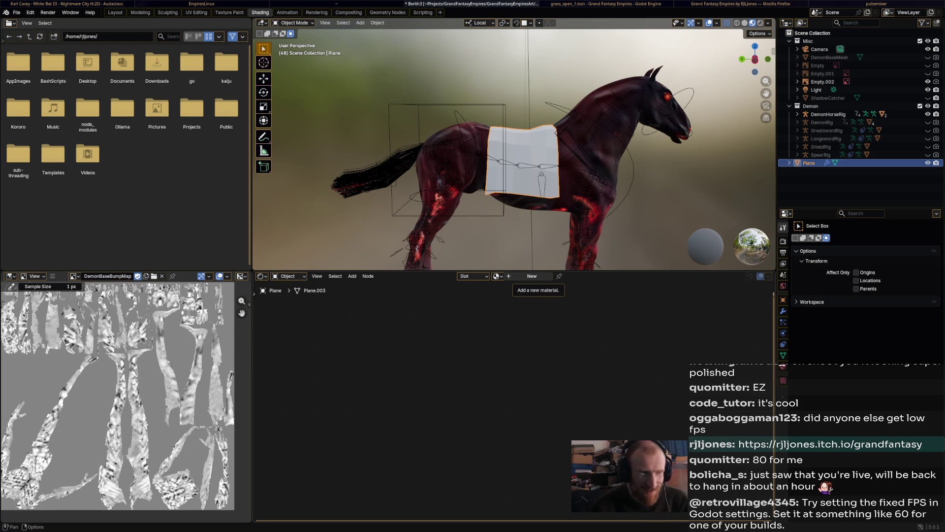
click(531, 276)
click(512, 276)
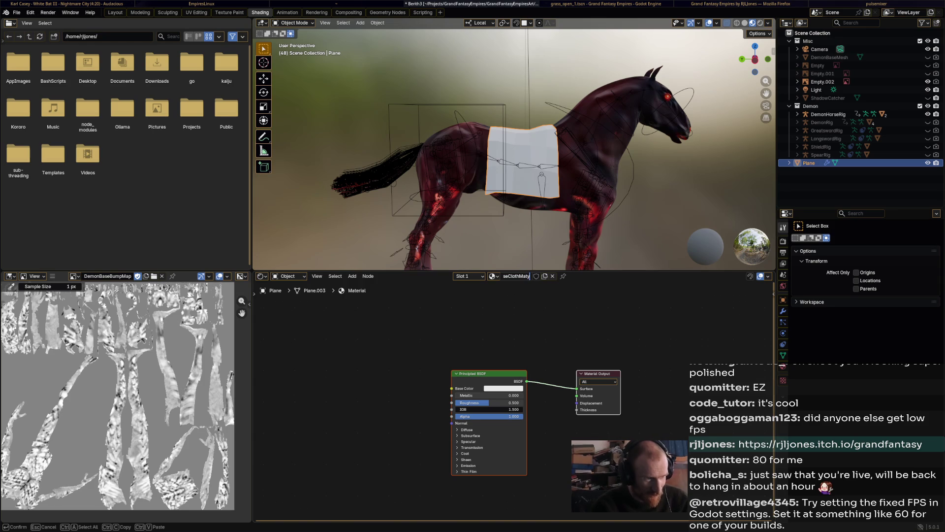
key(Return)
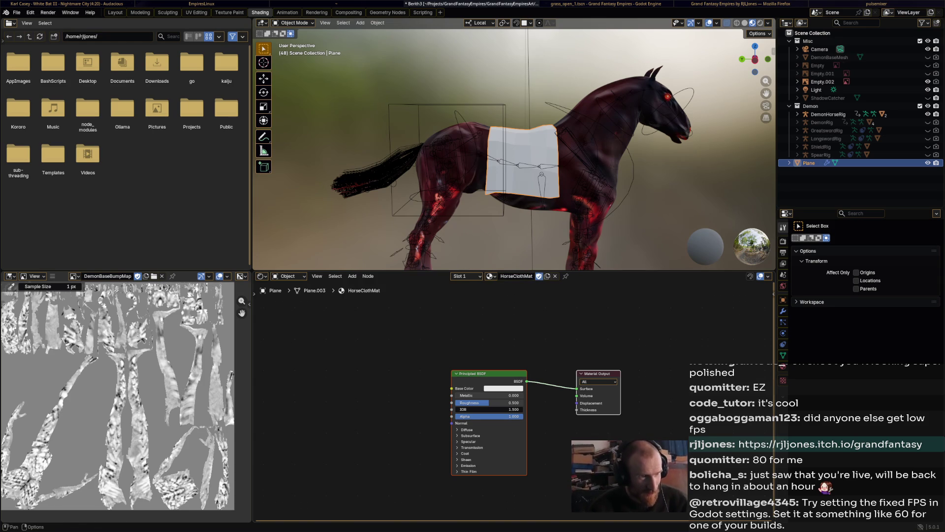
Rearrange the Material Output and Principled BSDF nodes into a tidy layout.
drag(487, 373, 533, 340)
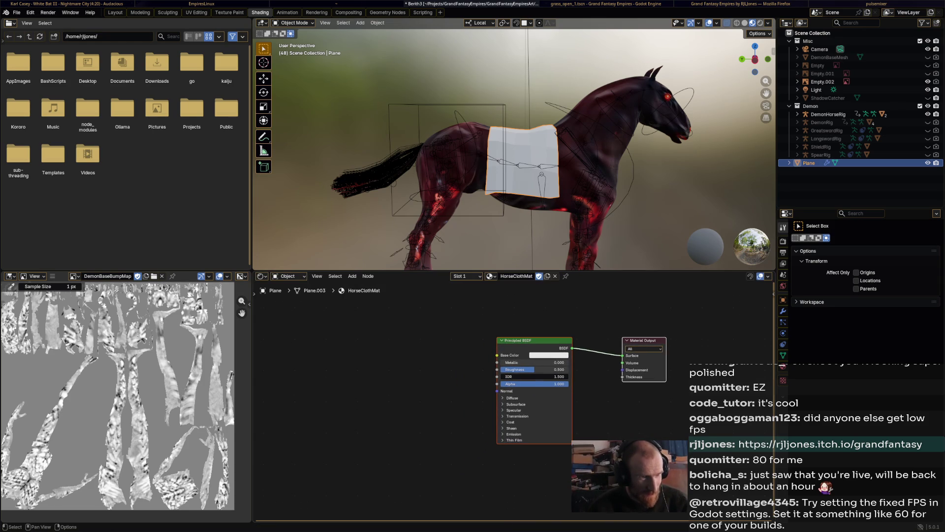
key(g)
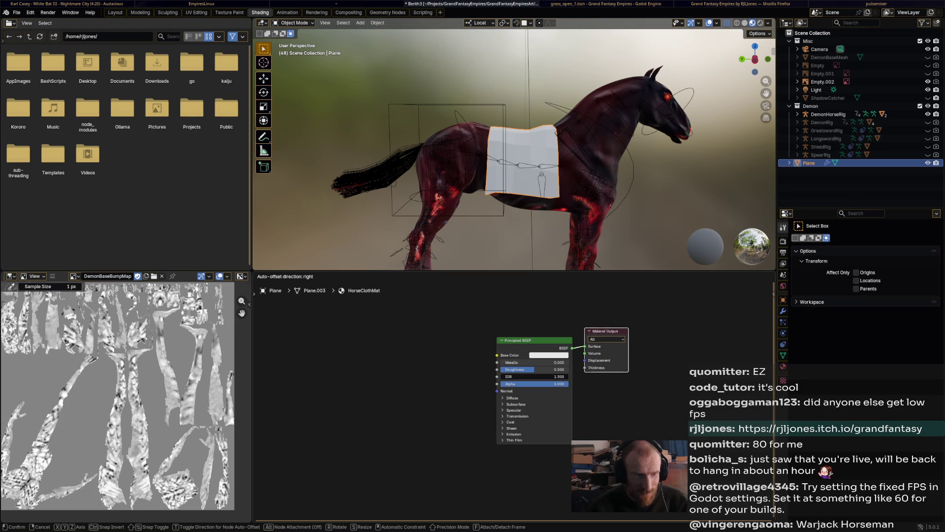
key(Return)
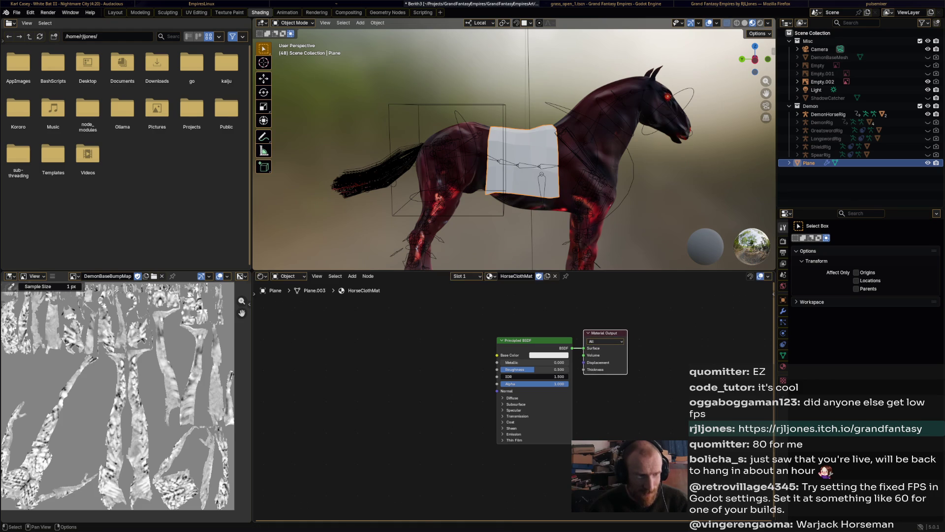
key(g)
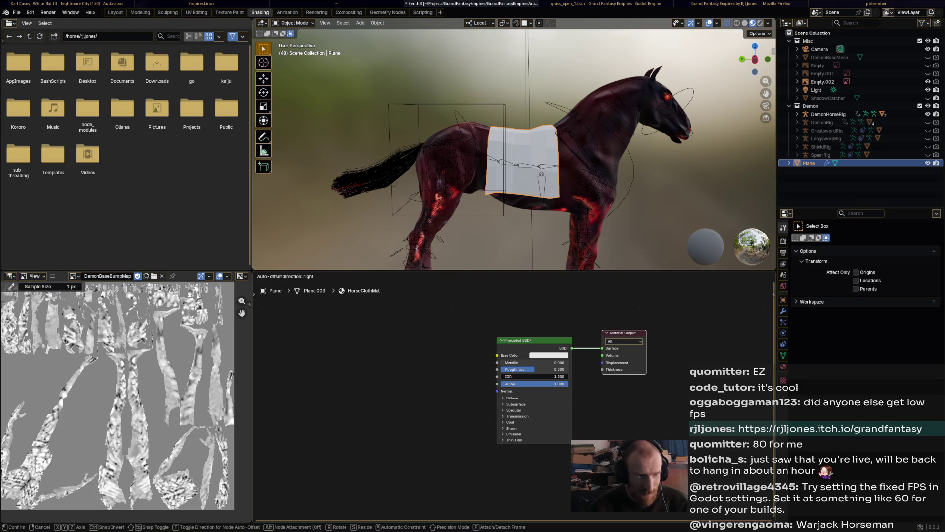
key(Return)
click(534, 341)
key(g)
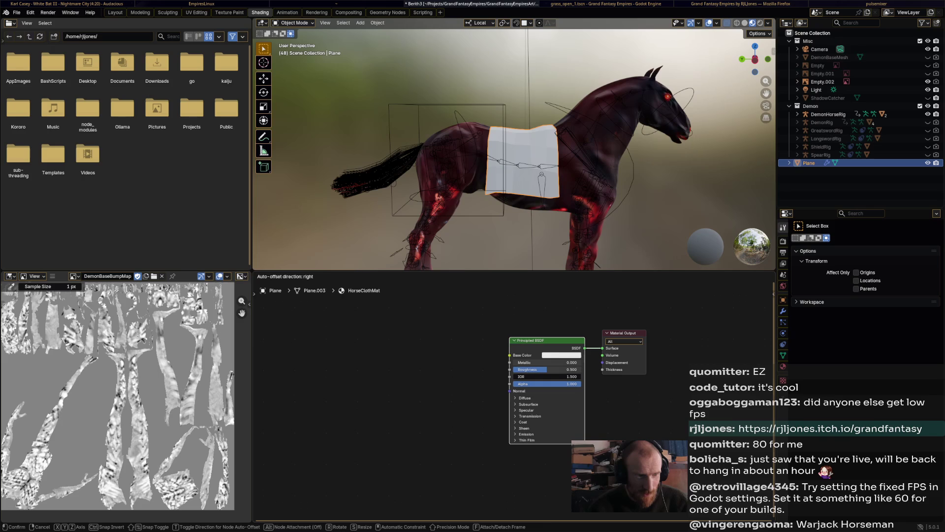
key(Return)
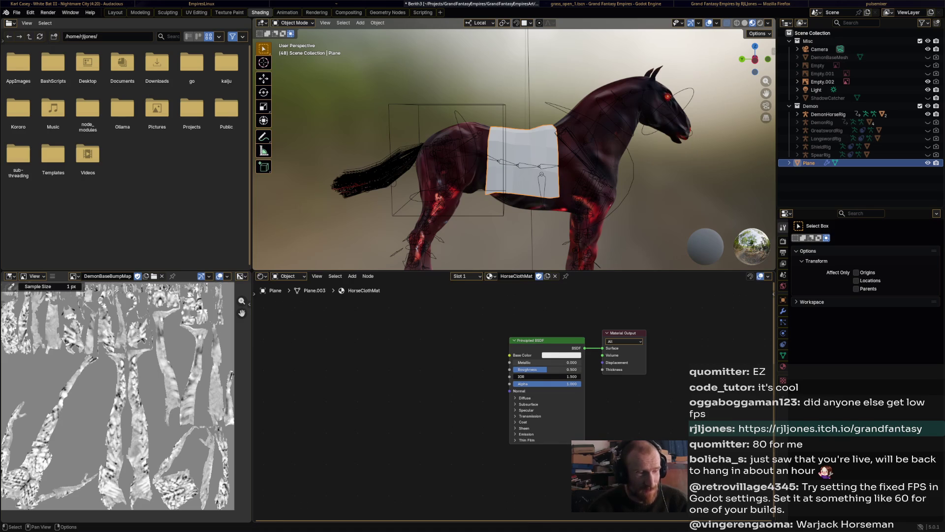
Feed Base Color from a new Color Attribute node set to the Attribute layer.
right_click(384, 347)
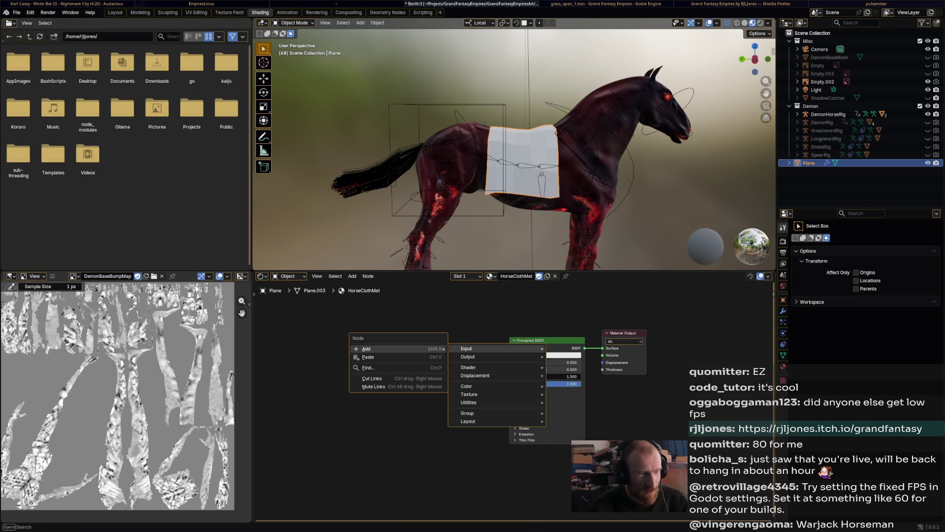
mouse_move(492, 348)
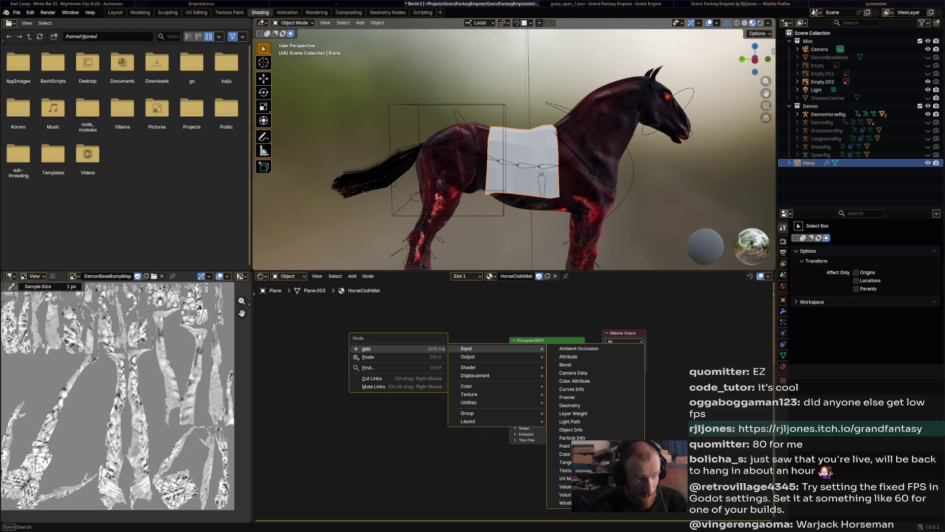
mouse_move(473, 386)
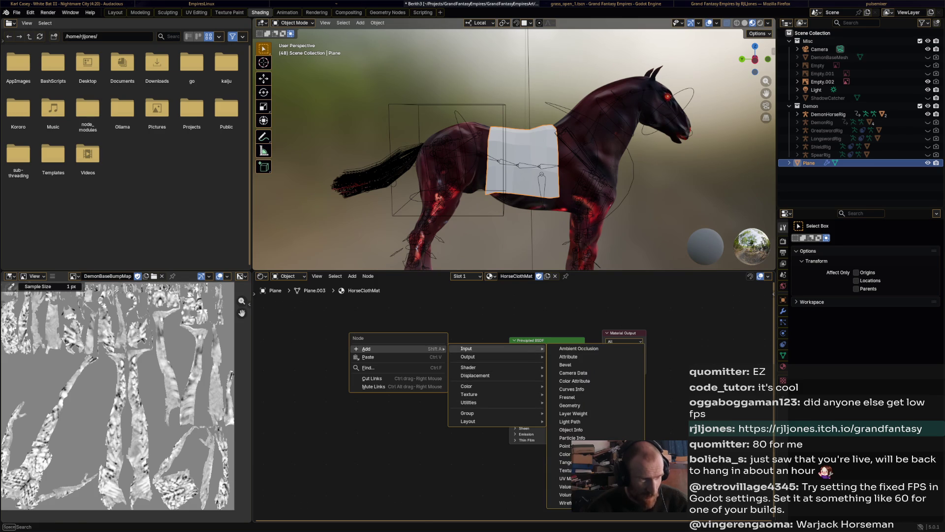
click(574, 380)
click(459, 350)
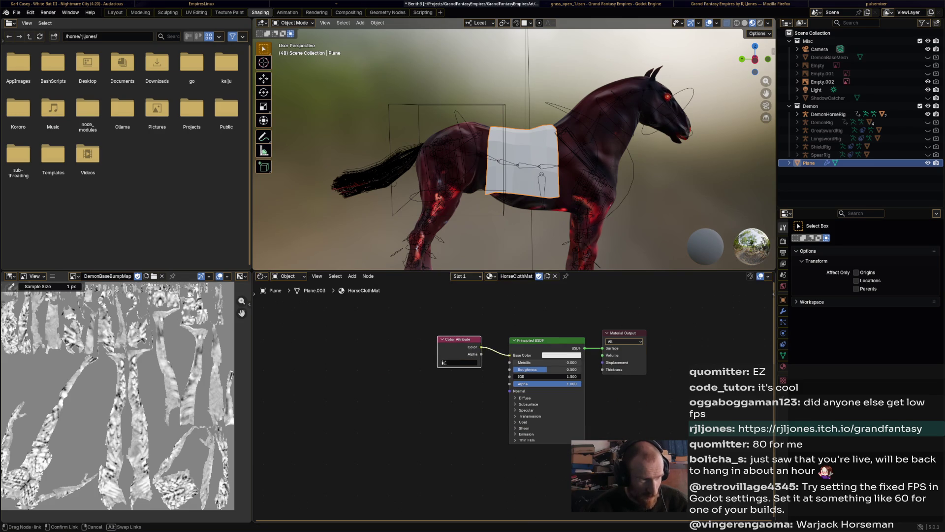
click(460, 362)
click(463, 372)
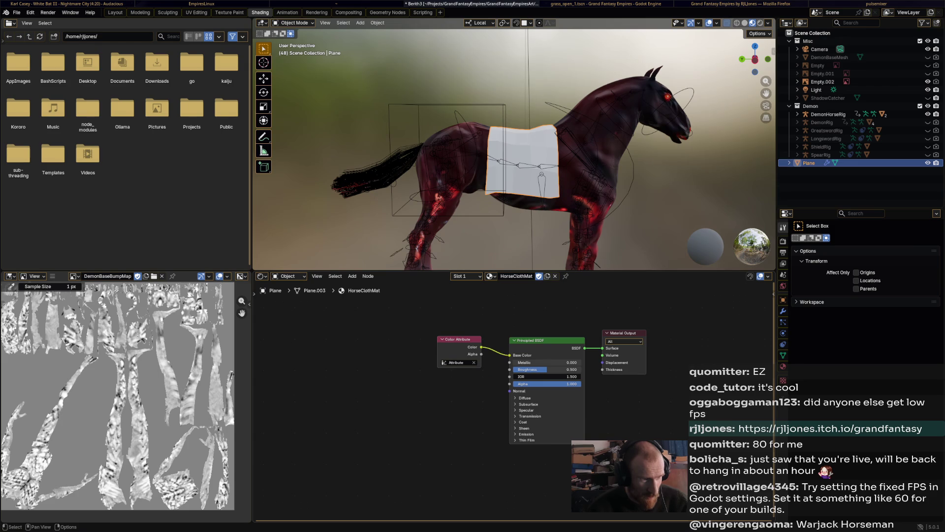
Add an Image Texture node to the HorseClothMat node tree.
right_click(393, 409)
mouse_move(466, 446)
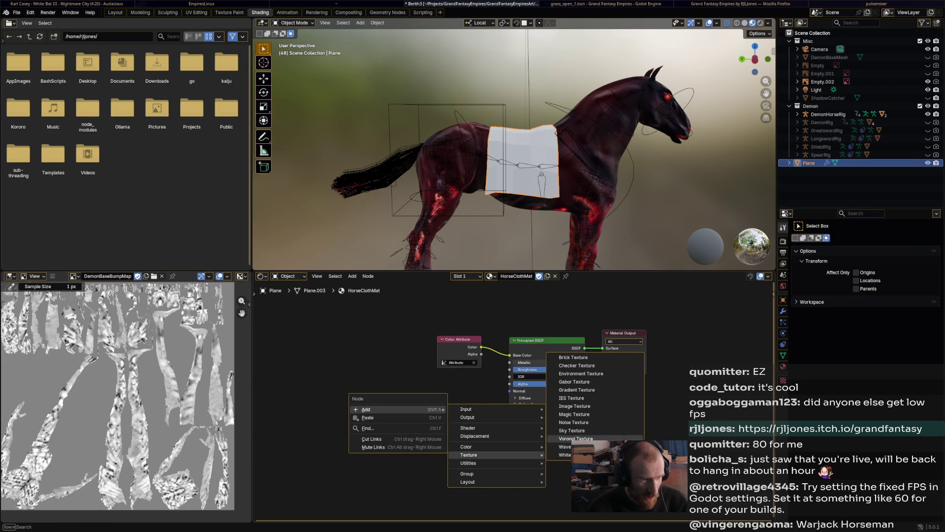
click(573, 406)
Place the Image Texture node and add a Bump node beside it.
key(Return)
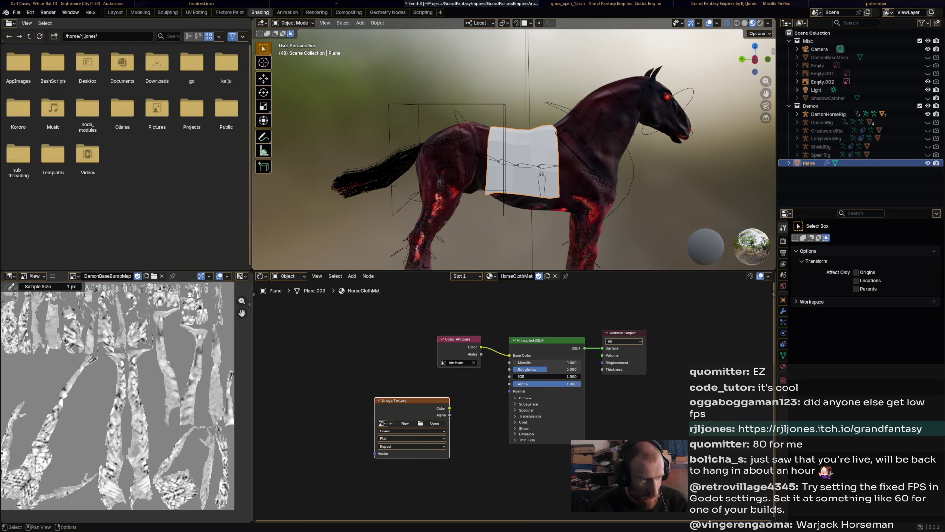
key(shift+a)
key(Escape)
right_click(409, 417)
mouse_move(429, 417)
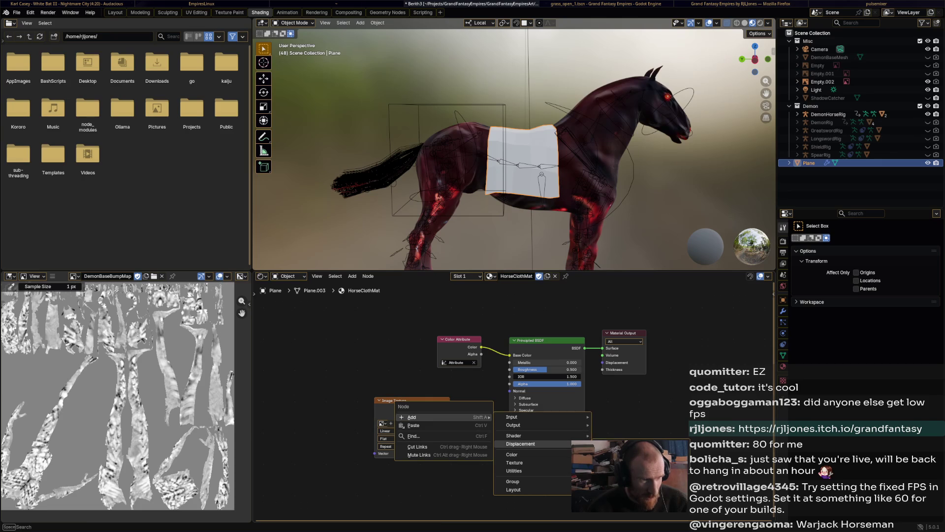
click(610, 444)
click(480, 424)
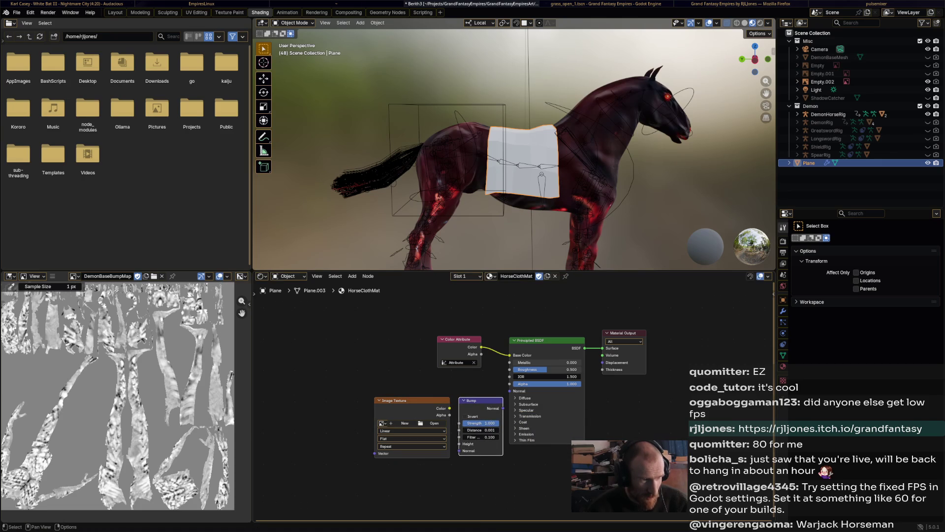
Create a new grey, untiled 1024×1024 image named HorseClothBumpMap for the texture node.
click(405, 423)
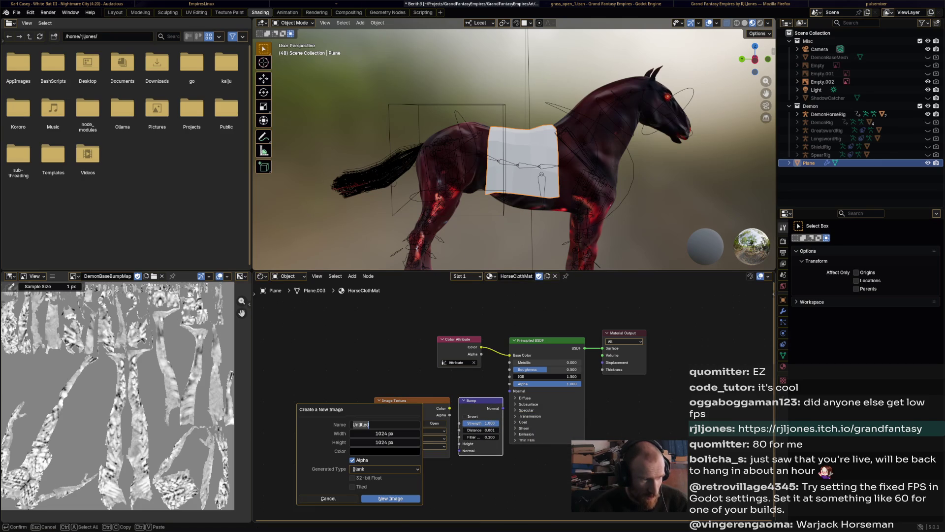
text(Horse)
text(Horse)
text(oth)
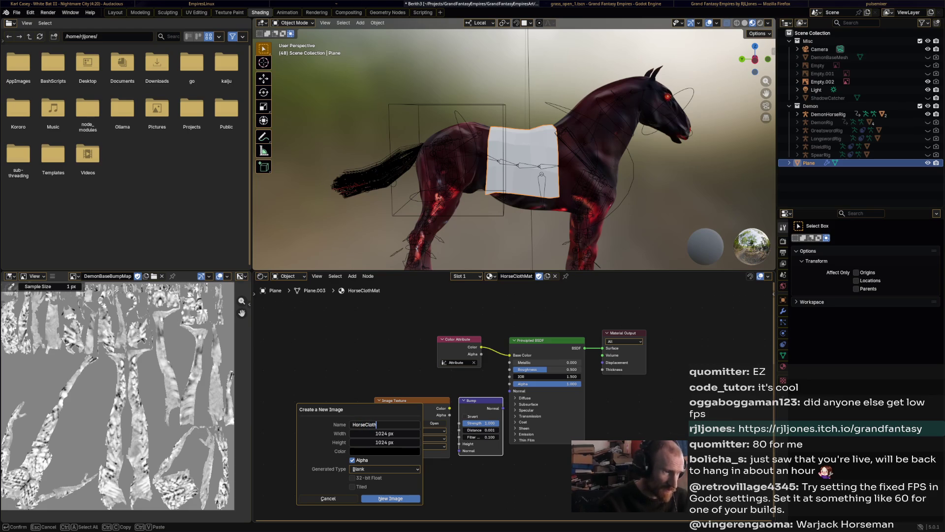
text(Bump)
click(384, 450)
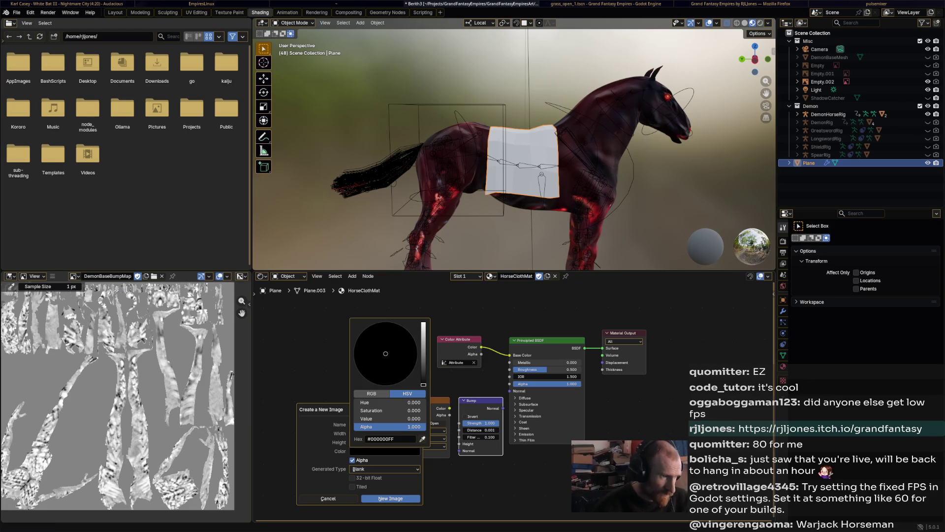
drag(423, 385, 423, 353)
click(352, 486)
click(390, 498)
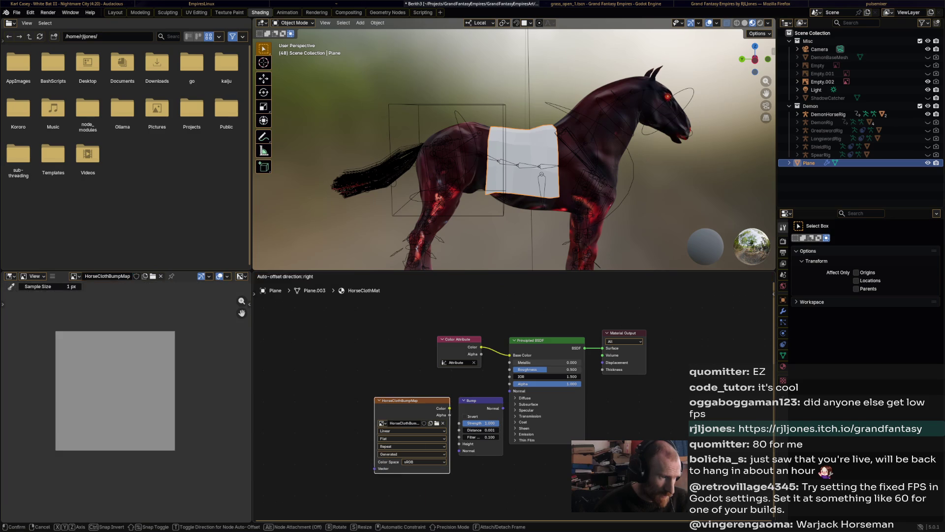
drag(403, 401, 354, 404)
Set HorseClothBumpMap to Non-Color, link its Color to Bump Height, and save.
click(374, 466)
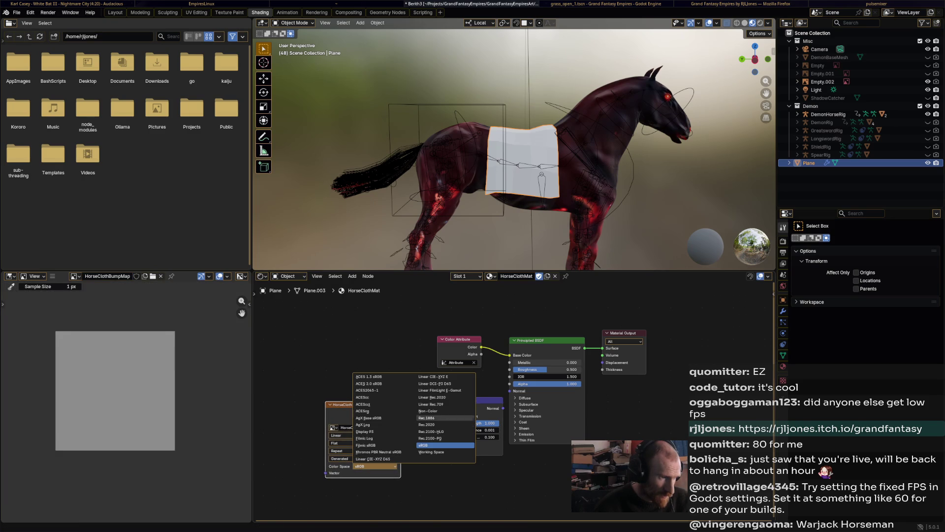
click(429, 410)
mouse_move(400, 412)
mouse_down()
mouse_move(428, 417)
mouse_move(459, 443)
mouse_move(493, 429)
mouse_move(450, 397)
mouse_move(509, 391)
mouse_up()
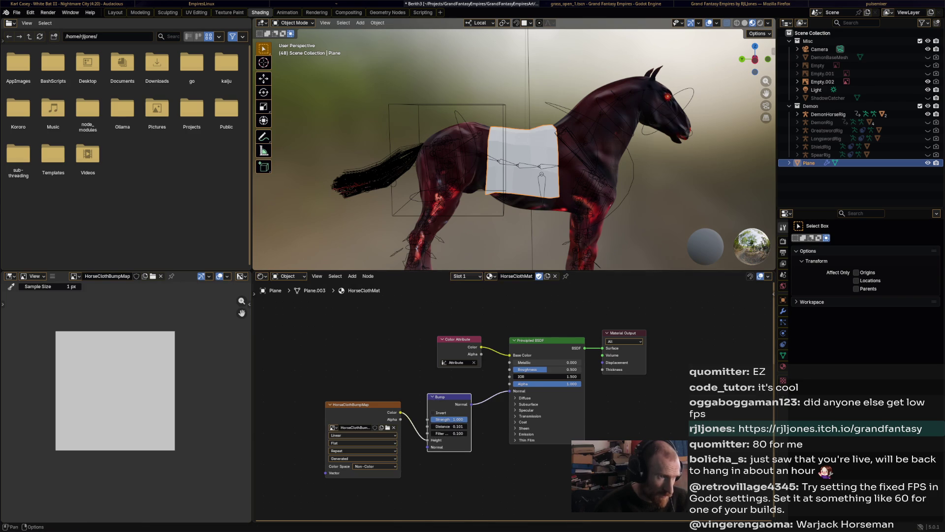
middle_drag(493, 147, 512, 143)
key(ctrl+s)
click(294, 23)
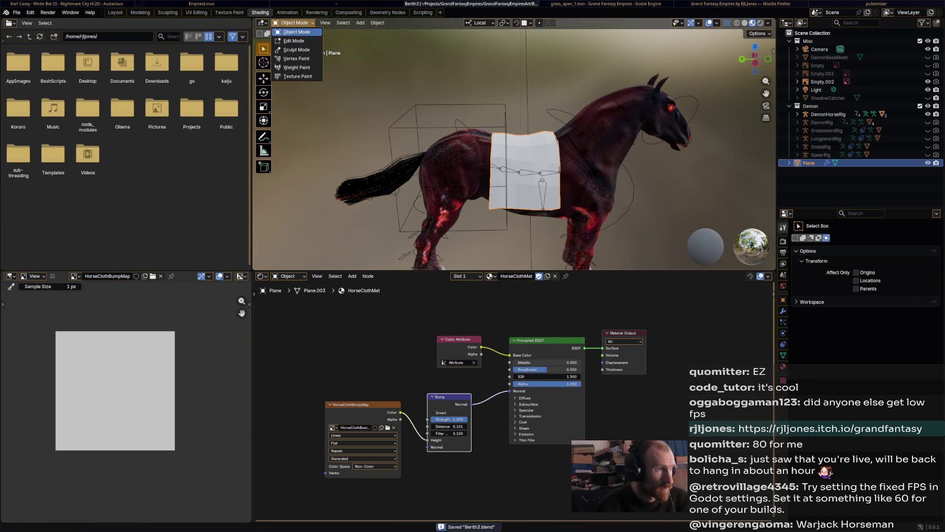
Vertex-paint the whole blanket bright green with an enlarged brush.
click(296, 58)
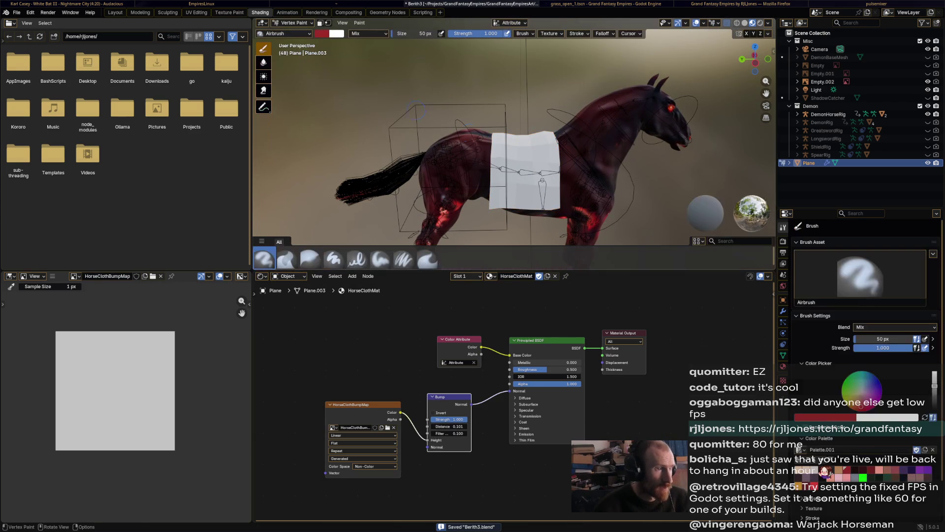
click(863, 477)
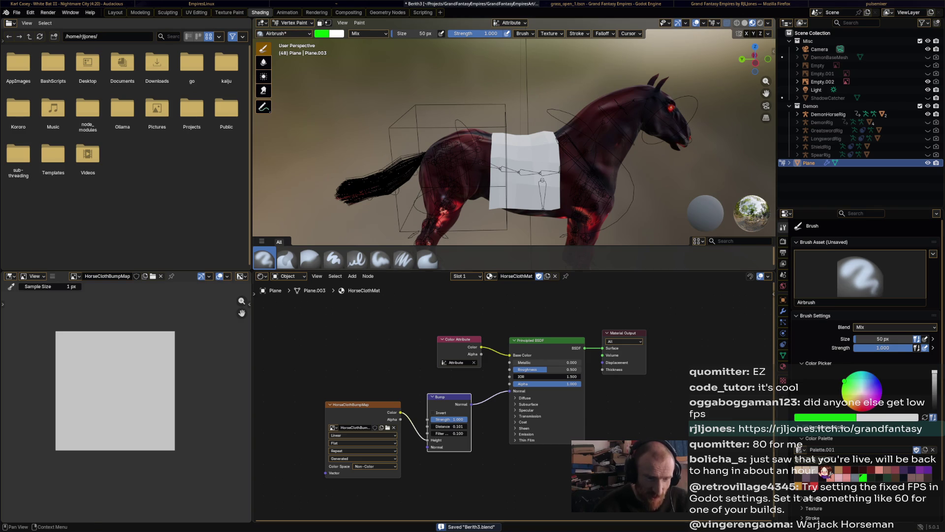
key(f)
click(624, 176)
drag(546, 197, 527, 162)
mouse_move(541, 162)
middle_down()
mouse_move(507, 147)
mouse_move(492, 162)
mouse_move(433, 118)
middle_up()
Apply Shade Smooth to the blanket in Object Mode and save Berith3.blend.
click(294, 23)
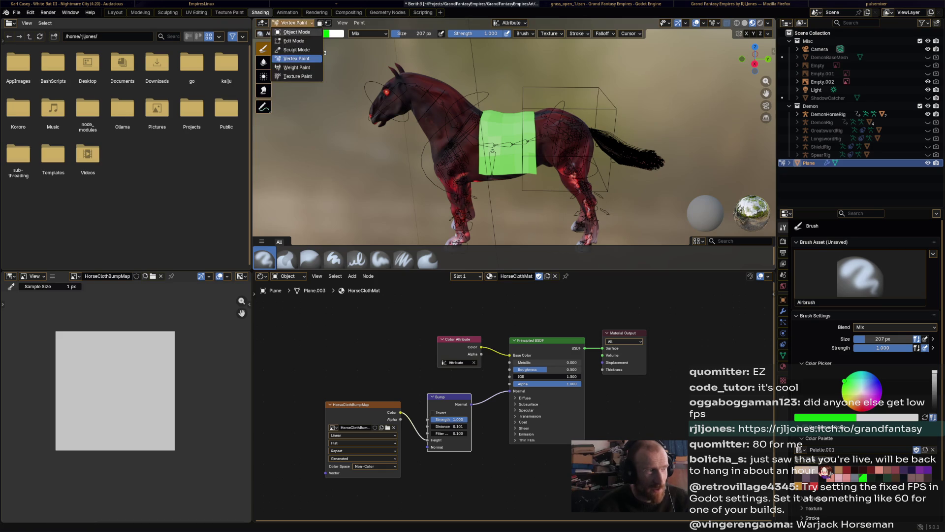
click(291, 29)
click(377, 23)
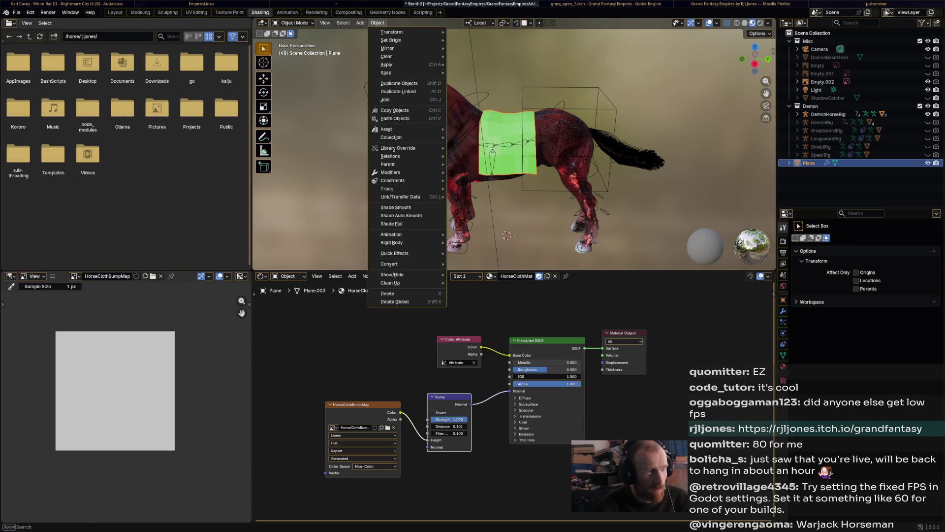
click(396, 207)
mouse_move(404, 196)
middle_down()
mouse_move(478, 187)
mouse_move(502, 217)
middle_up()
key(ctrl+s)
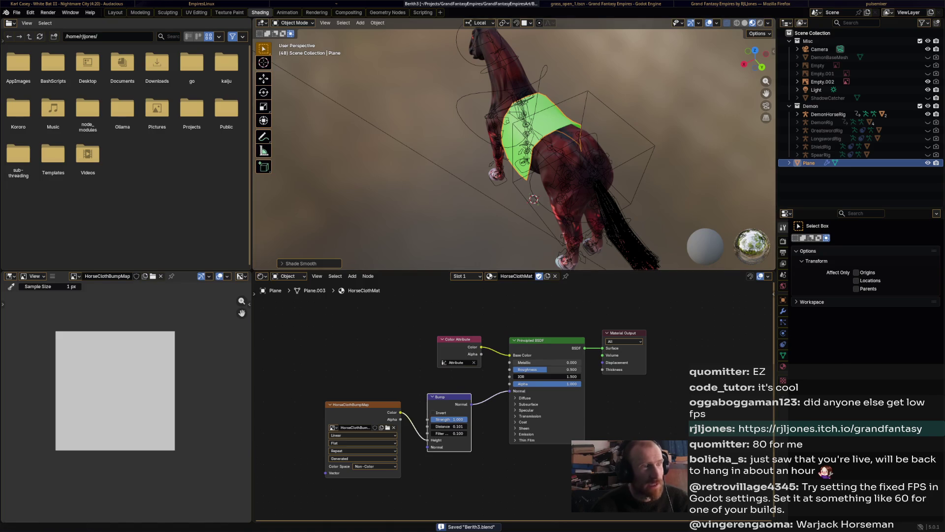
key(alt+Tab)
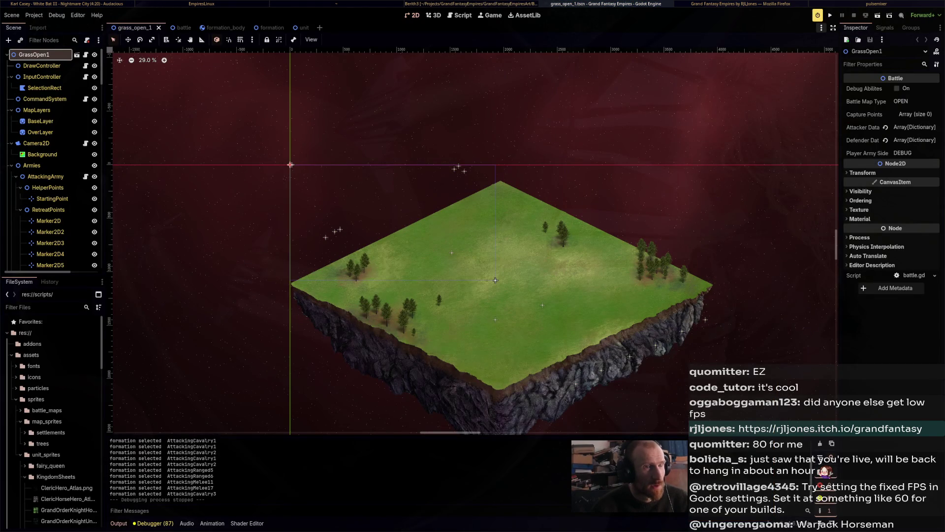
Test-run Grand Fantasy Empires, box-select the blue and red armies, then stop the run.
key(F5)
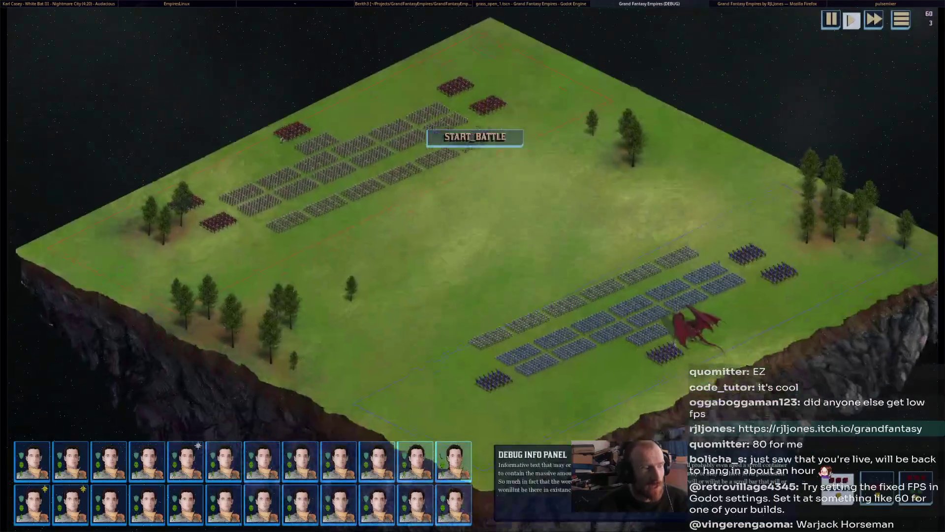
drag(164, 275, 543, 52)
drag(422, 418, 831, 186)
scroll(664, 313, up, 3)
middle_drag(692, 327, 242, 147)
drag(41, 351, 760, 19)
key(F8)
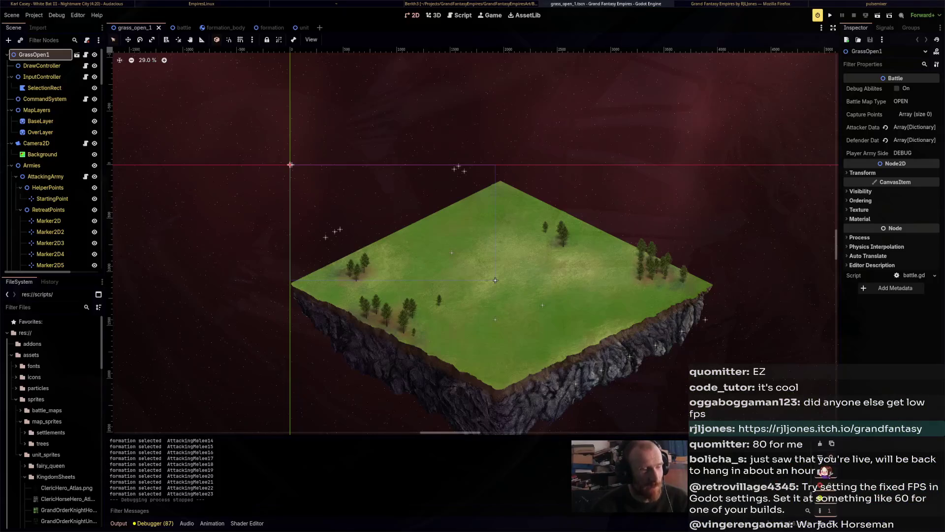
key(alt+Tab)
key(alt+Tab)
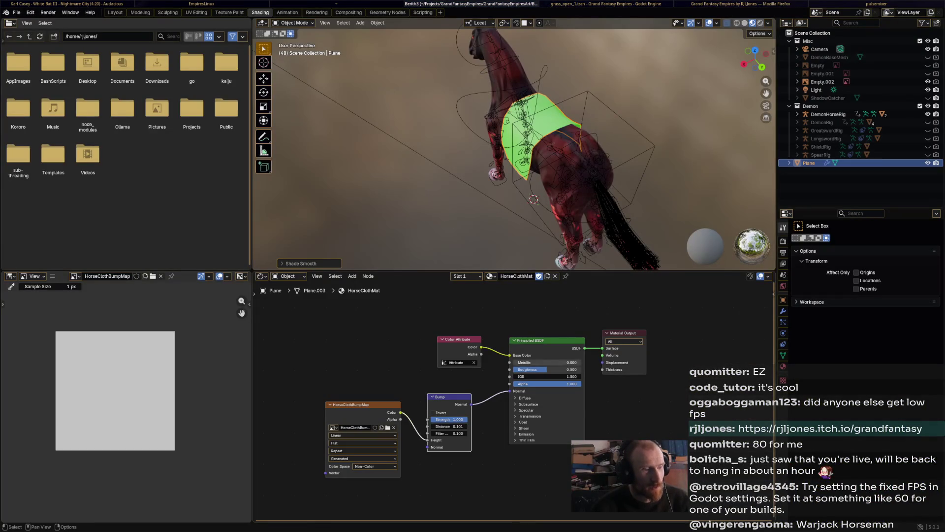
Save Berith3.blend and settle on the Texture Paint workspace framing the horse's green cloth.
scroll(515, 400, up, 2)
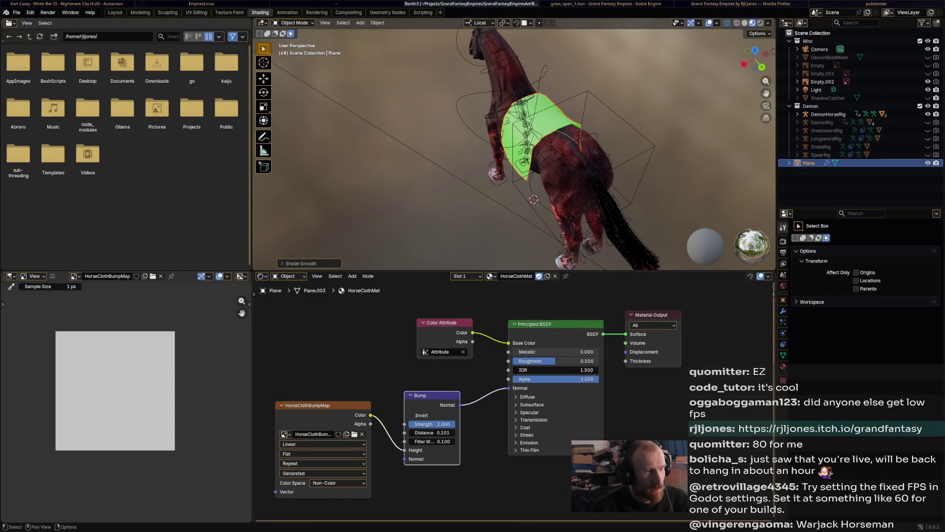
ctrl+scroll(515, 400, up, 1)
key(ctrl+s)
click(230, 12)
click(260, 12)
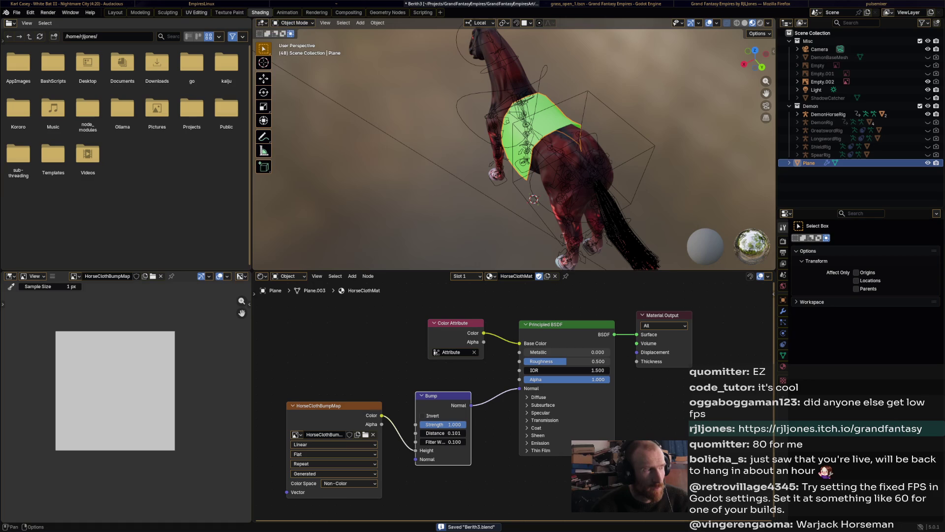
click(287, 12)
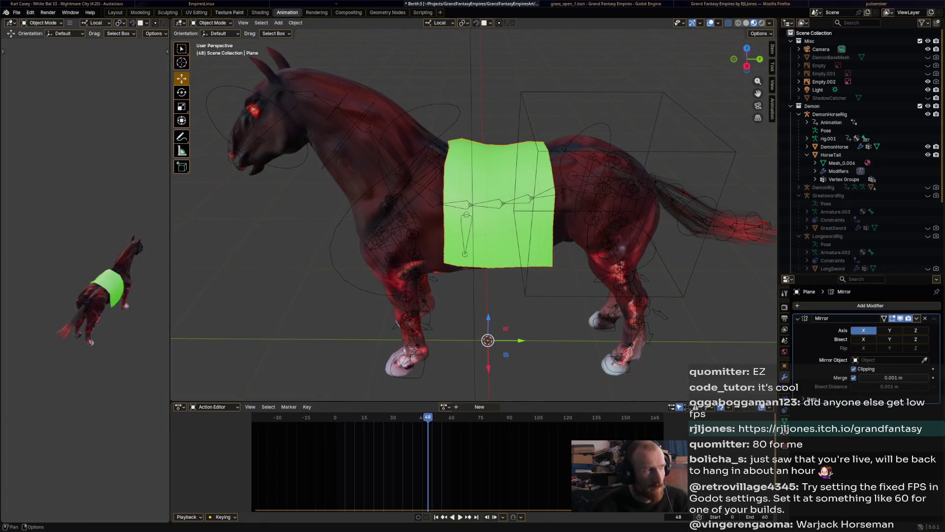
click(229, 12)
middle_drag(501, 245, 541, 231)
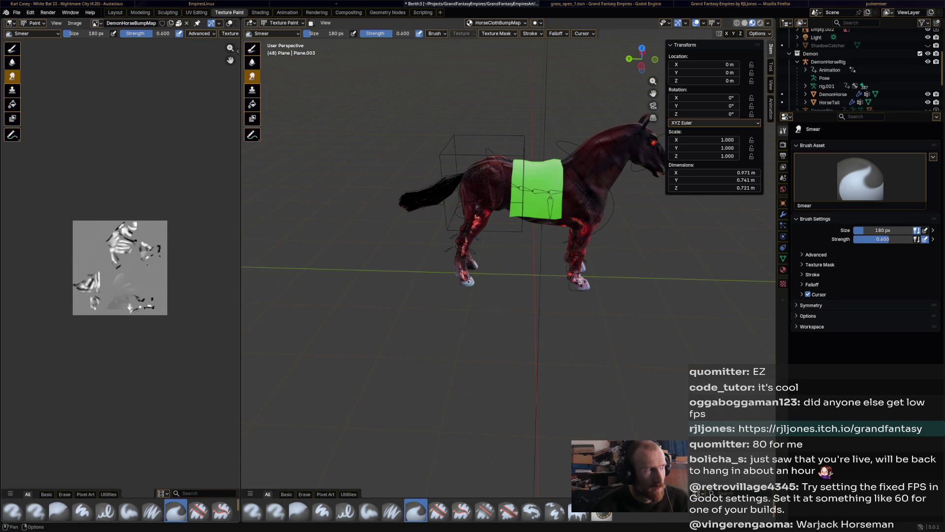
click(96, 23)
key(Down)
key(Down)
key(Down)
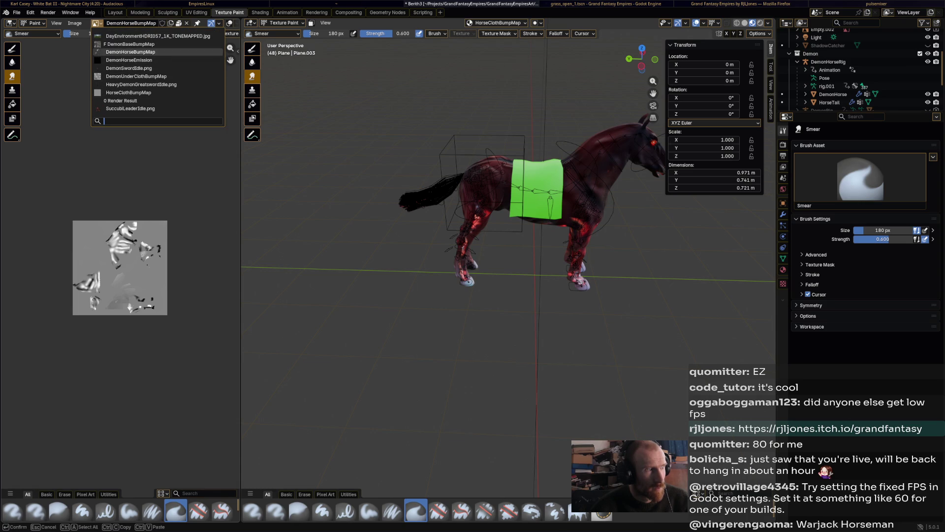
click(188, 93)
middle_drag(449, 117, 648, 247)
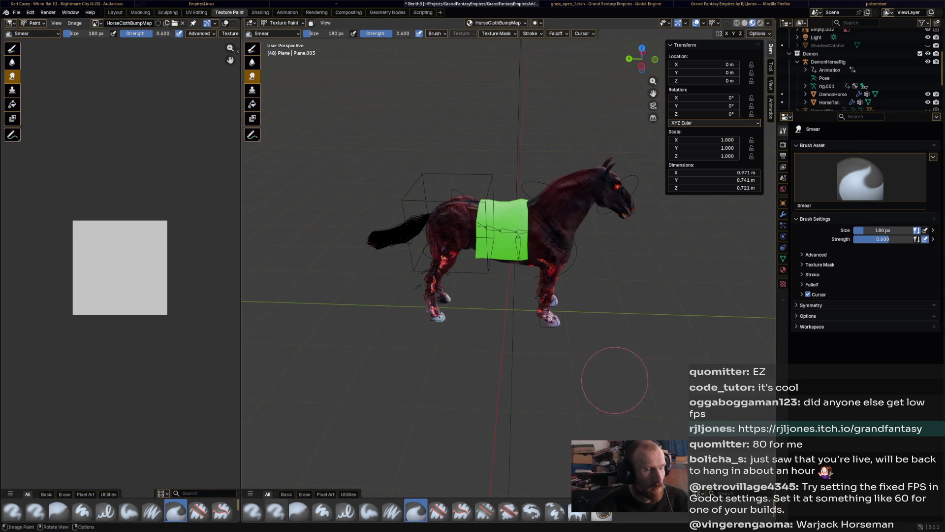
click(252, 511)
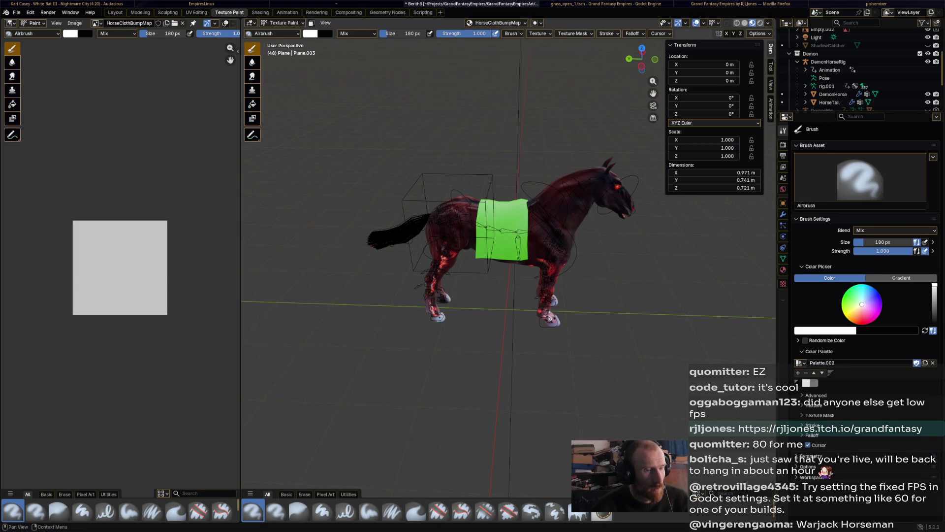
drag(934, 285, 934, 304)
drag(167, 33, 206, 33)
mouse_move(108, 226)
mouse_down()
mouse_move(86, 244)
mouse_move(76, 231)
mouse_move(63, 264)
mouse_move(74, 277)
mouse_move(128, 236)
mouse_move(91, 295)
mouse_move(118, 241)
mouse_move(91, 261)
mouse_move(74, 296)
mouse_move(158, 313)
mouse_move(95, 312)
mouse_move(165, 287)
mouse_move(124, 300)
mouse_move(128, 239)
mouse_move(123, 266)
mouse_move(150, 231)
mouse_move(165, 238)
mouse_move(162, 213)
mouse_up()
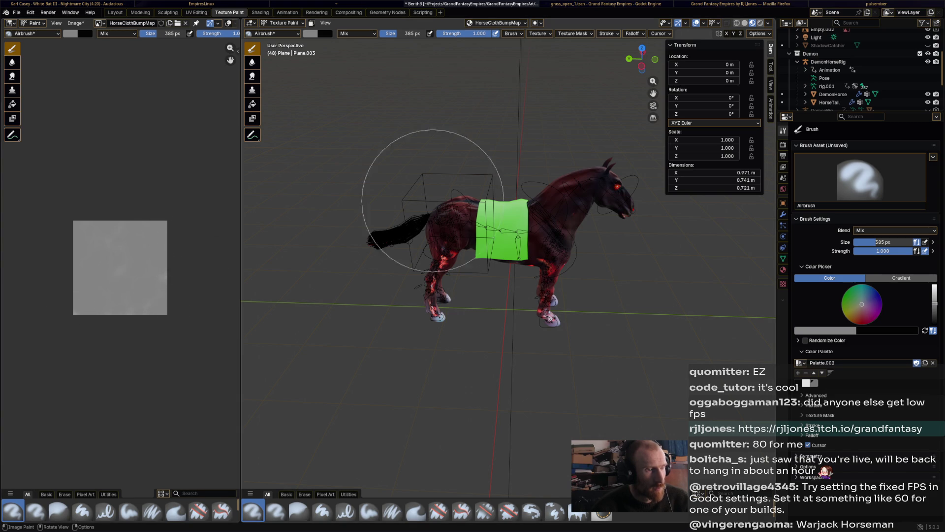
scroll(529, 168, up, 5)
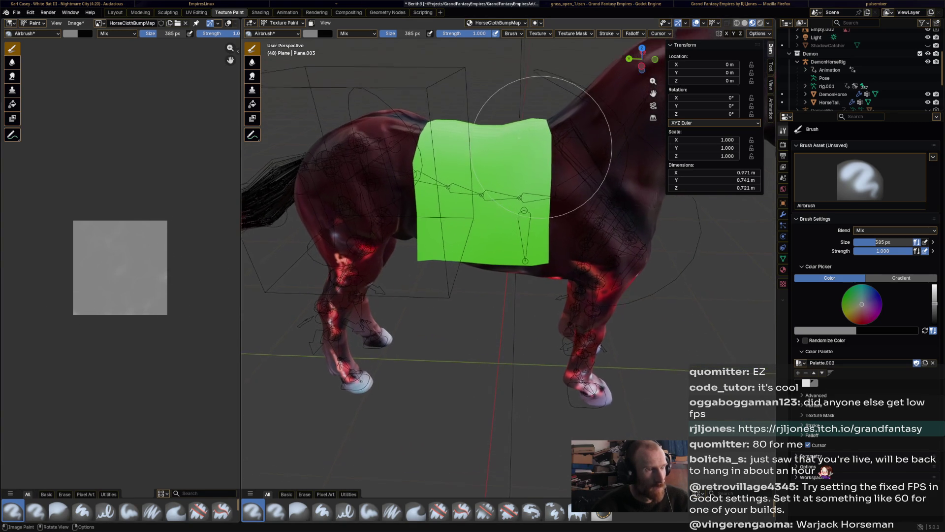
scroll(559, 137, up, 5)
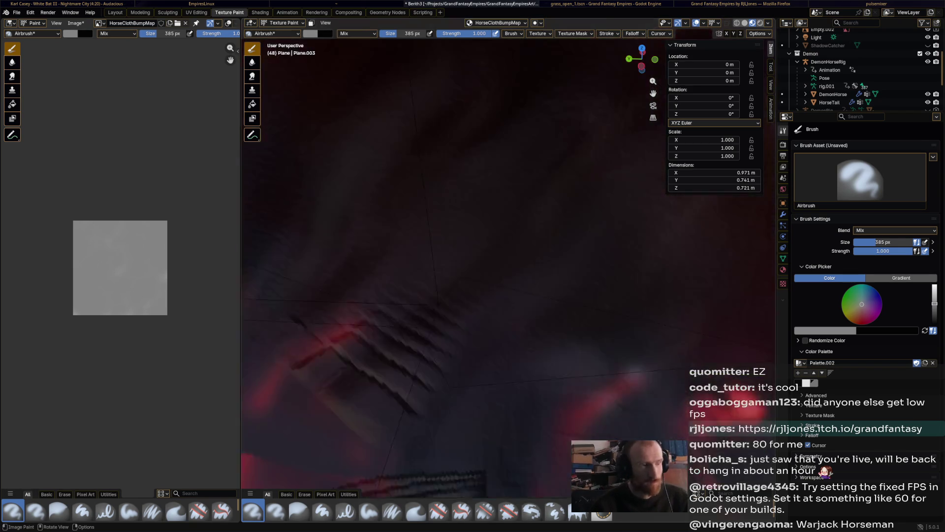
scroll(516, 140, down, 8)
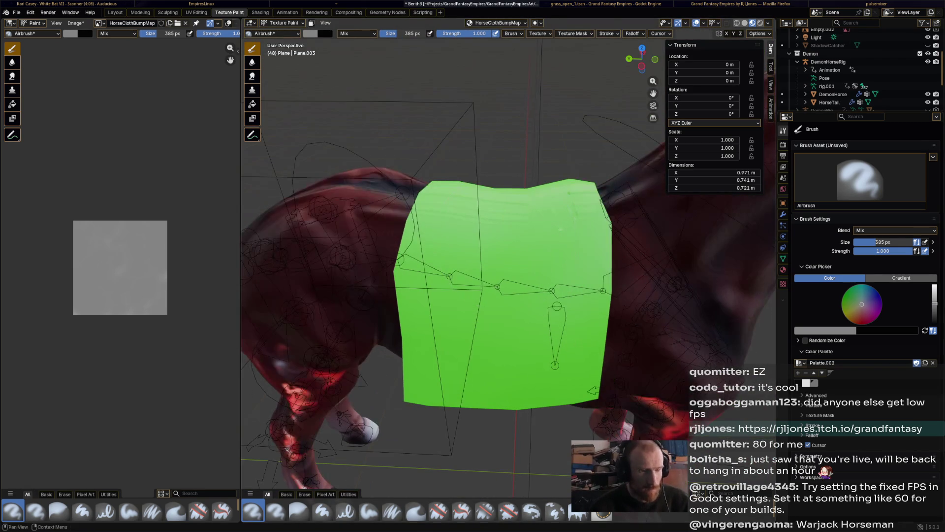
click(806, 383)
key(f)
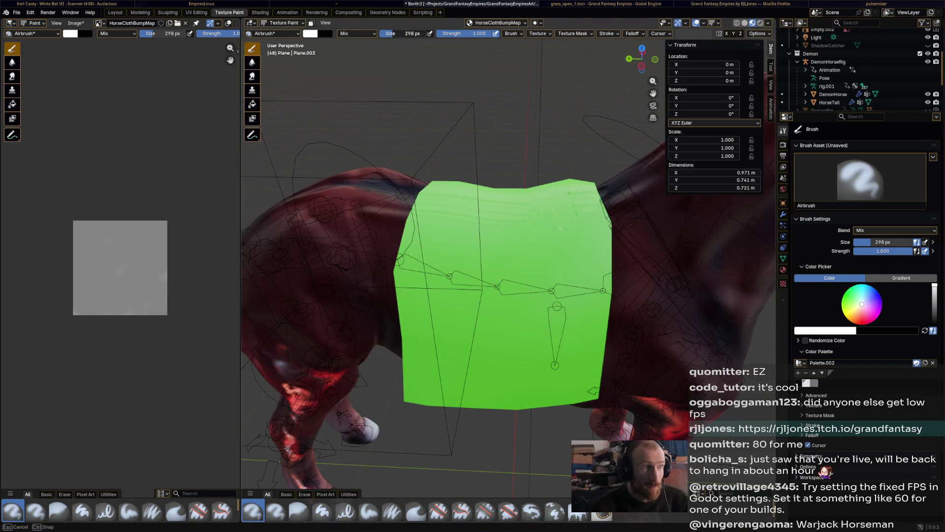
click(447, 256)
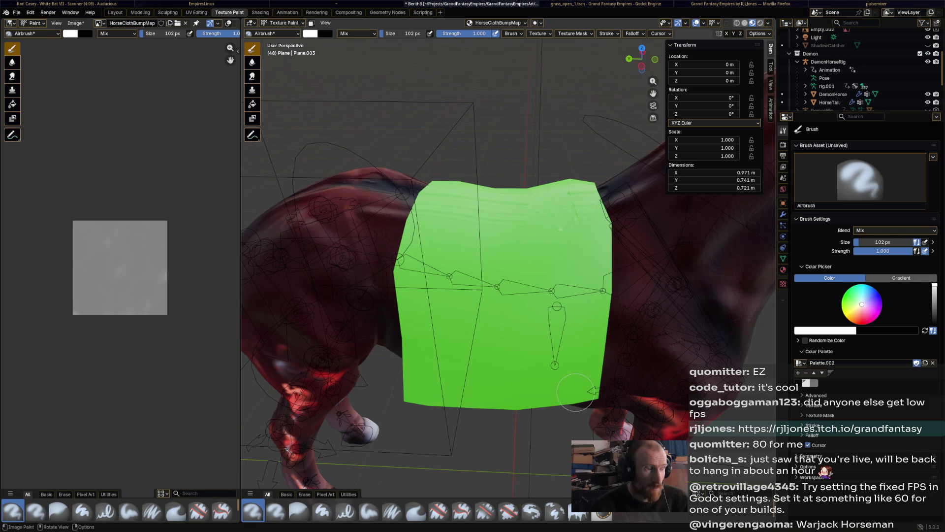
scroll(576, 389, down, 2)
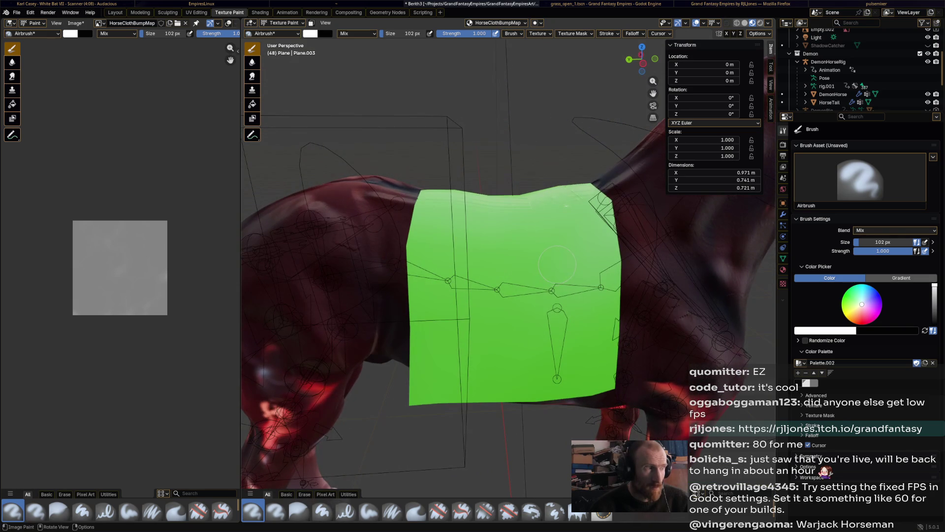
scroll(557, 268, down, 2)
scroll(555, 270, up, 2)
key(ctrl+s)
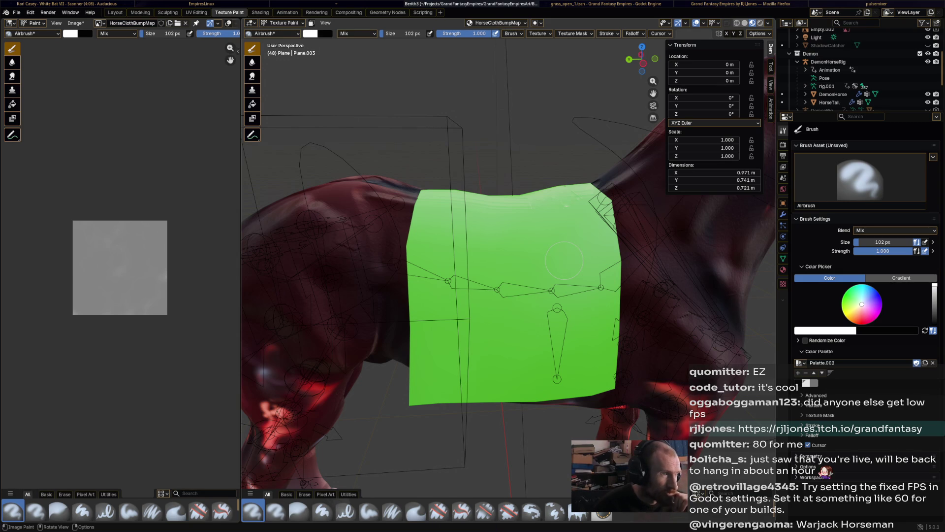
drag(564, 261, 528, 260)
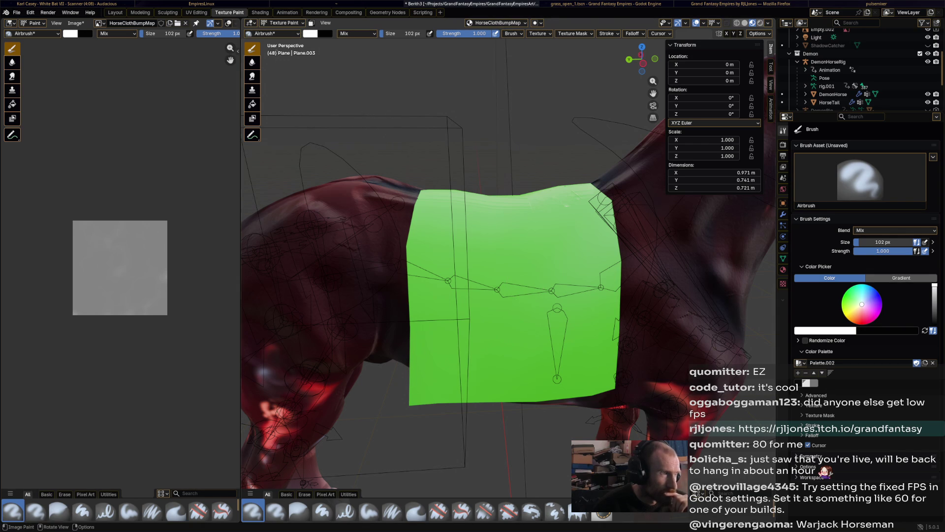
key(ctrl+Tab)
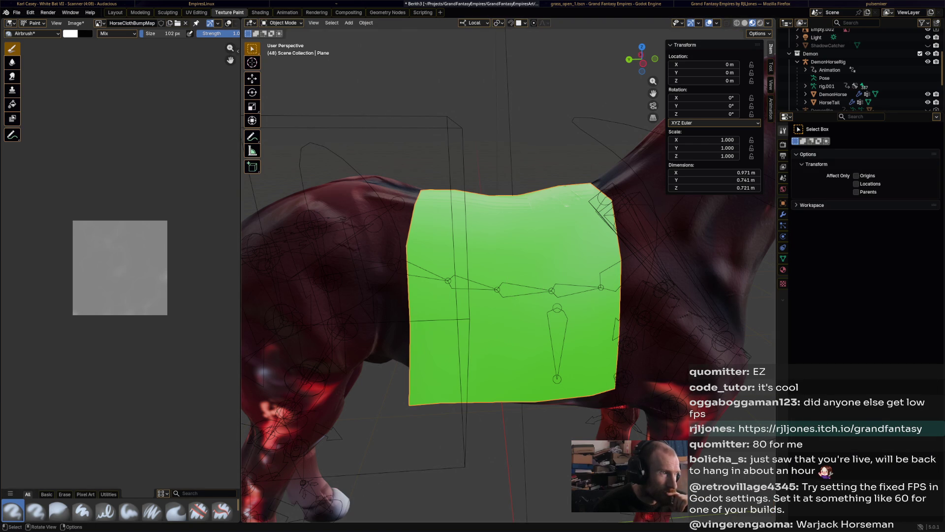
click(281, 22)
click(283, 77)
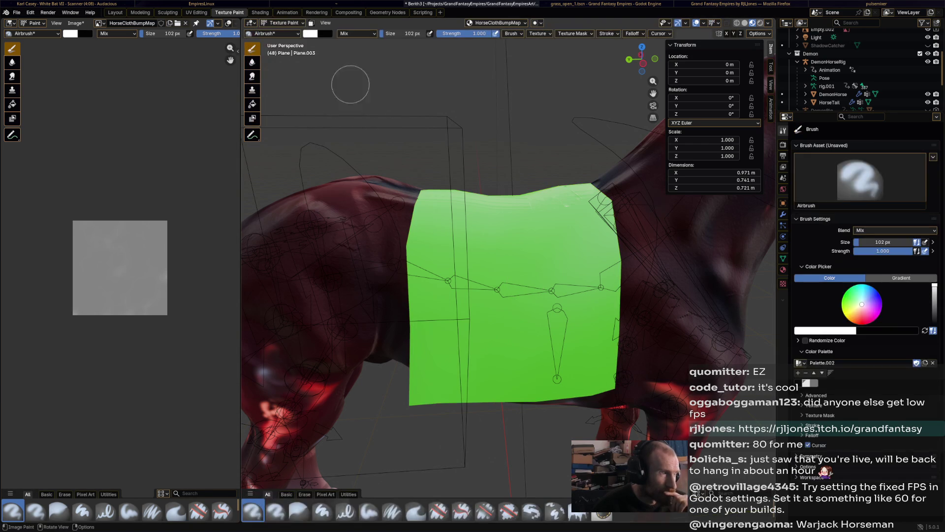
click(497, 22)
mouse_move(271, 300)
middle_down()
mouse_move(345, 296)
mouse_move(291, 295)
mouse_move(300, 296)
middle_up()
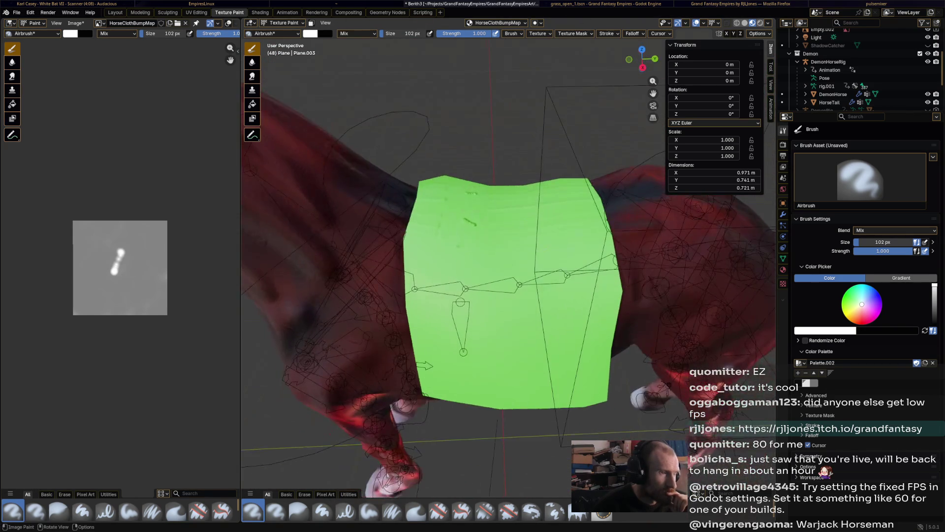
scroll(509, 268, up, 4)
mouse_move(461, 207)
middle_down()
mouse_move(433, 212)
mouse_move(433, 192)
middle_up()
scroll(508, 269, down, 3)
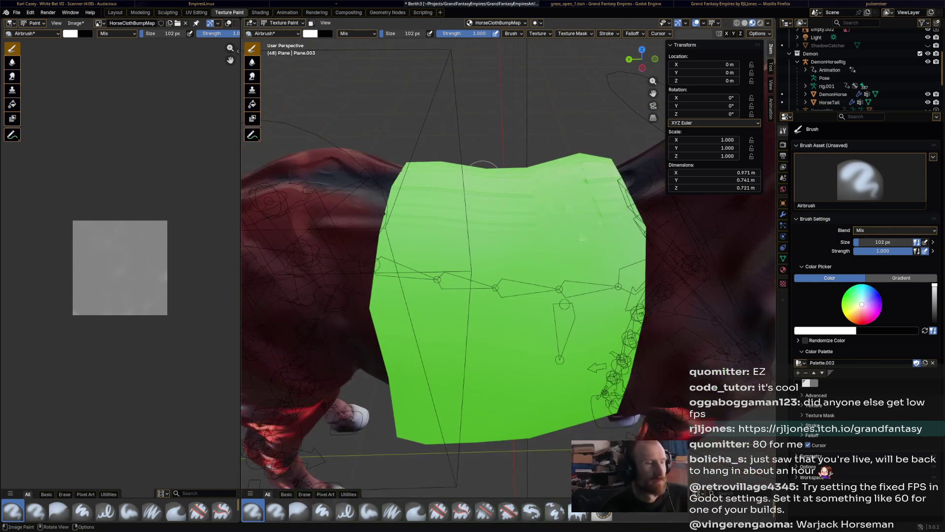
key(ctrl+s)
In the UV Editing workspace, delete the cloth's Mirror modifier in Object Mode.
click(260, 12)
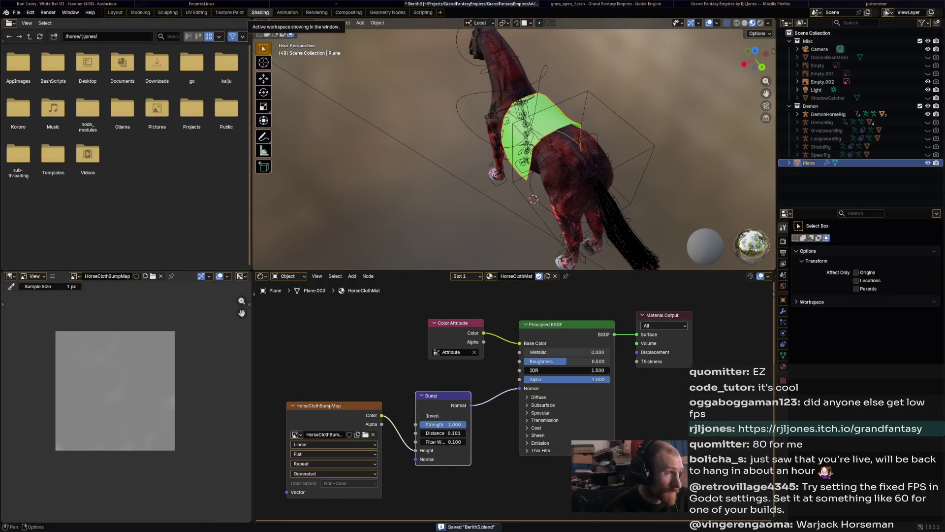
click(229, 13)
click(197, 12)
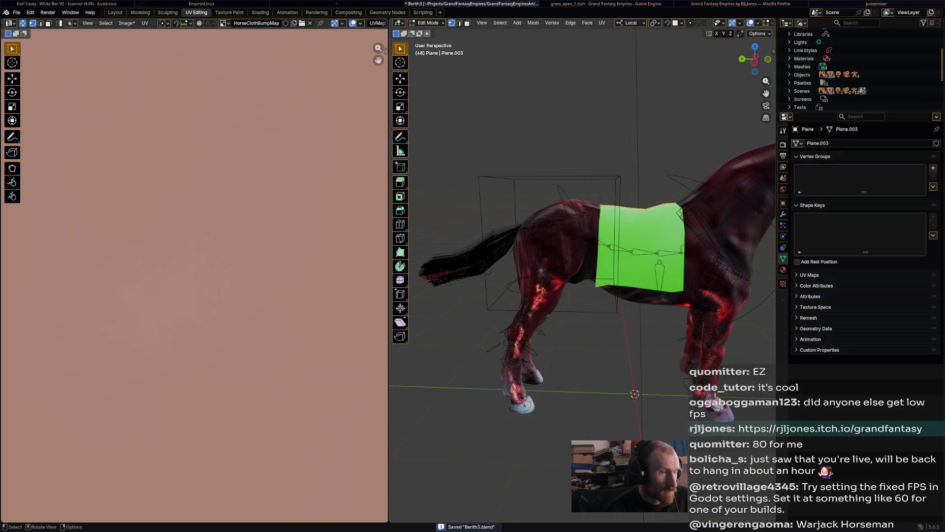
middle_drag(581, 276, 699, 256)
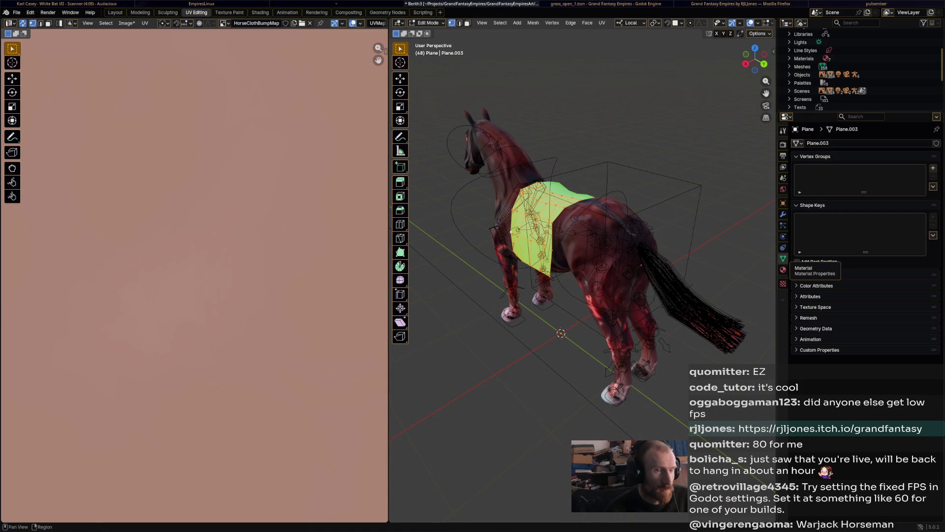
click(428, 23)
click(428, 32)
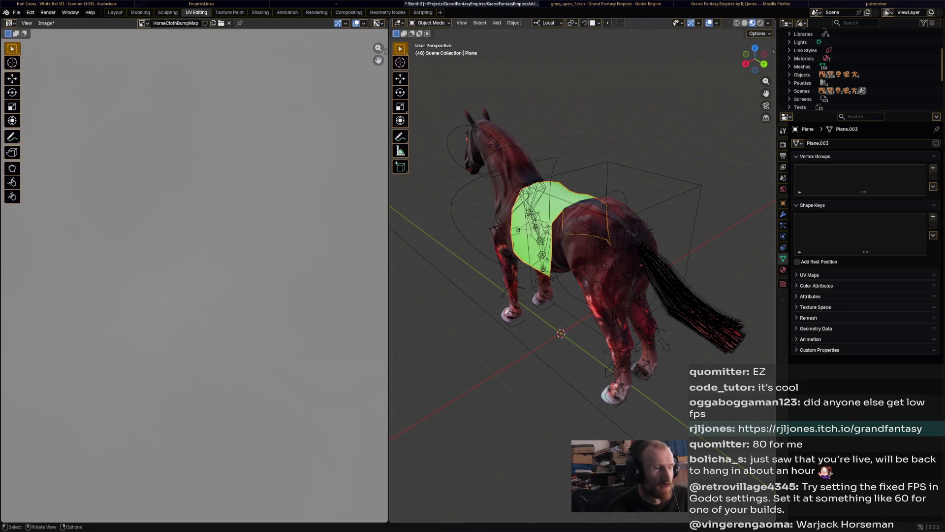
click(783, 214)
click(917, 156)
click(881, 202)
Unwrap the cloth in Edit Mode with Smart UV Project and save Berith3.blend.
mouse_move(615, 246)
ctrl+middle_down()
mouse_move(616, 335)
mouse_move(639, 324)
ctrl+middle_up()
scroll(581, 275, down, 4)
scroll(581, 275, up, 6)
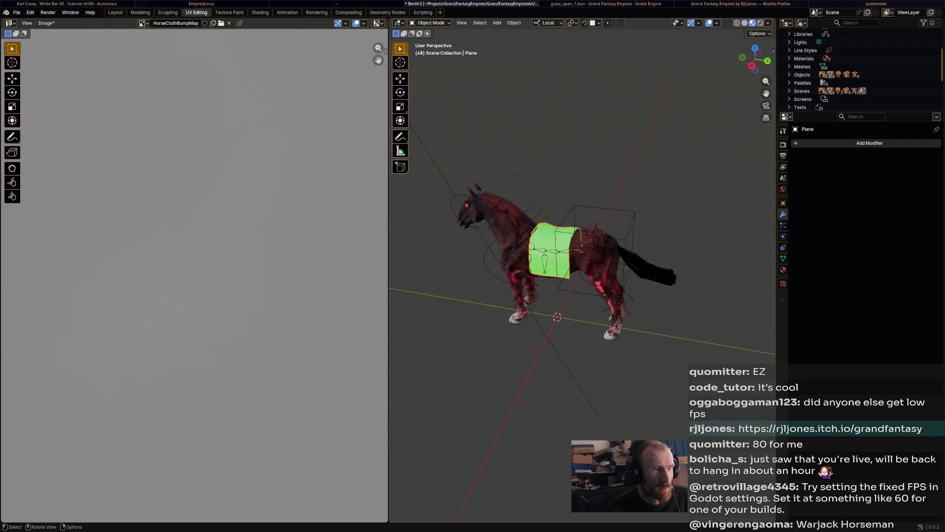
scroll(580, 275, up, 3)
click(430, 22)
click(427, 39)
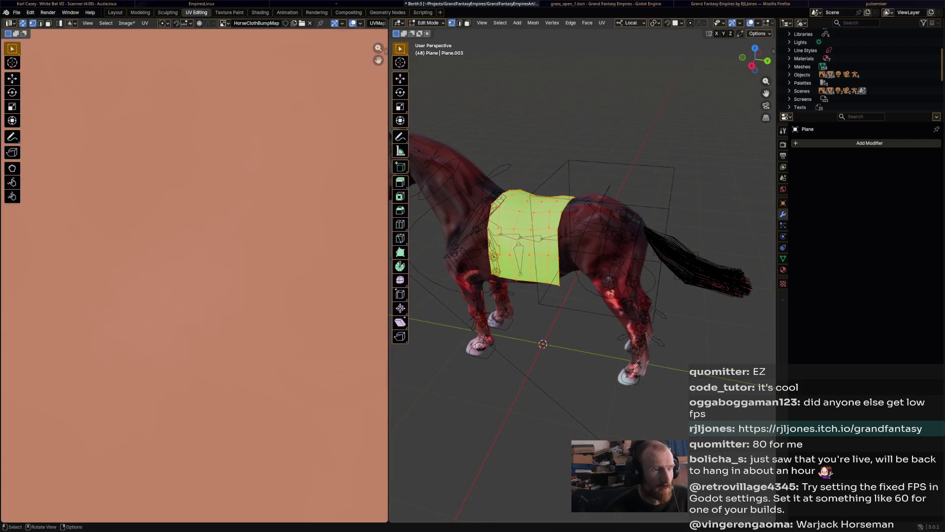
key(u)
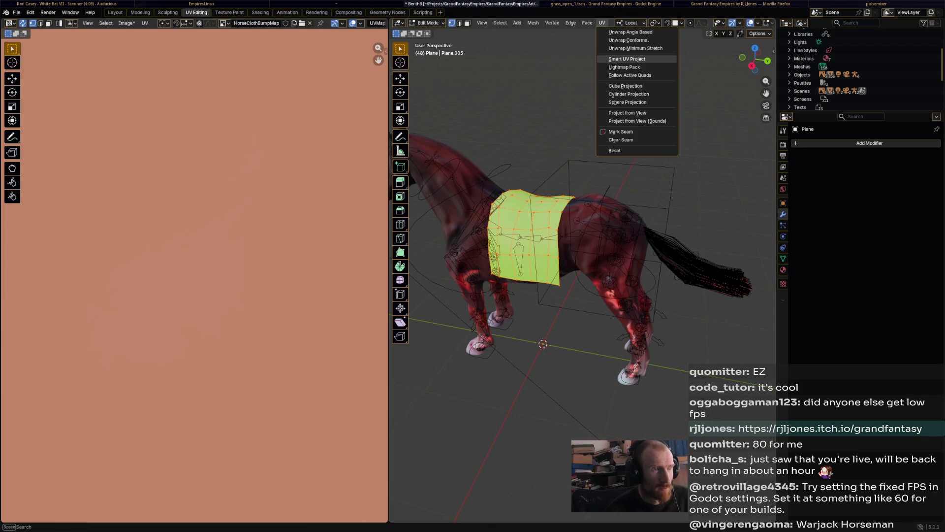
click(636, 59)
key(Return)
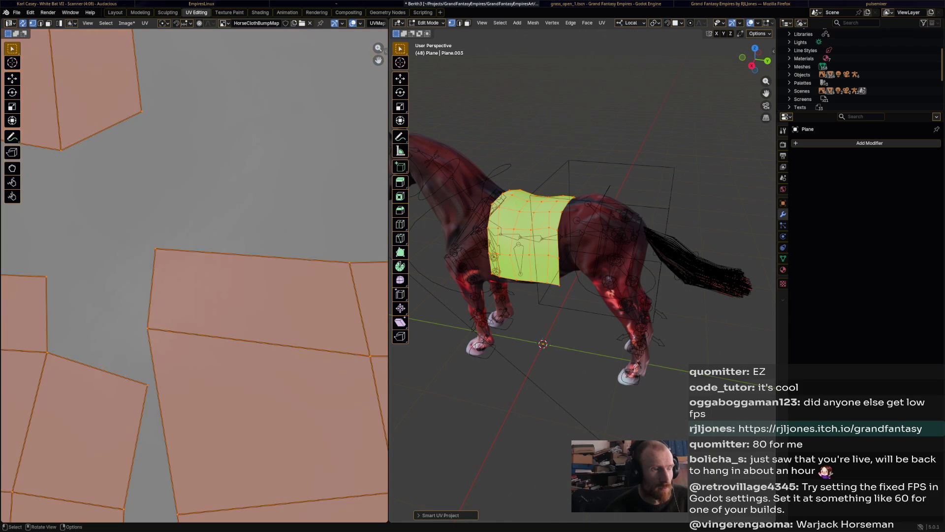
middle_drag(492, 246, 615, 247)
key(ctrl+s)
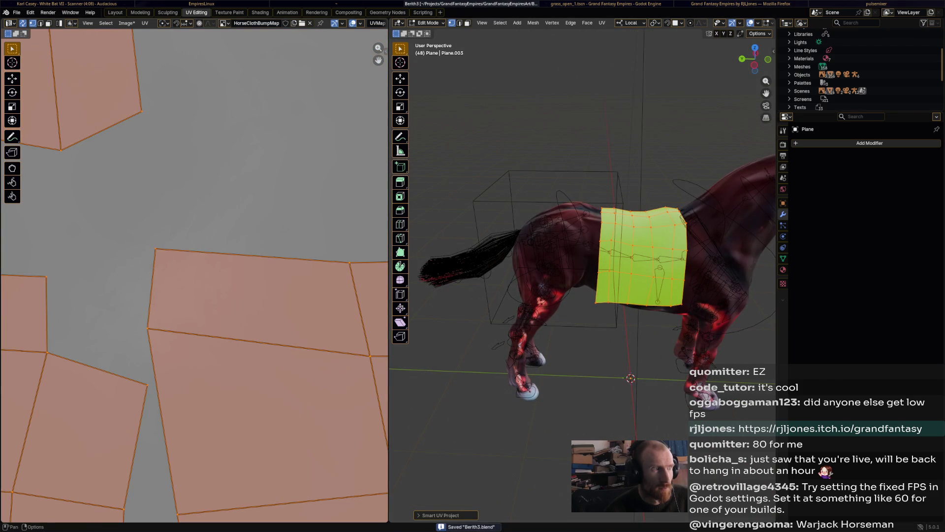
key(alt+Tab)
key(alt+Tab)
Paint white vertical streaks down the cloth's bump map to raise ridges.
key(ctrl+Page_Down)
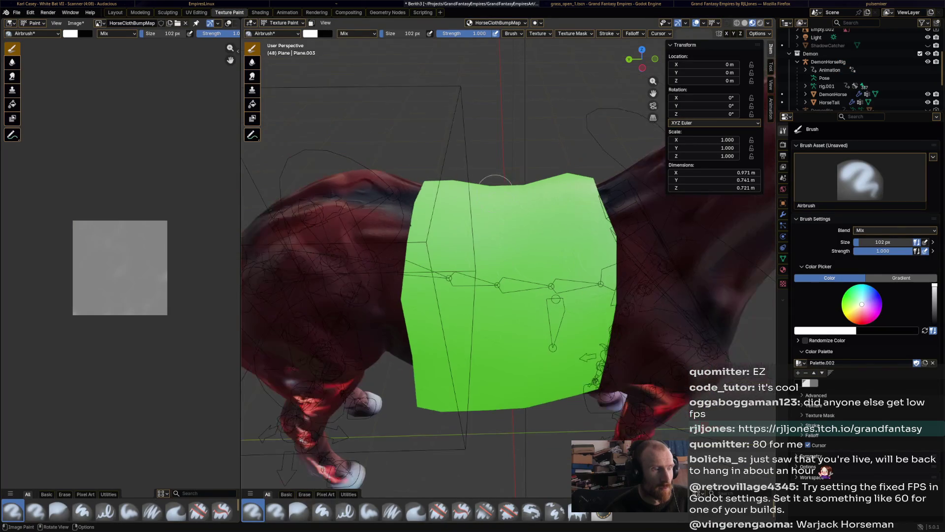
middle_drag(414, 207, 442, 168)
mouse_move(443, 167)
mouse_down()
mouse_move(435, 249)
mouse_move(463, 397)
mouse_up()
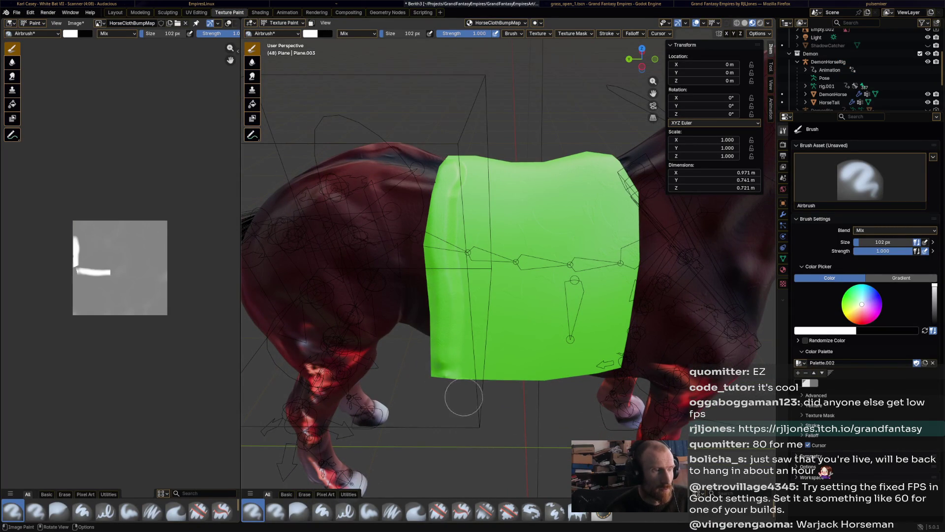
mouse_move(516, 160)
mouse_down()
mouse_move(489, 310)
mouse_move(492, 389)
mouse_up()
mouse_move(574, 162)
mouse_down()
mouse_move(547, 315)
mouse_move(558, 373)
mouse_up()
mouse_move(615, 165)
mouse_down()
mouse_move(624, 335)
mouse_move(615, 394)
mouse_move(627, 389)
mouse_up()
middle_drag(627, 389, 551, 291)
mouse_move(423, 170)
mouse_down()
mouse_move(399, 212)
mouse_move(394, 394)
mouse_up()
drag(450, 185, 435, 406)
drag(512, 175, 515, 435)
drag(578, 174, 581, 406)
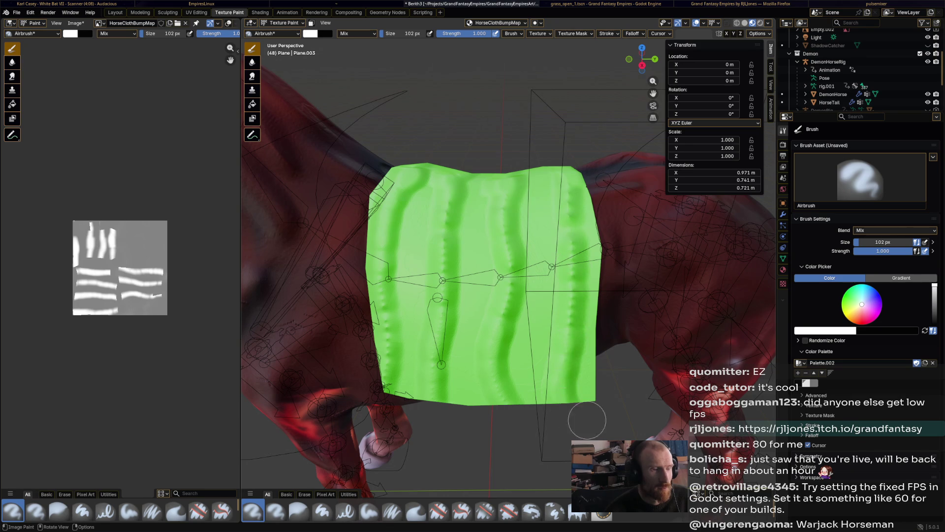
Switch to black and darken the grooves between the ridges with strokes and dots.
key(x)
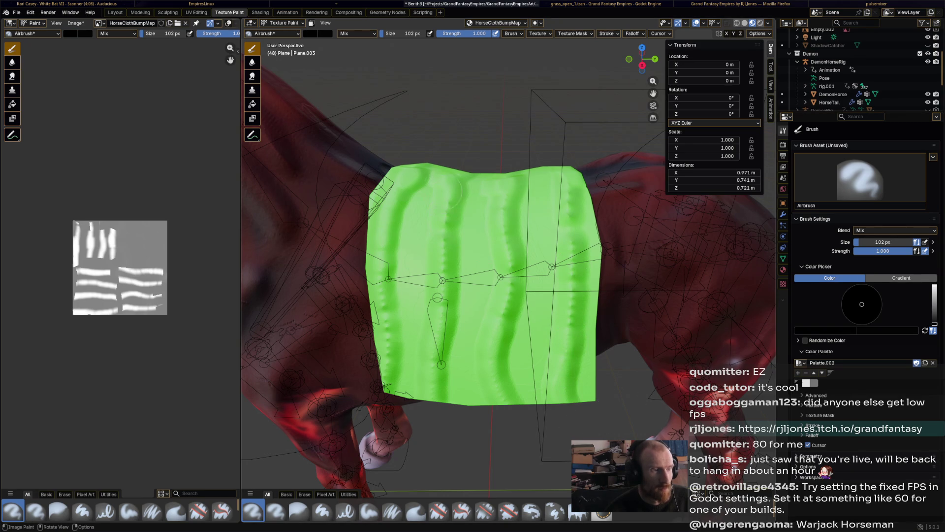
drag(429, 180, 418, 253)
drag(473, 168, 463, 418)
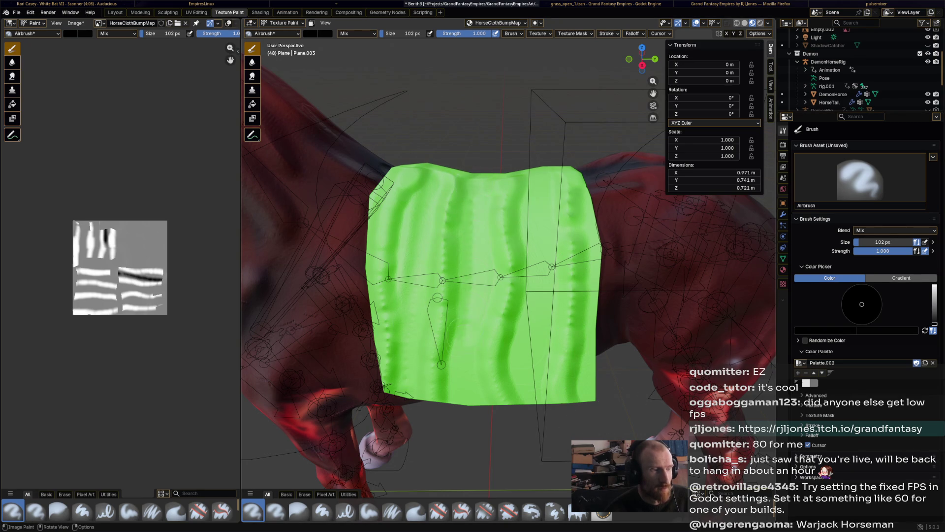
drag(527, 290, 540, 419)
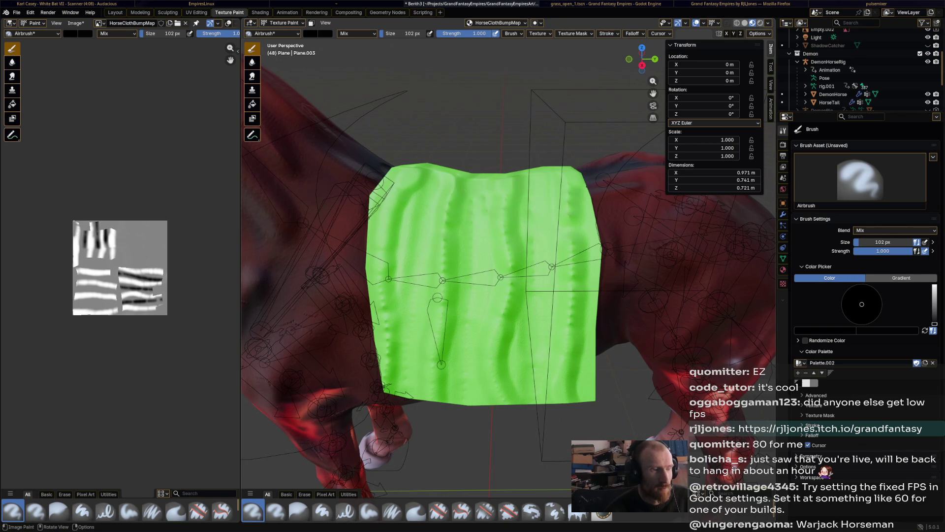
drag(571, 302, 565, 383)
mouse_move(389, 168)
mouse_down()
mouse_move(392, 236)
mouse_move(408, 279)
mouse_up()
mouse_move(441, 382)
middle_down()
mouse_move(510, 446)
mouse_move(382, 436)
middle_up()
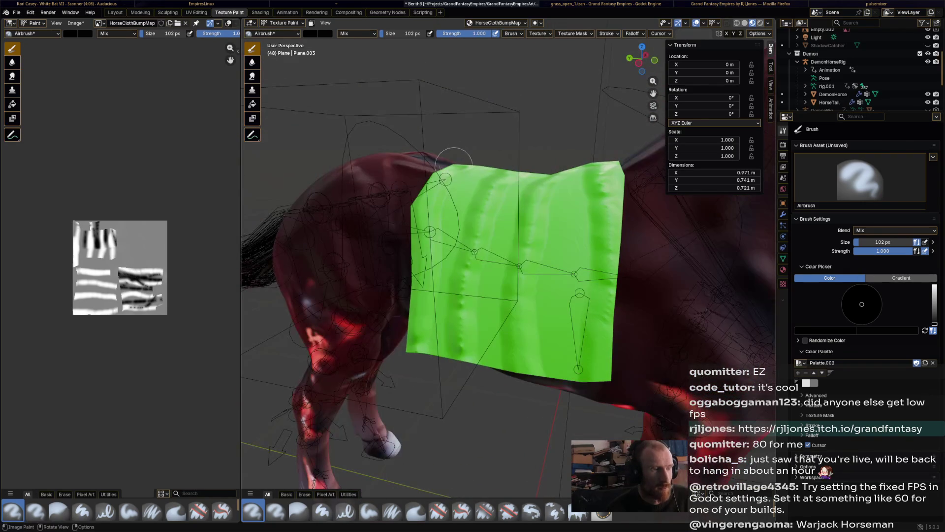
drag(467, 266, 465, 347)
drag(541, 196, 543, 256)
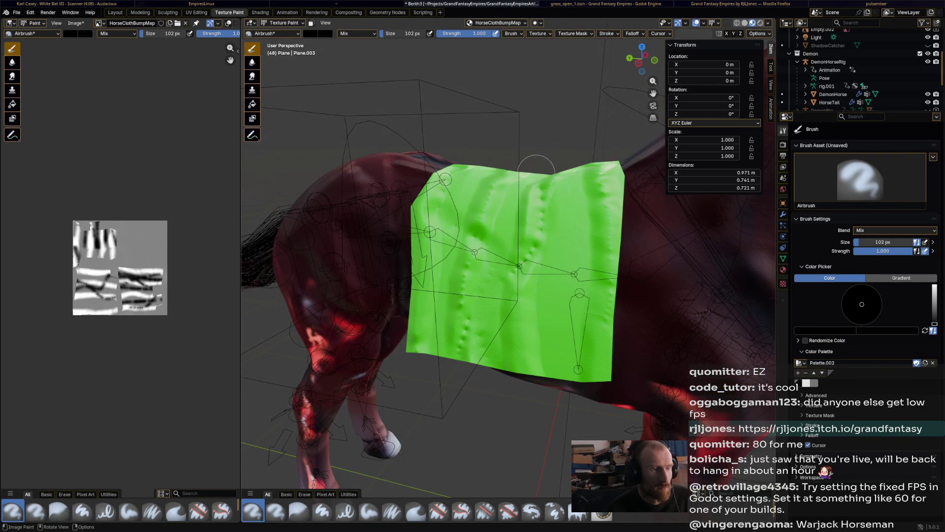
drag(566, 197, 593, 271)
drag(526, 335, 566, 367)
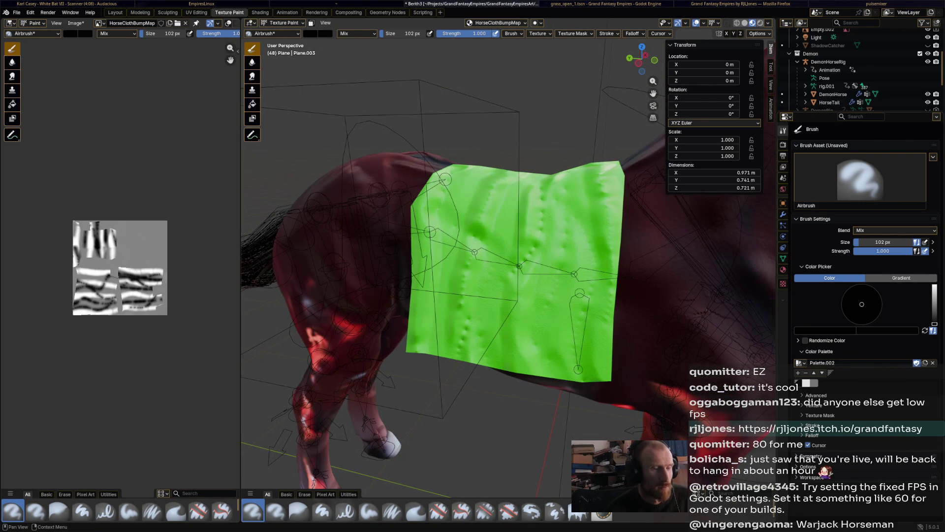
Add mid-grey strokes toward the cloth's lower left and lower edge.
click(933, 304)
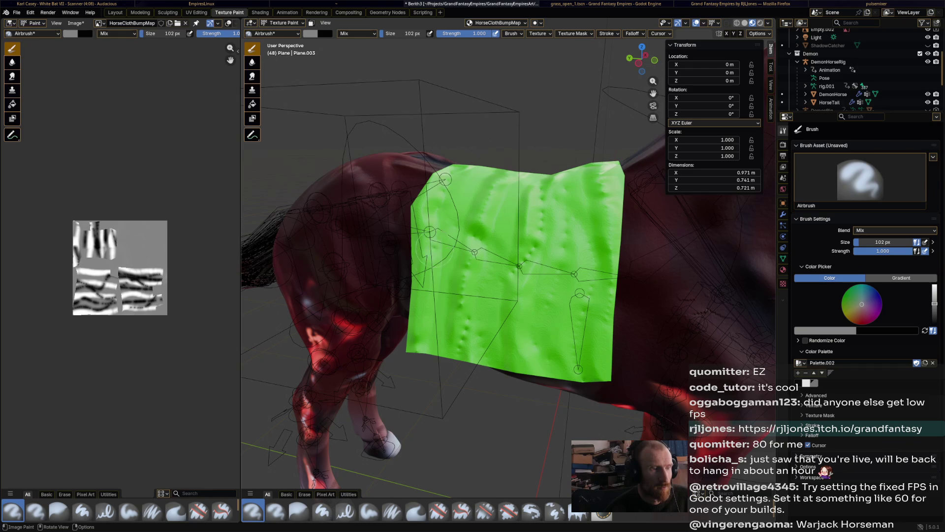
drag(531, 180, 458, 347)
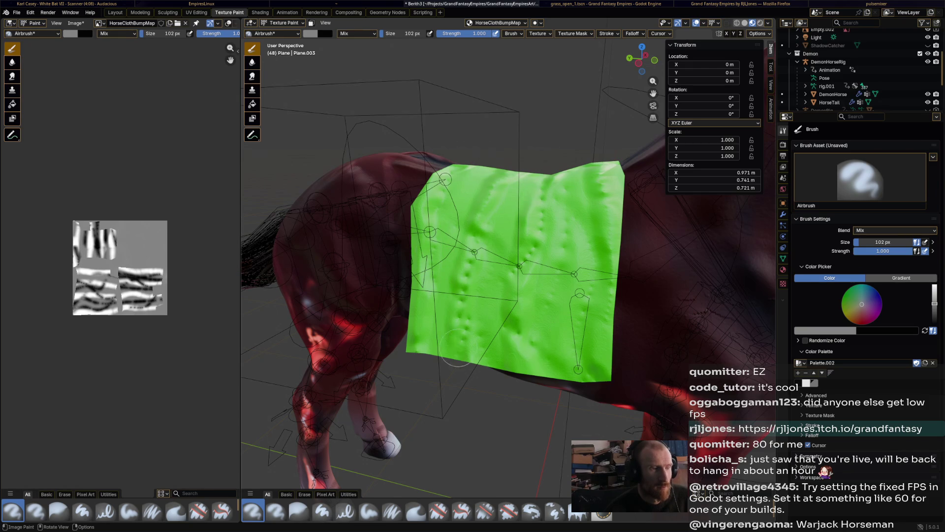
drag(526, 241, 534, 371)
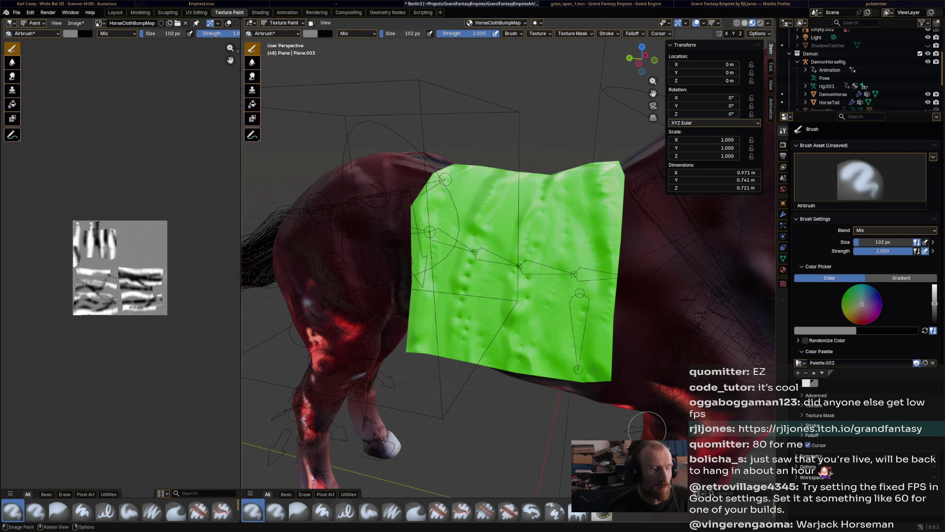
click(416, 511)
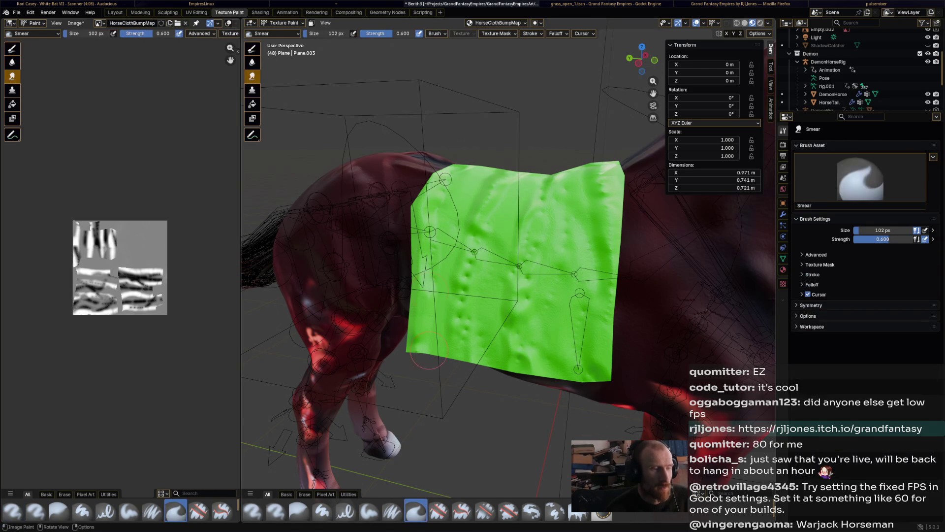
Smear the bump streaks across the left, middle and right of the green cloth.
drag(432, 214, 438, 333)
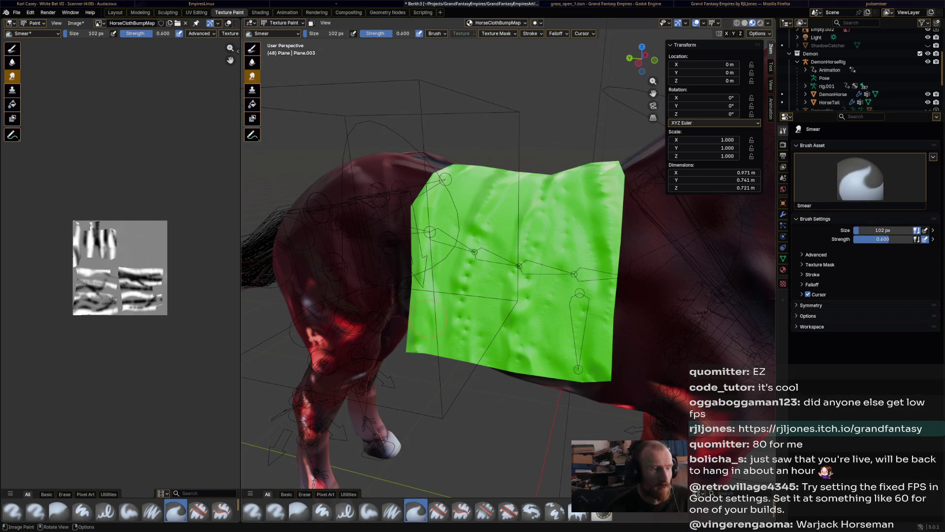
mouse_move(468, 186)
mouse_down()
mouse_move(465, 281)
mouse_move(495, 219)
mouse_move(475, 190)
mouse_move(546, 316)
mouse_move(497, 165)
mouse_move(503, 358)
mouse_up()
drag(512, 224, 529, 207)
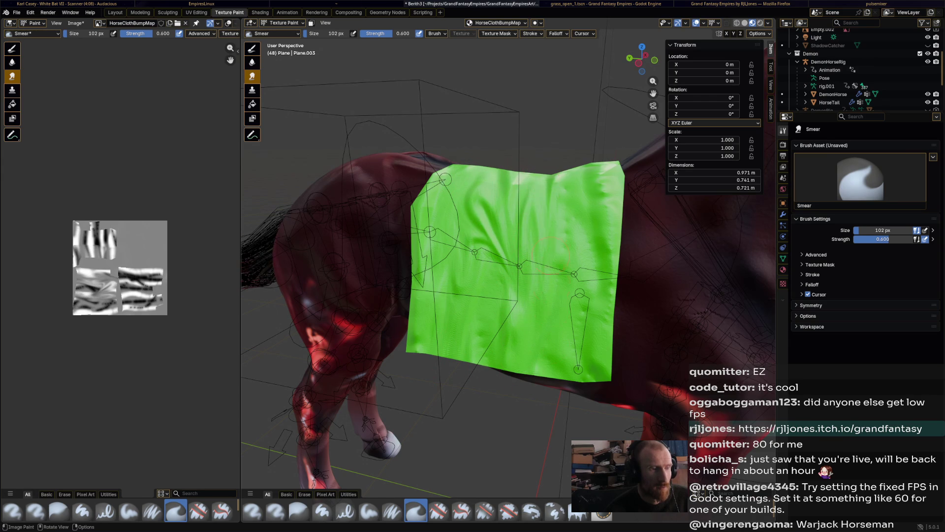
mouse_move(564, 339)
mouse_down()
mouse_move(563, 261)
mouse_move(595, 325)
mouse_move(586, 217)
mouse_move(608, 313)
mouse_up()
middle_drag(610, 313, 568, 231)
drag(502, 184, 544, 273)
middle_drag(517, 332, 527, 283)
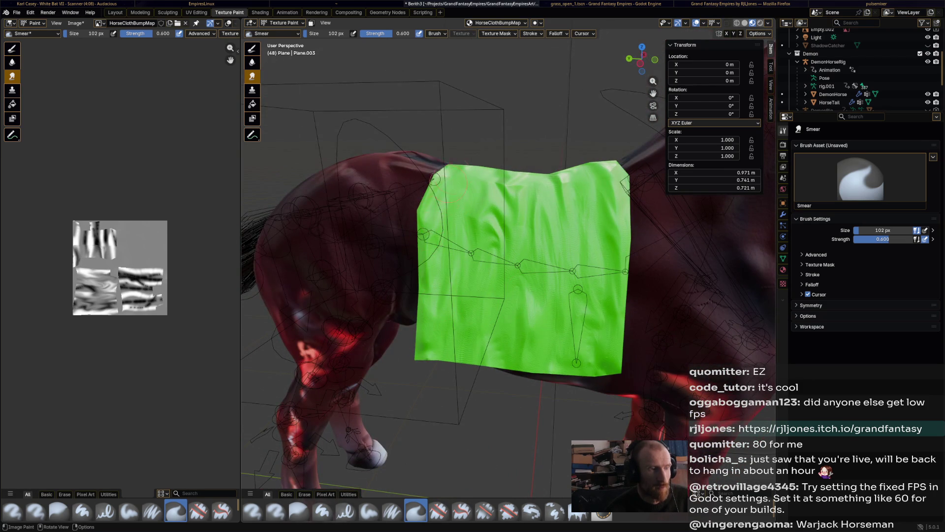
middle_drag(447, 182, 651, 185)
Smear the remaining wrinkle streaks down the cloth's left side and right-centre.
mouse_move(430, 168)
mouse_down()
mouse_move(404, 357)
mouse_move(436, 333)
mouse_up()
mouse_move(441, 255)
mouse_down()
mouse_move(474, 427)
mouse_move(460, 196)
mouse_move(431, 290)
mouse_up()
drag(465, 218, 427, 350)
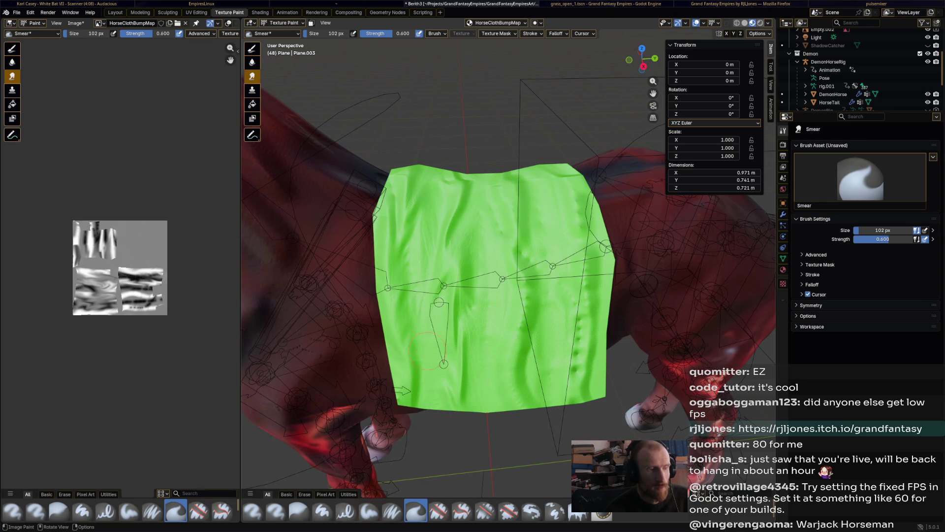
drag(498, 211, 545, 365)
mouse_move(527, 298)
mouse_down()
mouse_move(506, 234)
mouse_move(528, 382)
mouse_move(423, 214)
mouse_move(586, 367)
mouse_move(586, 216)
mouse_move(604, 381)
mouse_move(576, 187)
mouse_move(423, 389)
mouse_up()
Save Berith3.blend and check the softened folds from the rear.
scroll(635, 308, down, 7)
mouse_move(635, 308)
middle_down()
mouse_move(608, 296)
mouse_move(546, 306)
middle_up()
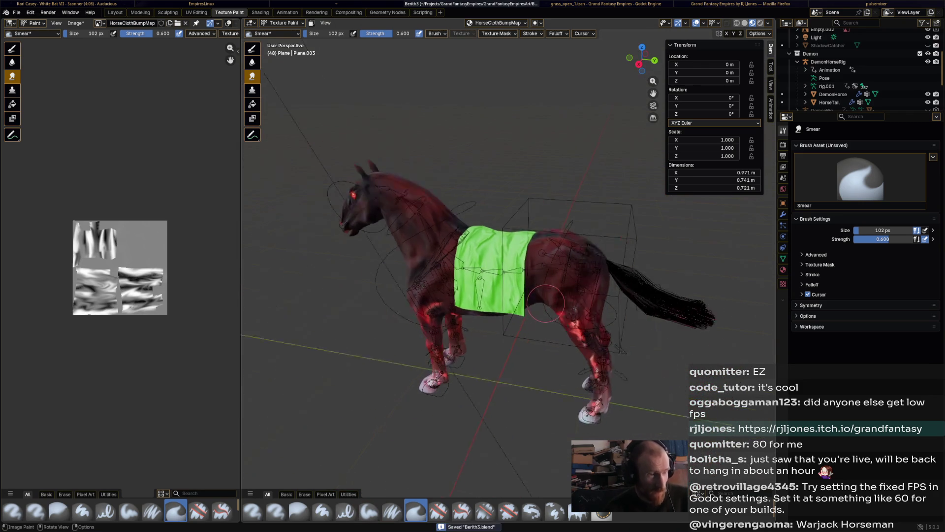
scroll(546, 306, up, 5)
key(ctrl+s)
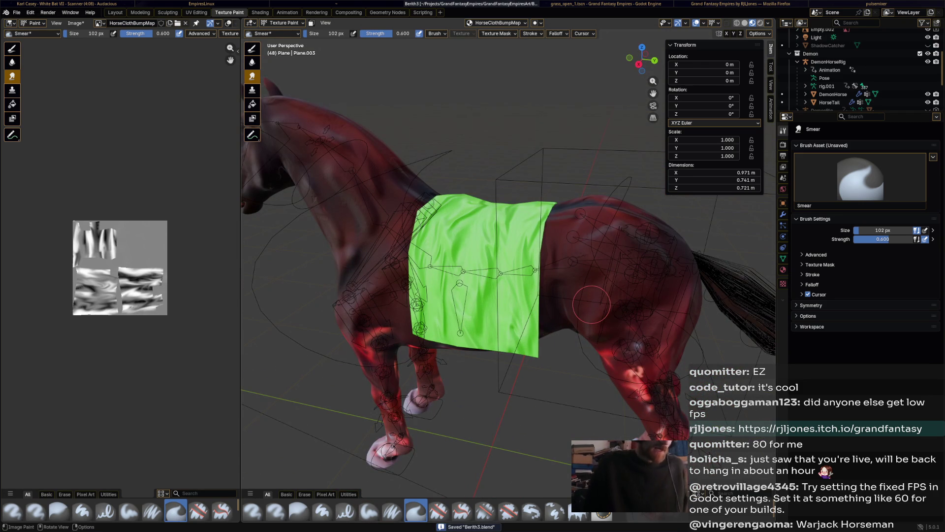
mouse_move(591, 301)
middle_down()
mouse_move(660, 295)
mouse_move(576, 288)
middle_up()
Switch from Texture Paint back to Object Mode and save Berith3.blend.
click(283, 23)
click(286, 34)
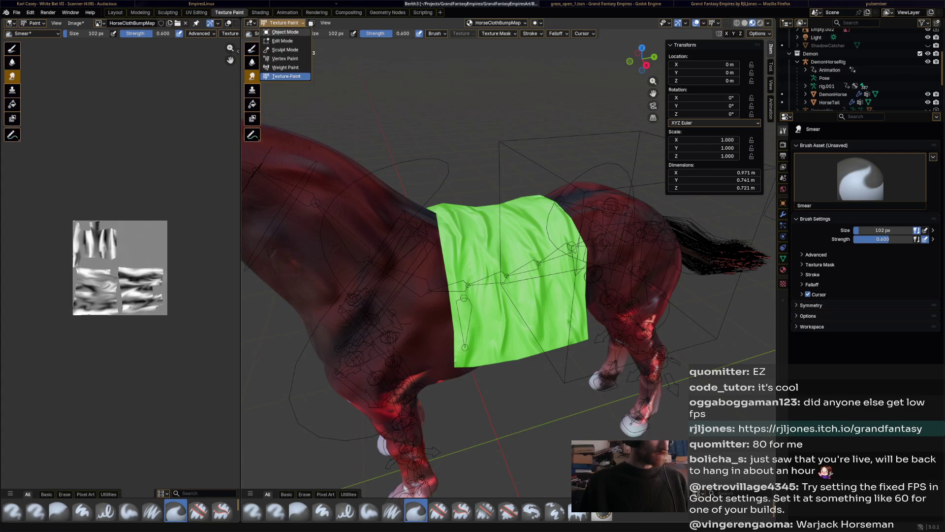
scroll(507, 276, down, 4)
mouse_move(507, 275)
middle_down()
mouse_move(492, 294)
mouse_move(512, 305)
mouse_move(512, 275)
middle_up()
key(ctrl+s)
scroll(507, 275, down, 4)
scroll(507, 276, up, 6)
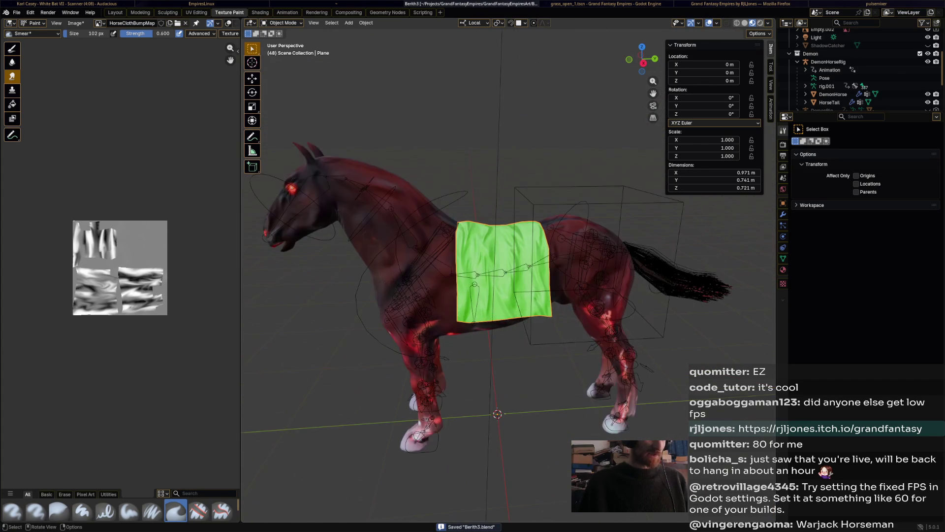
Select DemonHorse, frame it in a side-on view, and open the Add menu.
scroll(507, 276, down, 3)
mouse_move(507, 276)
middle_down()
mouse_move(404, 285)
mouse_move(384, 278)
middle_up()
scroll(507, 276, down, 2)
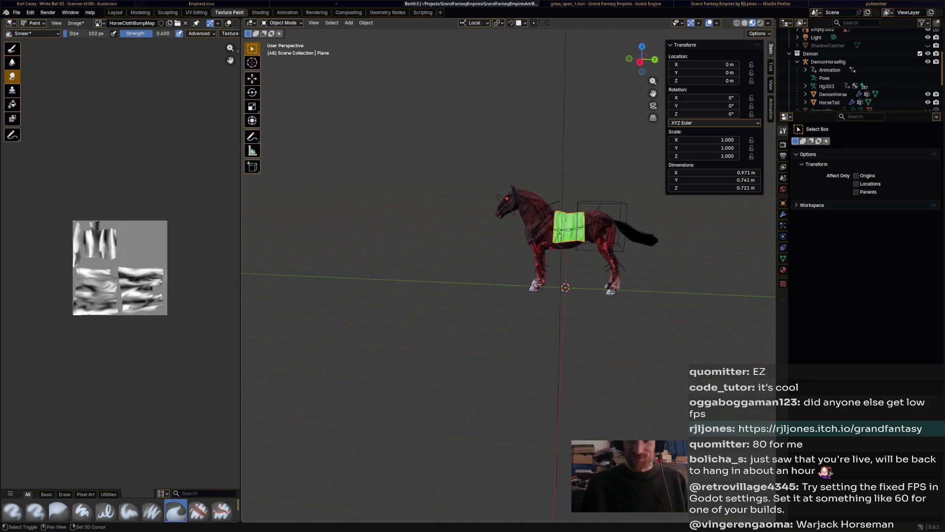
middle_drag(384, 278, 374, 278)
scroll(507, 221, up, 5)
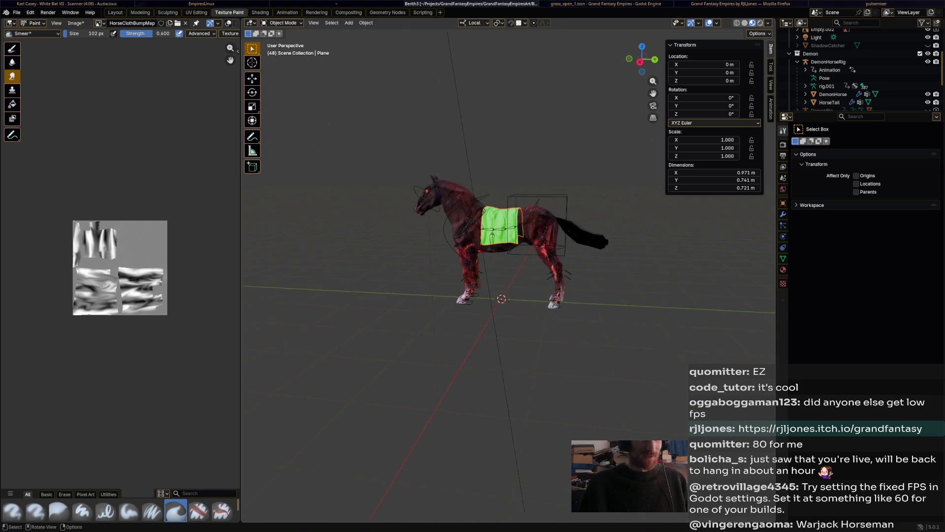
click(833, 94)
key(KP_Decimal)
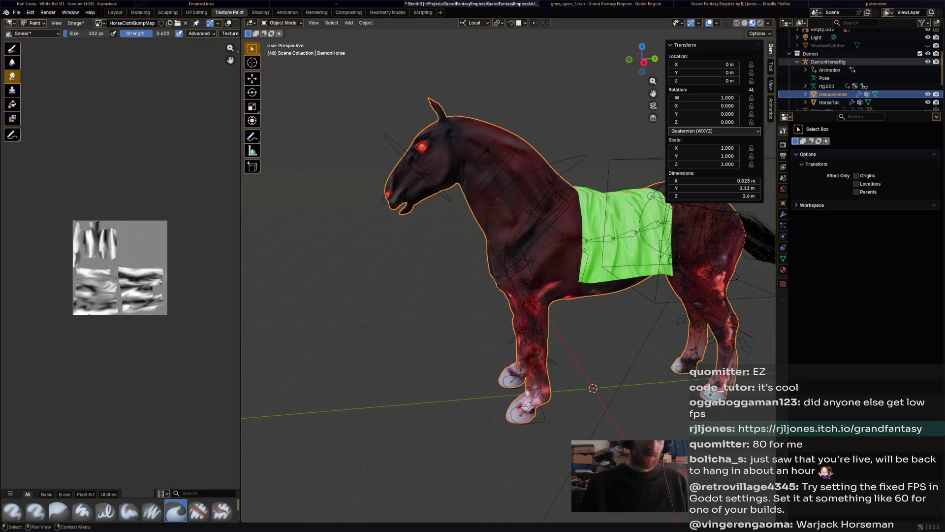
middle_drag(541, 246, 261, 246)
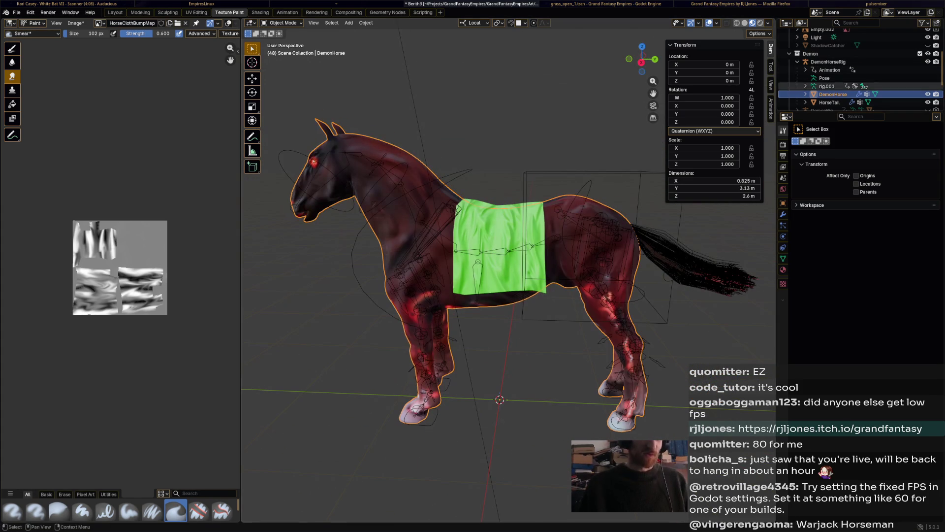
click(282, 23)
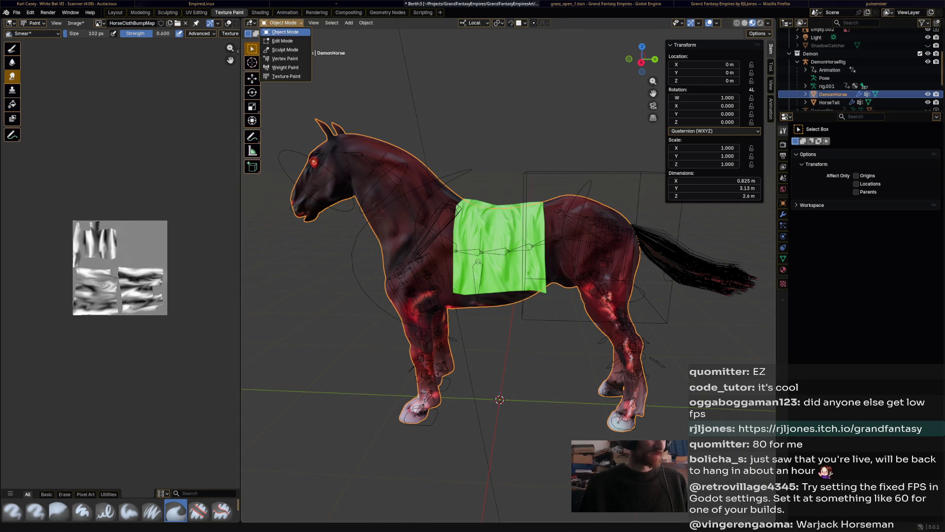
click(348, 23)
Add a mesh plane at the origin.
mouse_move(364, 32)
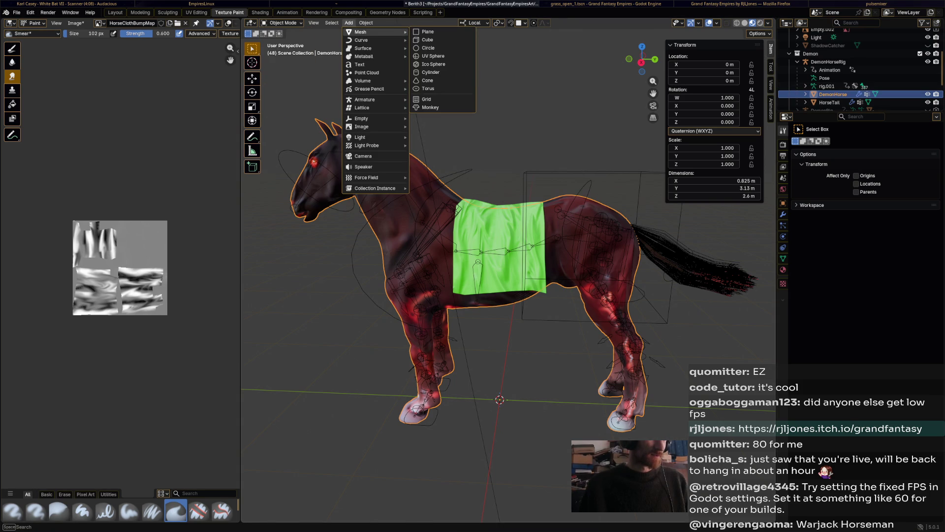
click(427, 32)
scroll(507, 246, down, 4)
middle_drag(507, 246, 551, 246)
scroll(536, 309, up, 2)
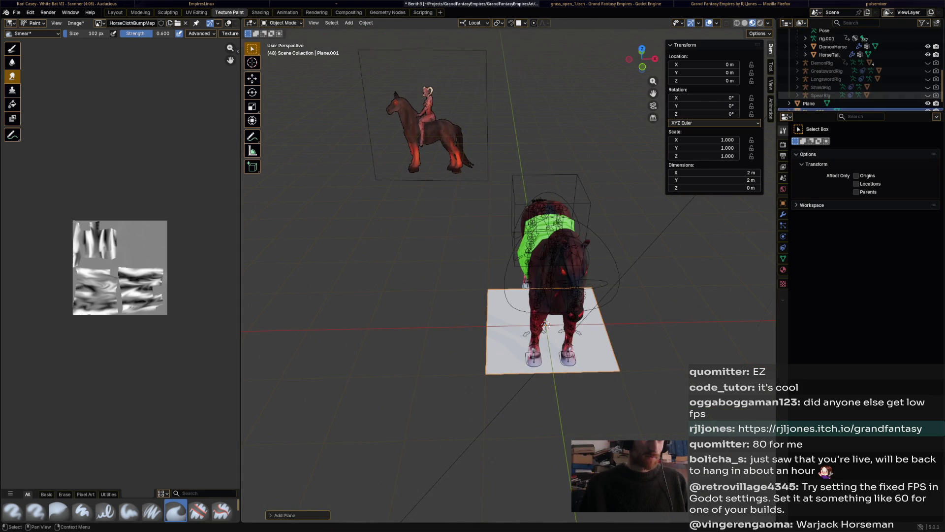
Rename the Plane object to HorseCloth and move it into the Demon collection.
click(865, 94)
drag(864, 92, 886, 97)
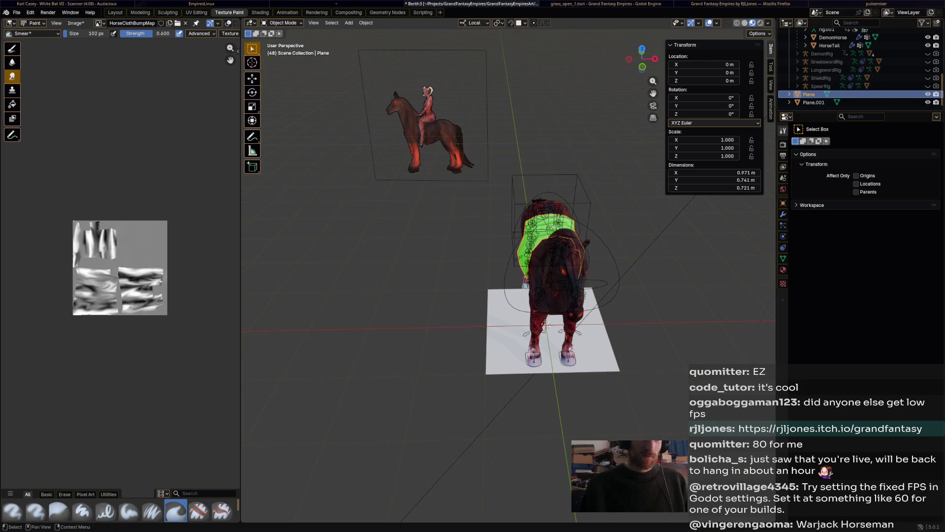
key(F2)
text(Horse)
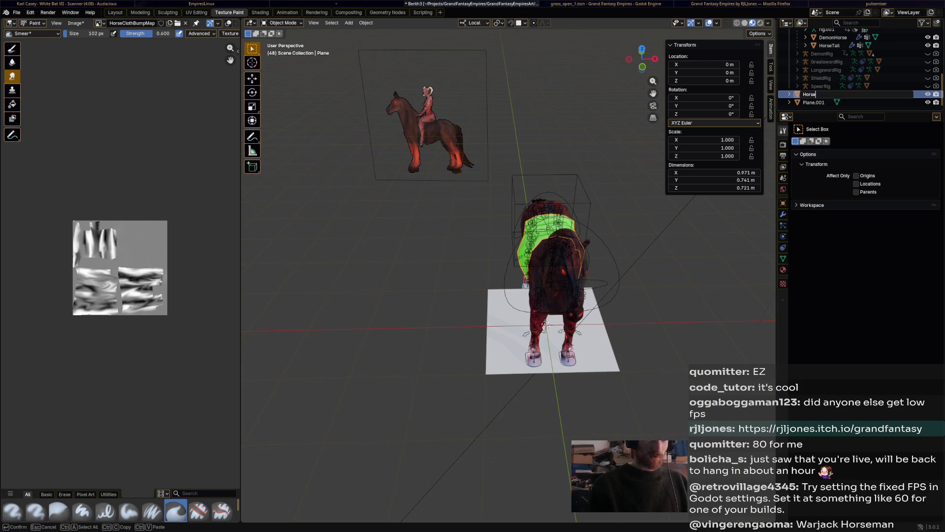
text(Cloth)
key(Return)
drag(815, 94, 843, 69)
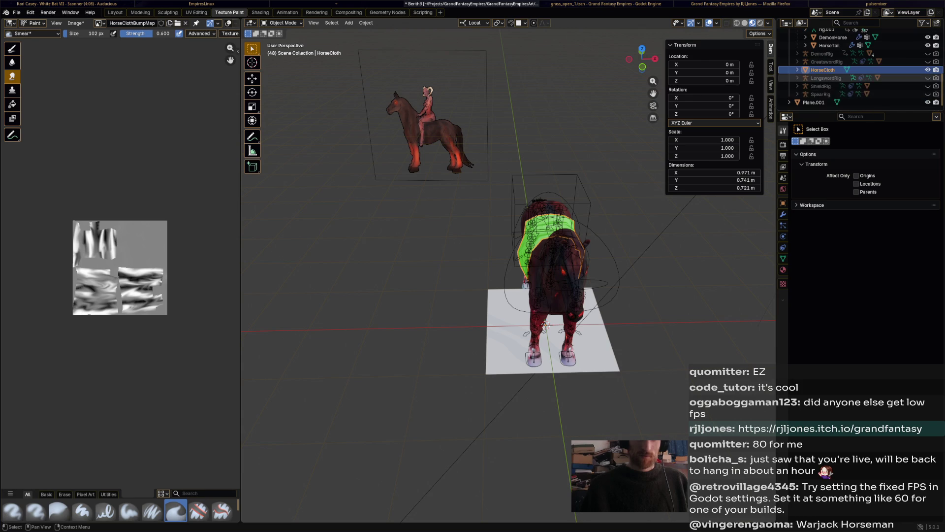
Add DemonHorseRig to the selection alongside HorseCloth.
middle_drag(541, 295, 665, 295)
shift+click(524, 197)
right_click(523, 183)
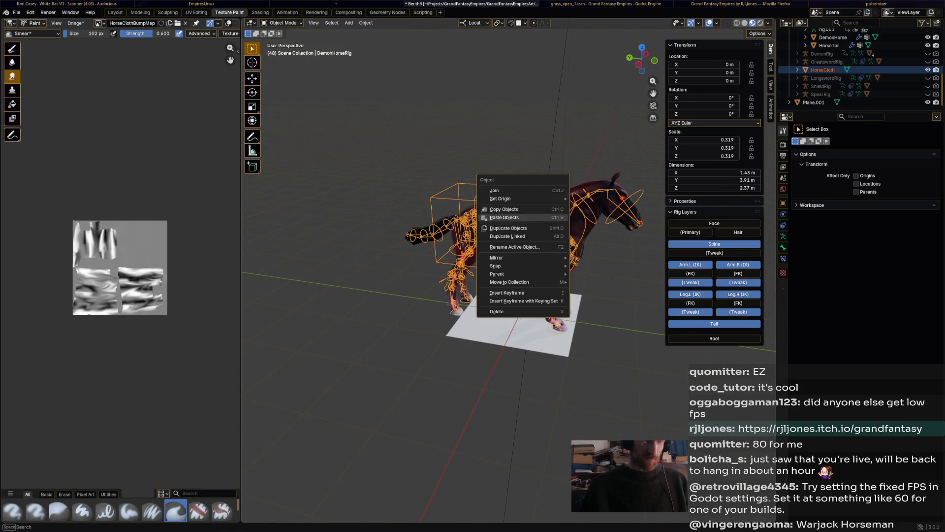
Parent HorseCloth to DemonHorseRig with automatic weights.
mouse_move(521, 274)
click(618, 300)
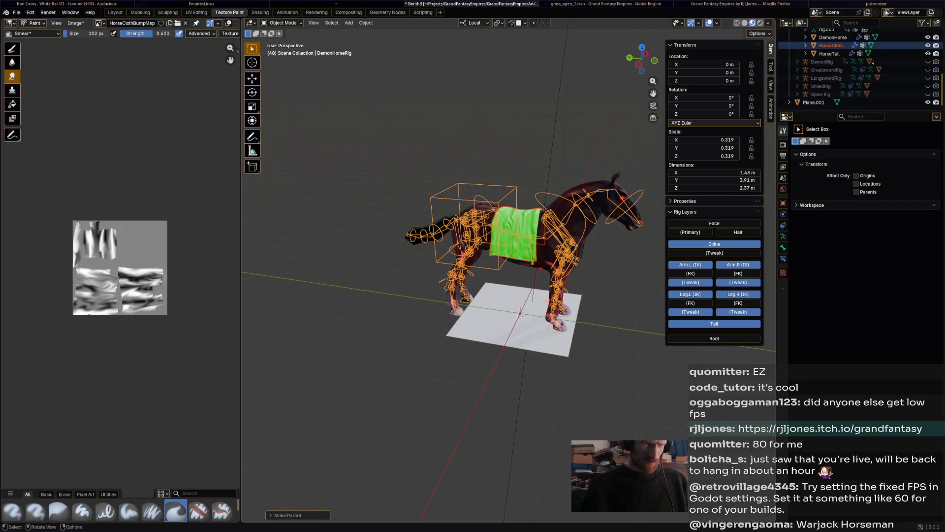
scroll(861, 69, up, 3)
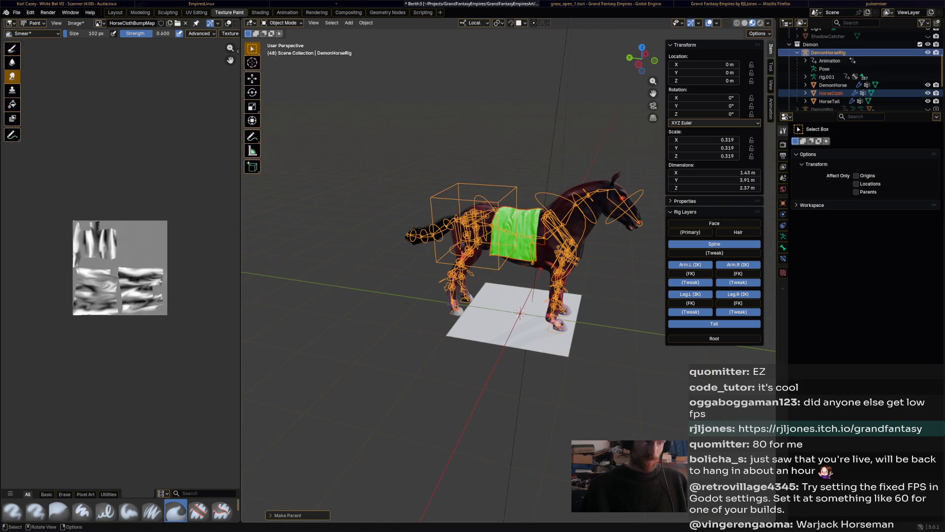
Test-rotate the rig's chest bone in Pose Mode, cancel it, and save.
click(828, 52)
click(283, 23)
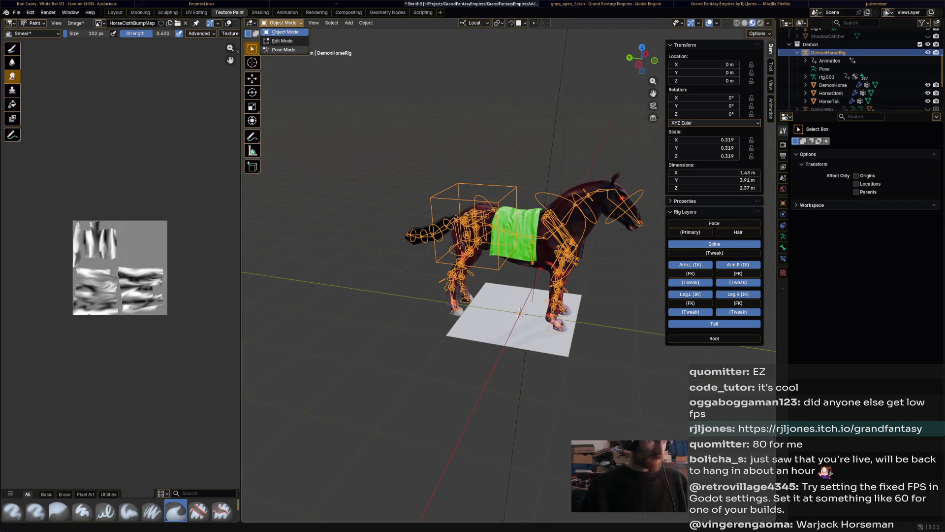
click(283, 50)
middle_drag(492, 222, 541, 197)
key(r)
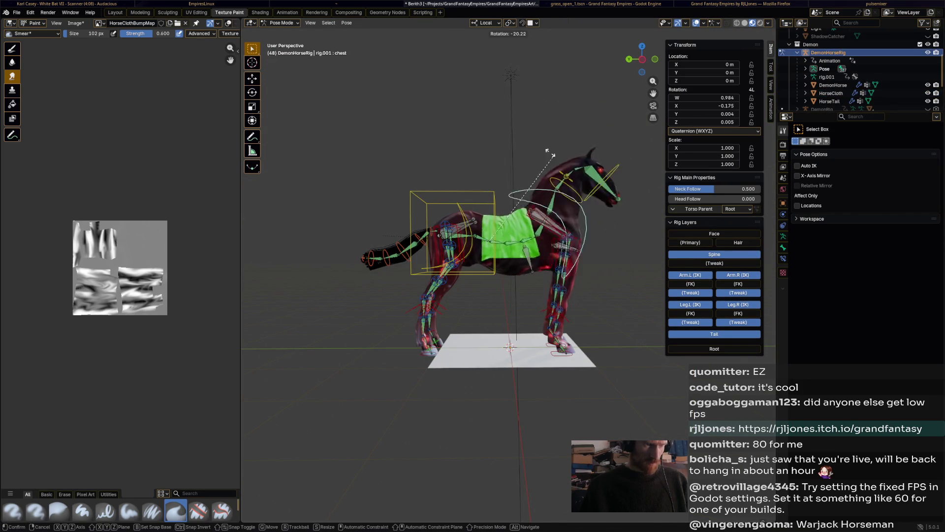
key(Escape)
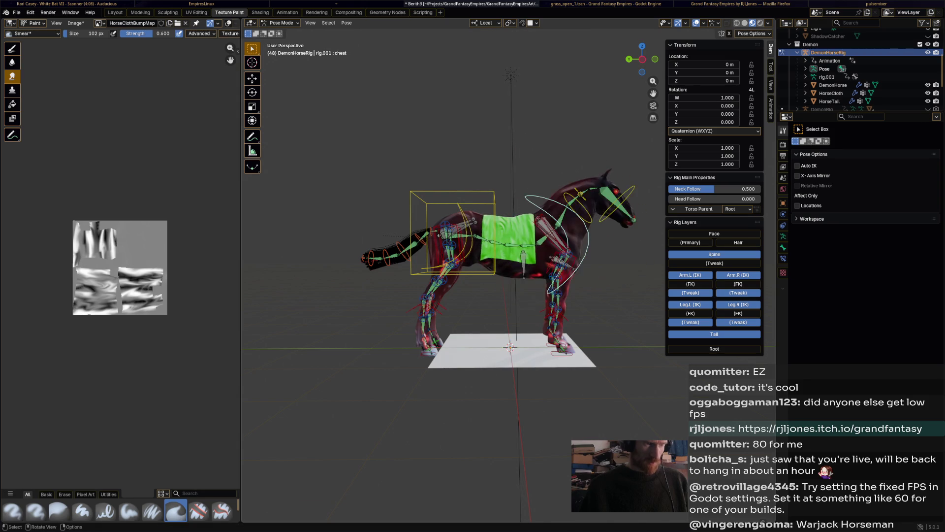
key(ctrl+s)
Return the rig to Object Mode and deselect it.
click(280, 23)
click(279, 30)
middle_drag(443, 197, 542, 213)
click(817, 29)
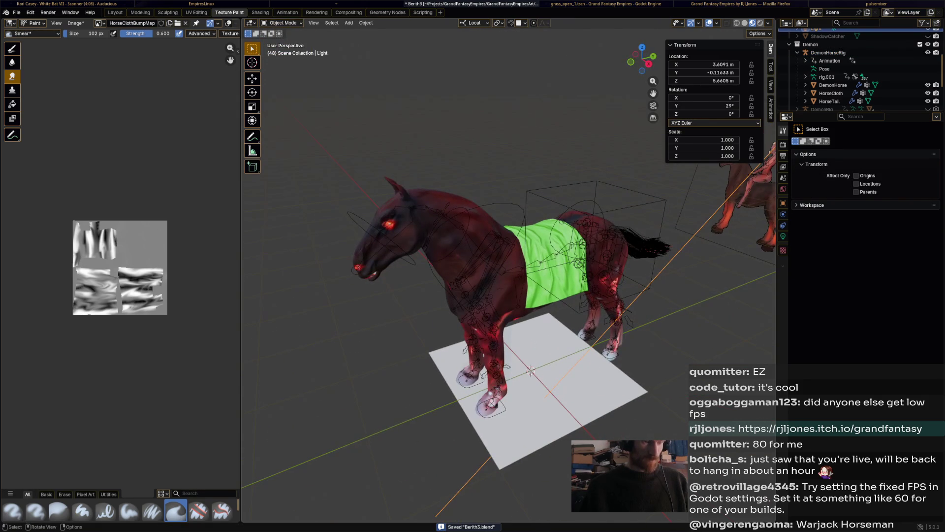
Rename Plane.001 to HorseArmour.
scroll(862, 83, down, 3)
click(813, 102)
drag(870, 103, 871, 79)
scroll(866, 74, up, 5)
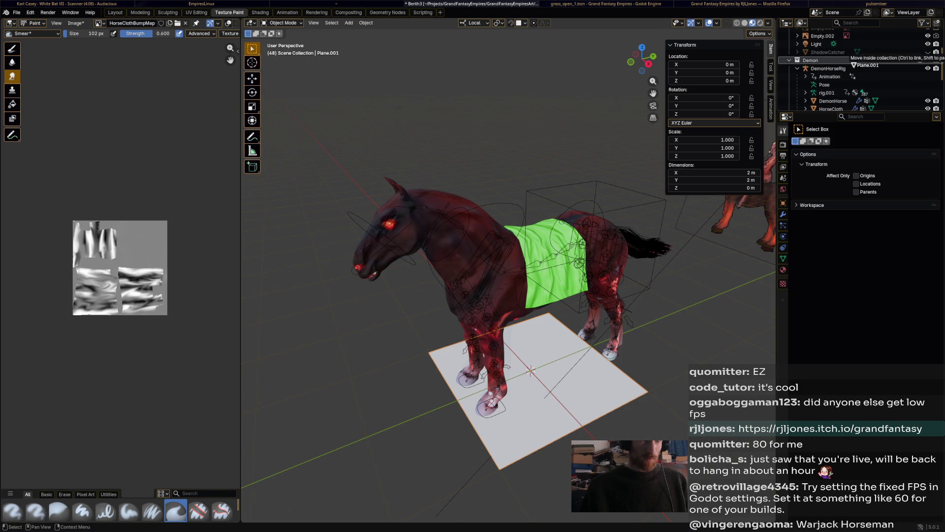
scroll(861, 74, down, 5)
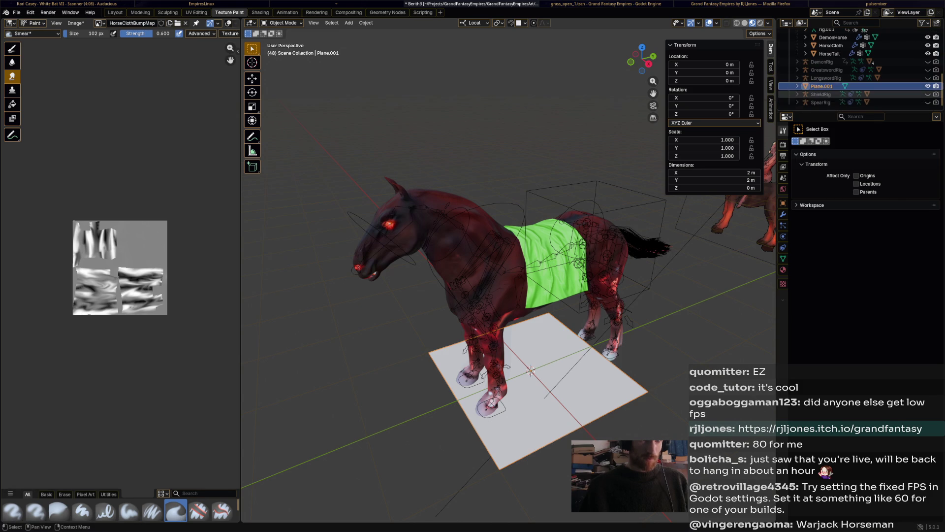
key(F2)
text(HorseA)
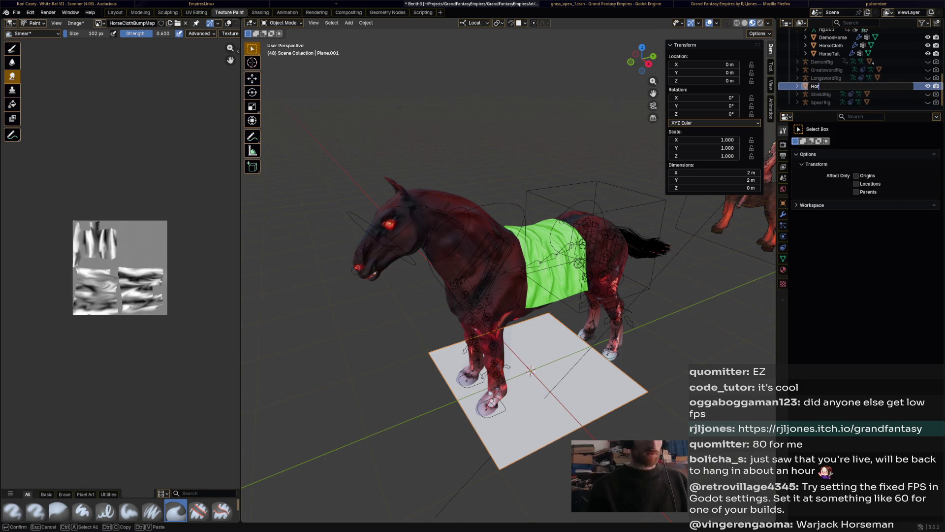
text(rmou)
key(Return)
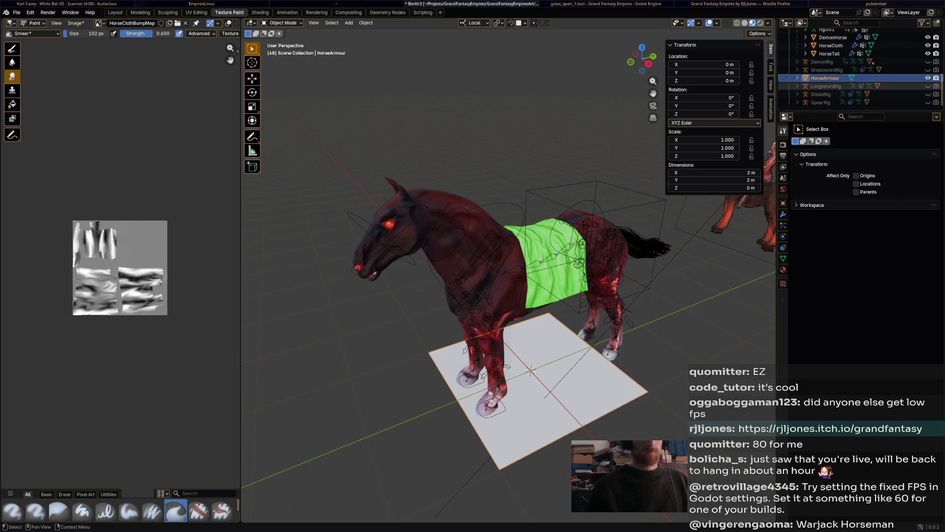
Add a Mirror modifier to HorseArmour and enter Edit Mode.
middle_drag(492, 241, 534, 239)
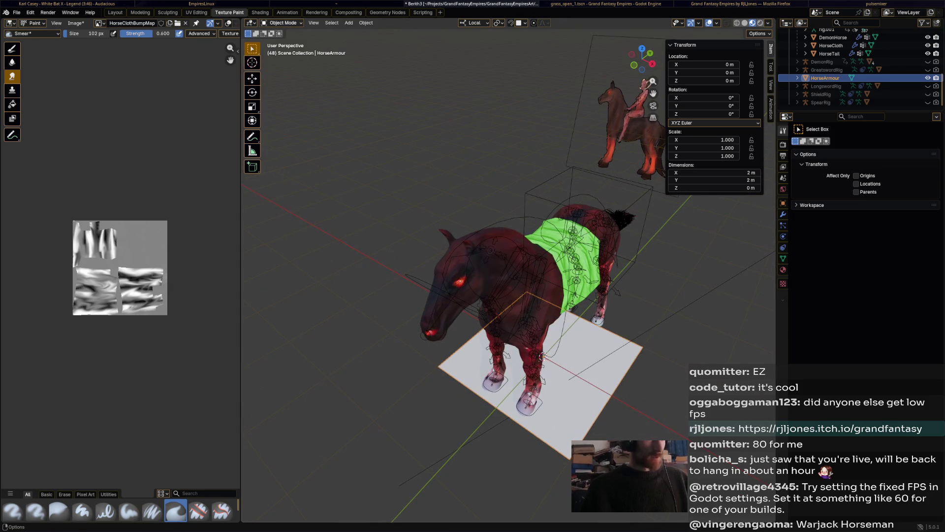
click(783, 214)
click(817, 143)
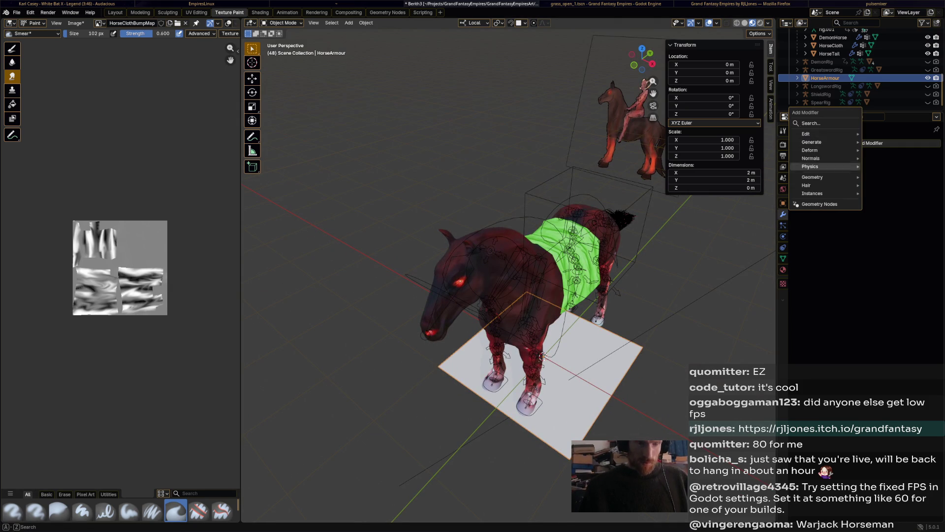
mouse_move(812, 142)
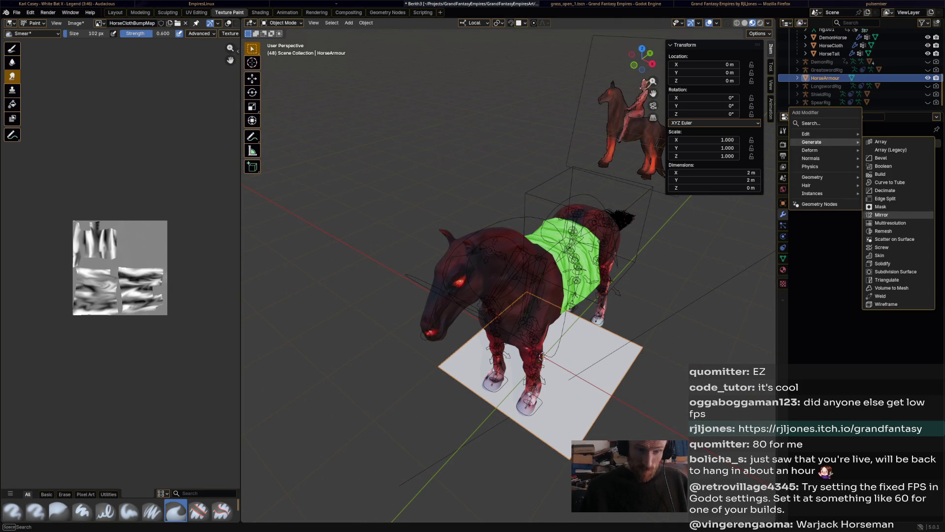
click(883, 215)
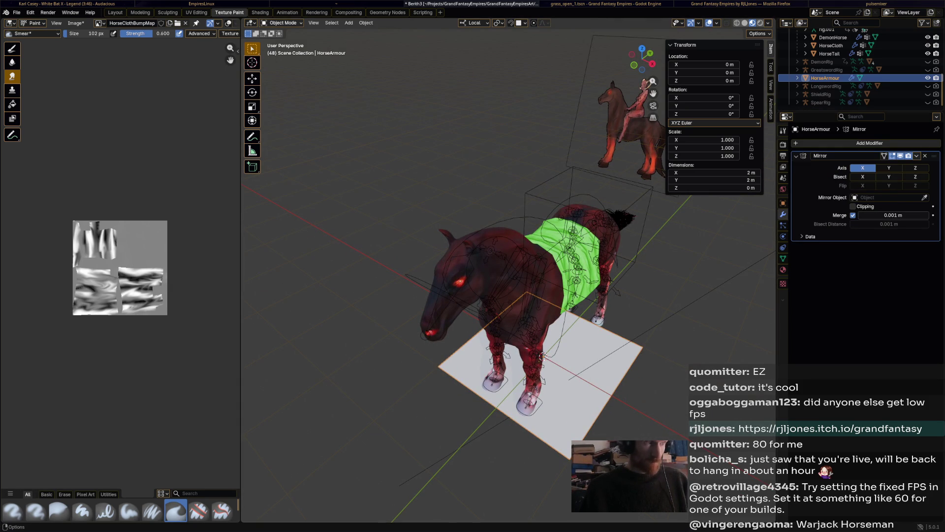
click(282, 22)
click(282, 41)
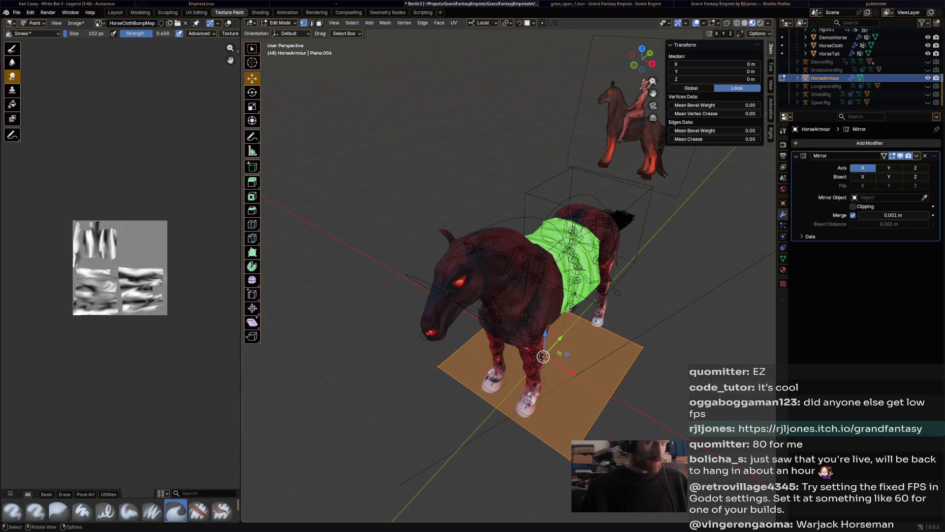
Move and shrink the armour plane, then slide it along its local Y axis.
key(g)
click(699, 344)
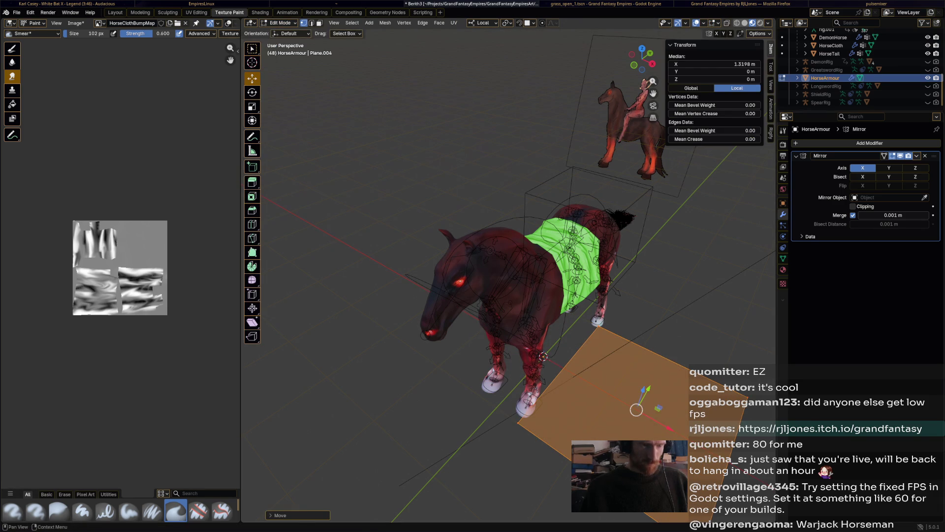
key(s)
click(642, 398)
middle_drag(635, 397, 551, 364)
key(g)
key(y)
key(Return)
Raise the plane and slide it along its local X and Z axes into position.
middle_drag(492, 295, 404, 283)
key(g)
key(x)
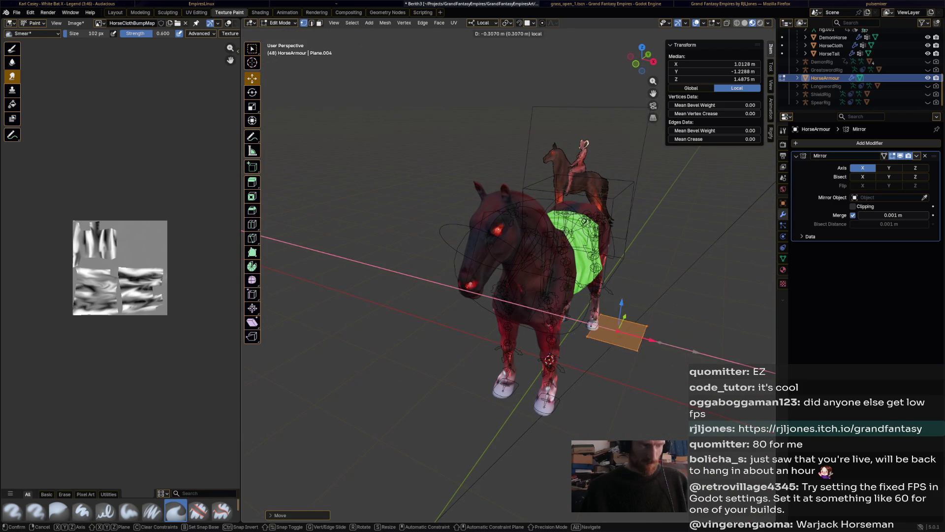
key(z)
key(x)
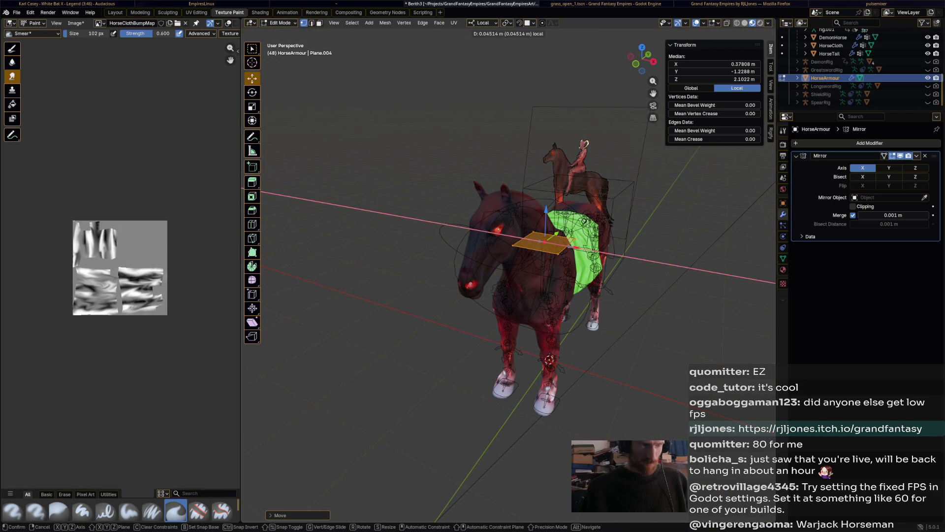
key(z)
key(x)
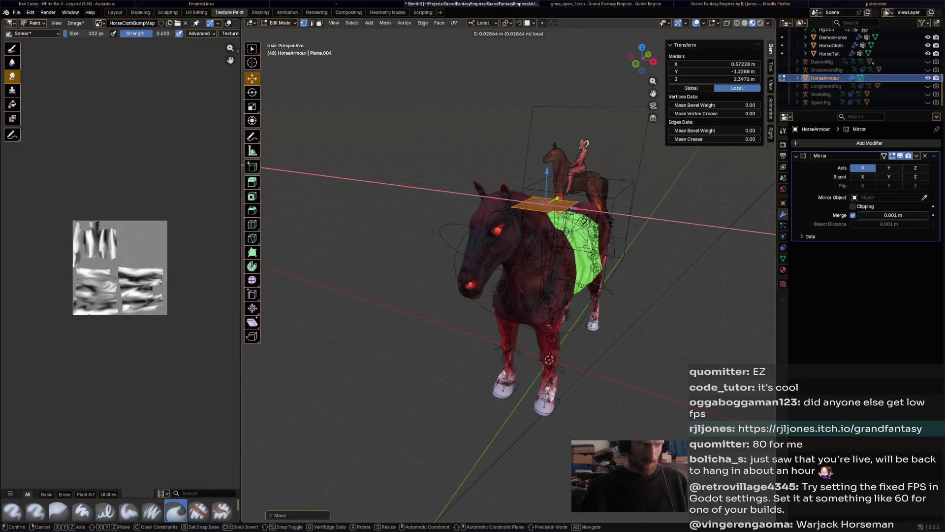
key(Return)
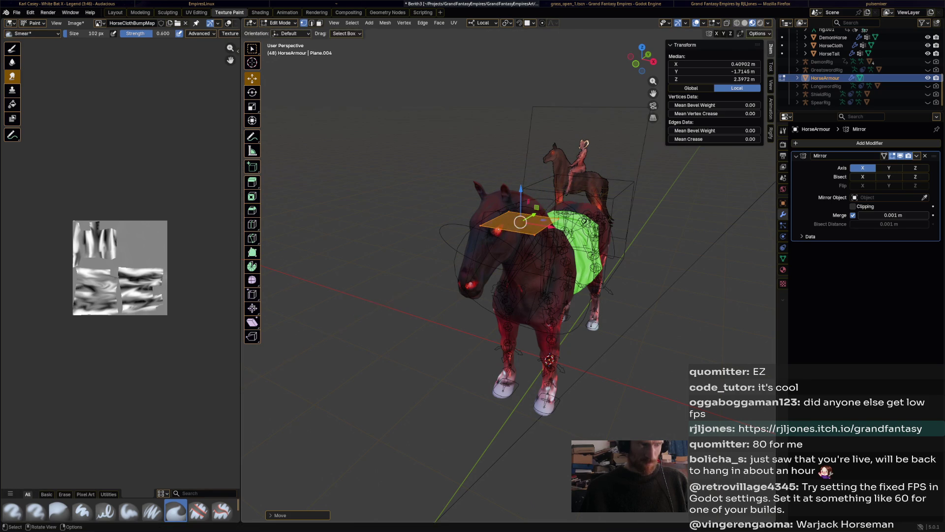
key(g)
key(x)
key(x)
key(Return)
Shrink the plane further and tilt it around its local X axis.
mouse_move(541, 221)
middle_down()
mouse_move(546, 344)
mouse_move(556, 301)
mouse_move(584, 288)
middle_up()
key(s)
key(Return)
key(r)
key(x)
key(x)
key(Return)
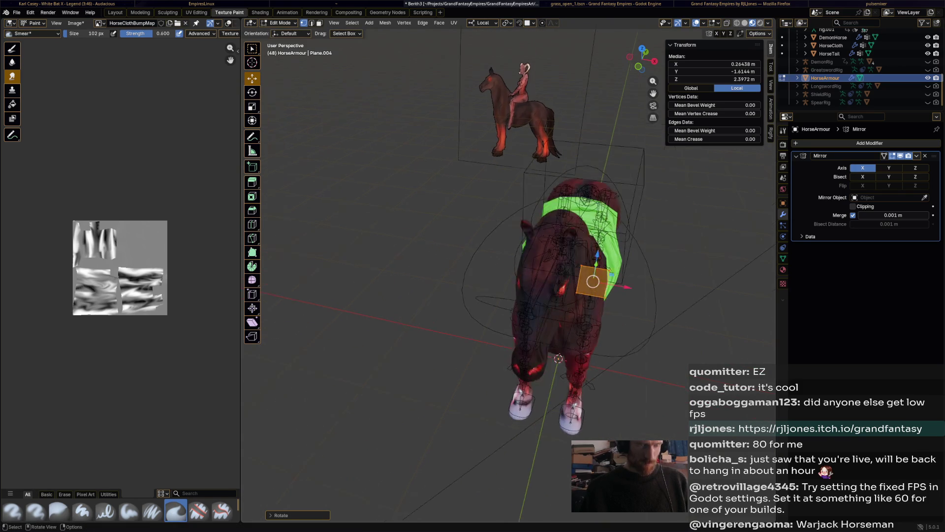
scroll(589, 269, up, 8)
middle_drag(589, 268, 561, 280)
middle_drag(567, 403, 568, 392)
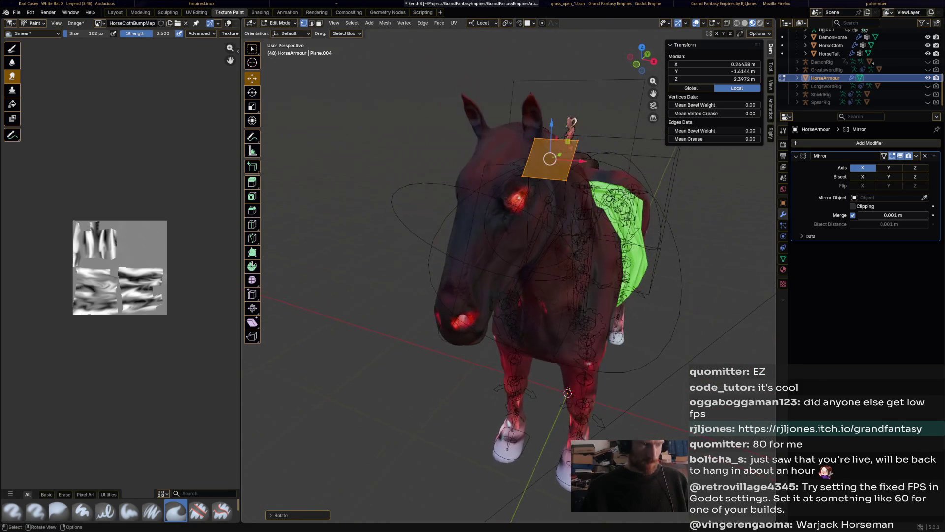
Shrink the plane to forehead size and slide it toward the centre line.
key(s)
key(Return)
key(g)
key(x)
key(x)
key(Return)
Turn on Mirror clipping and slide the plane flush against the centre line.
click(853, 206)
middle_drag(566, 246, 571, 310)
key(g)
key(x)
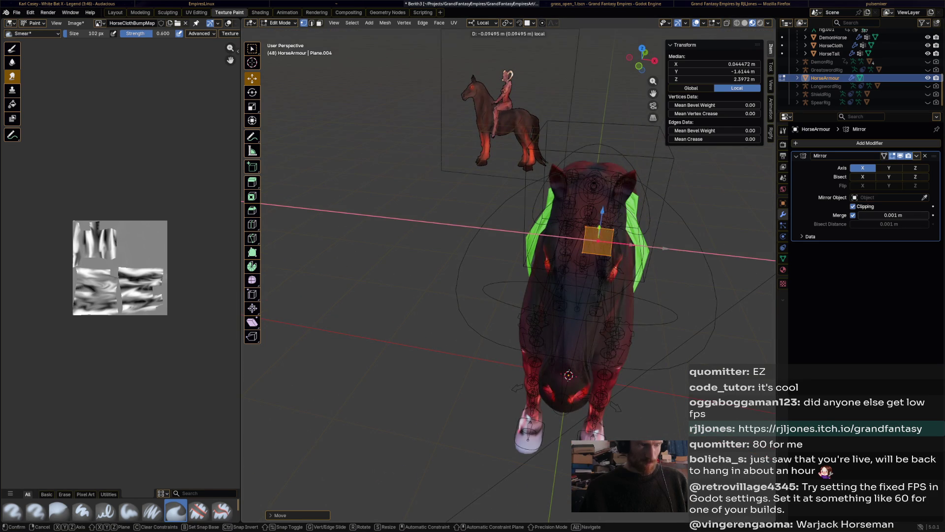
key(Return)
middle_drag(566, 246, 556, 241)
scroll(566, 246, up, 5)
scroll(566, 246, down, 3)
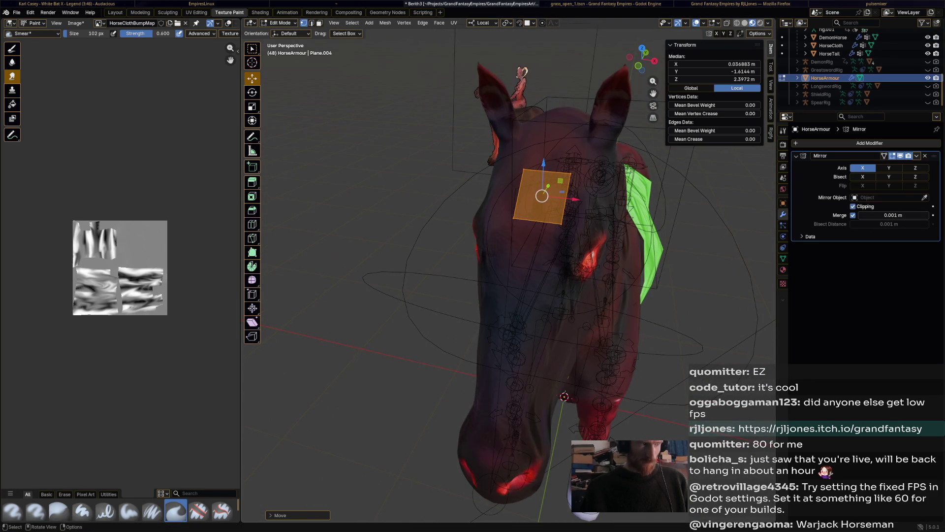
click(252, 252)
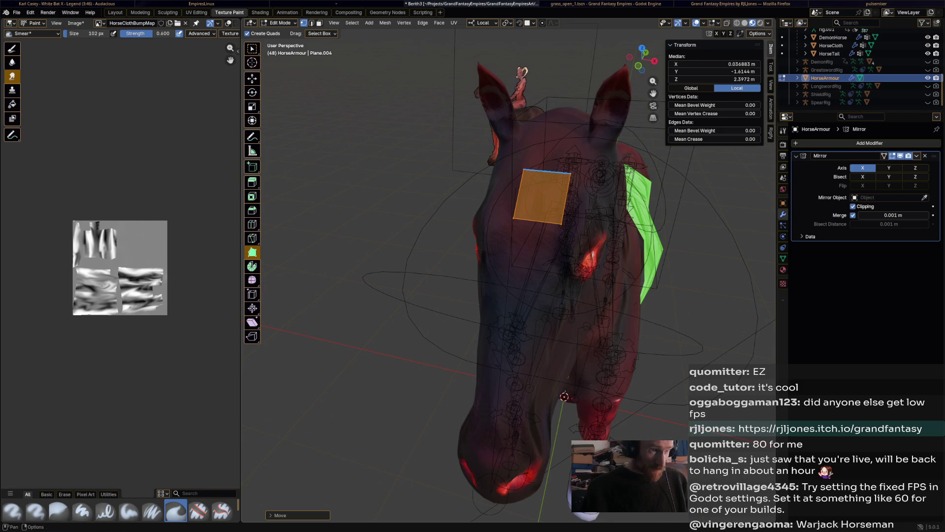
Drag the patch's top corners with Poly Build so it sits beside the ear.
mouse_move(523, 169)
mouse_down()
mouse_move(530, 183)
mouse_move(566, 194)
mouse_move(559, 224)
mouse_move(574, 233)
mouse_move(592, 209)
mouse_move(563, 151)
mouse_move(542, 148)
mouse_up()
mouse_move(542, 148)
middle_down()
mouse_move(591, 152)
mouse_move(561, 150)
middle_up()
drag(433, 148, 431, 152)
drag(478, 174, 483, 177)
mouse_move(431, 152)
mouse_down()
mouse_move(441, 138)
mouse_move(470, 148)
mouse_move(497, 168)
mouse_move(493, 183)
mouse_up()
Split the patch with a loop cut, then select its top corner vertex.
click(252, 224)
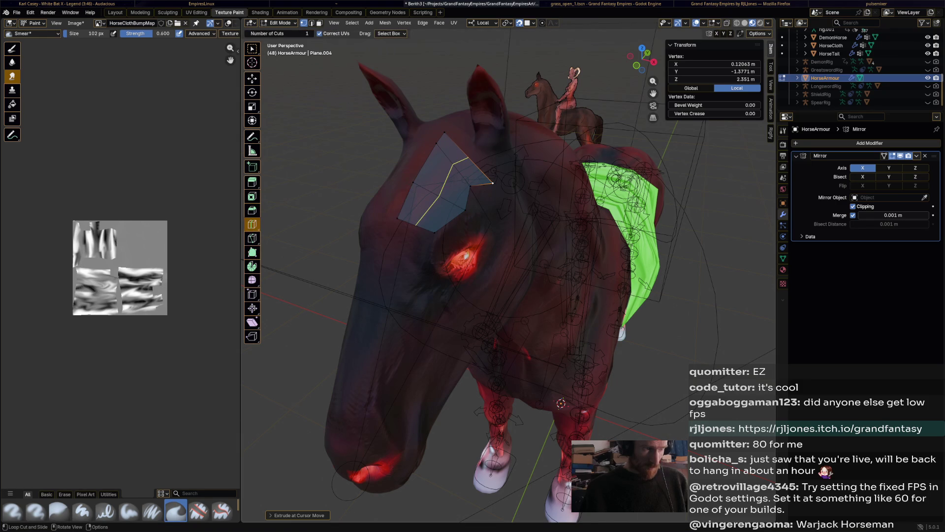
click(441, 204)
key(ctrl+z)
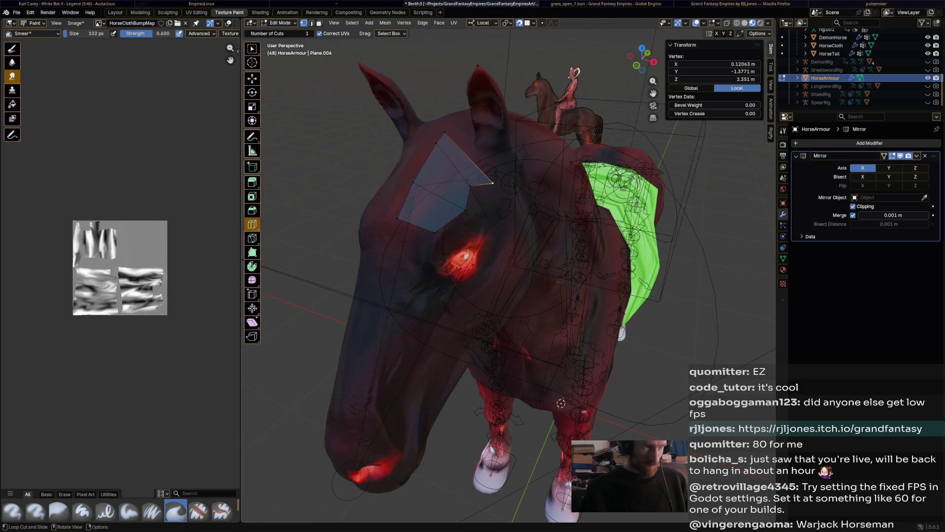
click(441, 202)
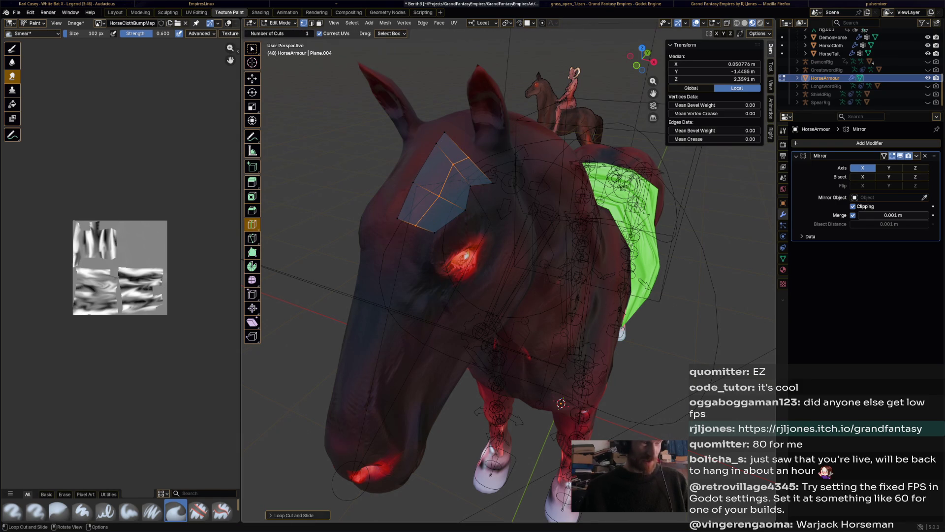
key(shift+space)
key(g)
click(470, 186)
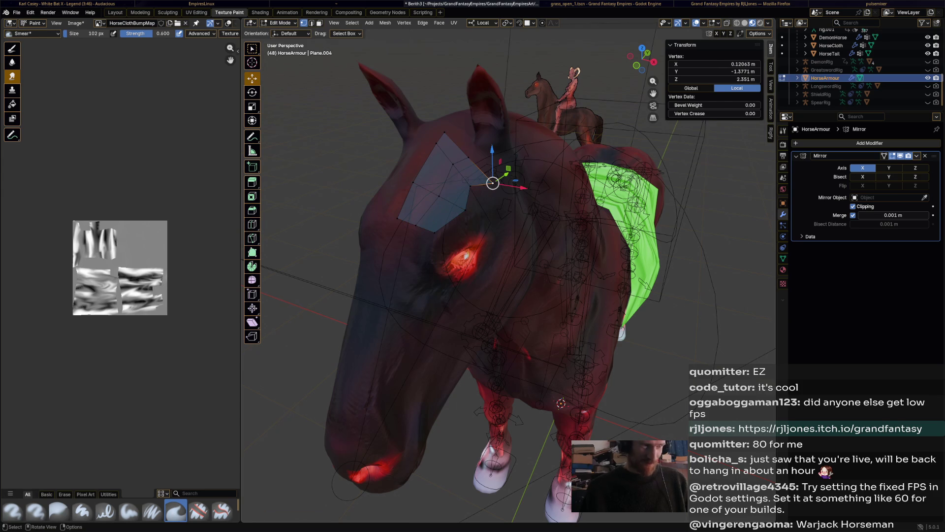
Pull the patch's corner vertex up toward the ears and add another edge loop across it.
mouse_move(470, 186)
mouse_down()
mouse_move(474, 199)
mouse_move(454, 211)
mouse_move(493, 183)
mouse_move(468, 158)
mouse_move(476, 159)
mouse_move(451, 154)
mouse_move(462, 167)
mouse_move(438, 192)
mouse_move(424, 187)
mouse_move(415, 220)
mouse_move(397, 218)
mouse_move(436, 141)
mouse_move(426, 143)
mouse_move(444, 133)
mouse_up()
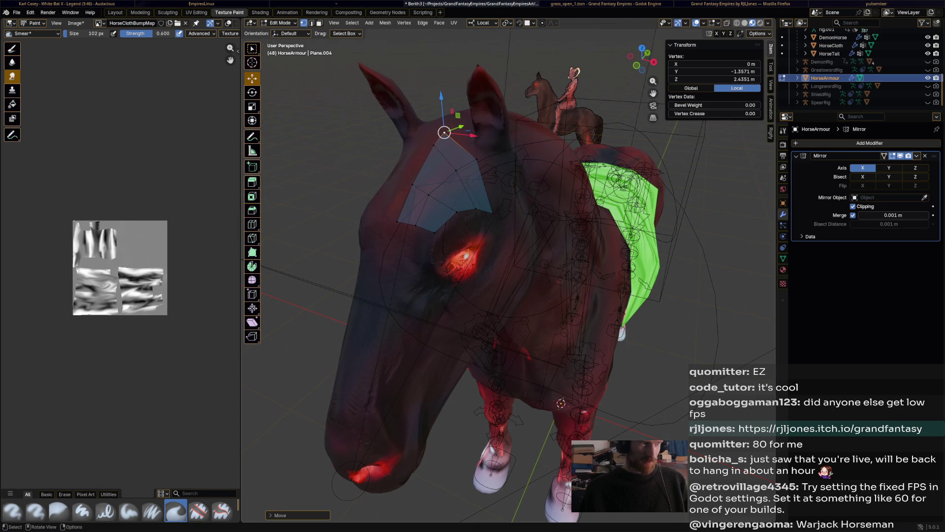
key(ctrl+r)
click(443, 168)
mouse_move(443, 167)
middle_down()
mouse_move(472, 123)
mouse_move(443, 167)
middle_up()
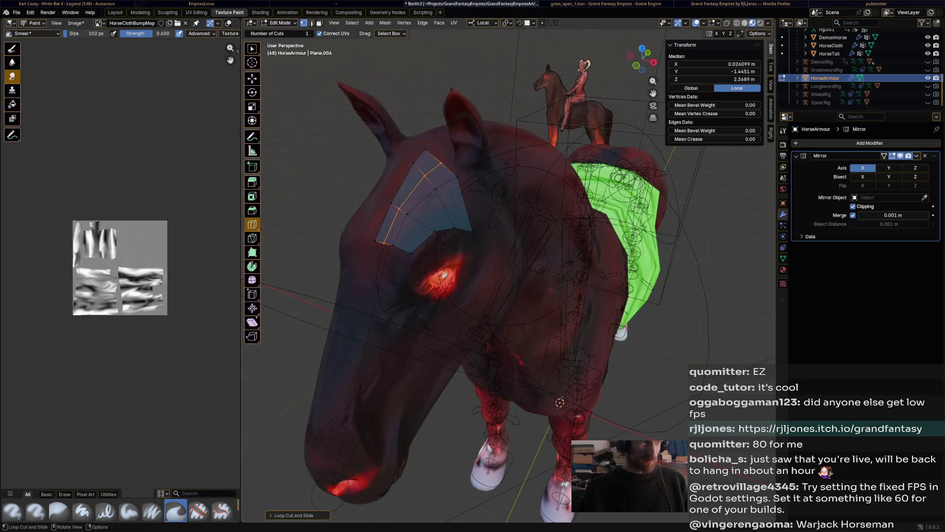
click(252, 252)
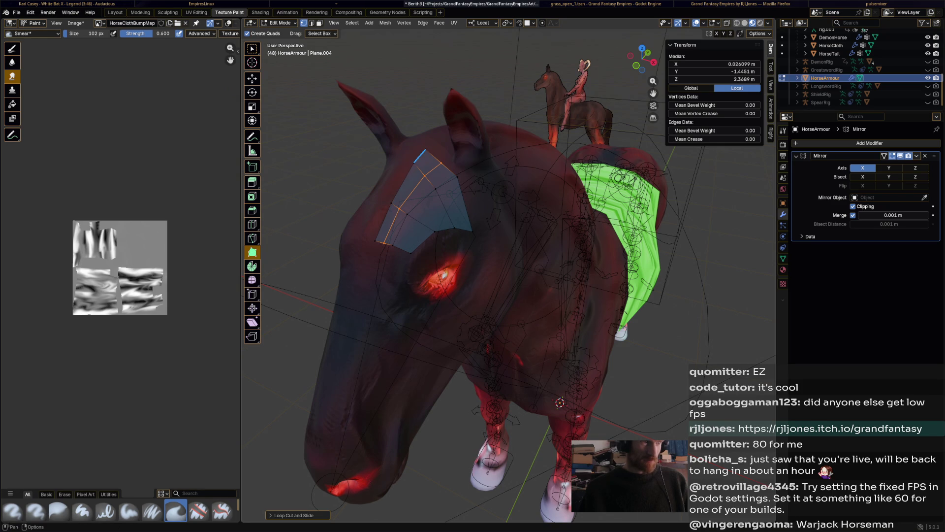
Build new quads up beside the ear, adjusting the vertex at the ear tip.
drag(433, 156, 439, 146)
middle_drag(440, 145, 448, 162)
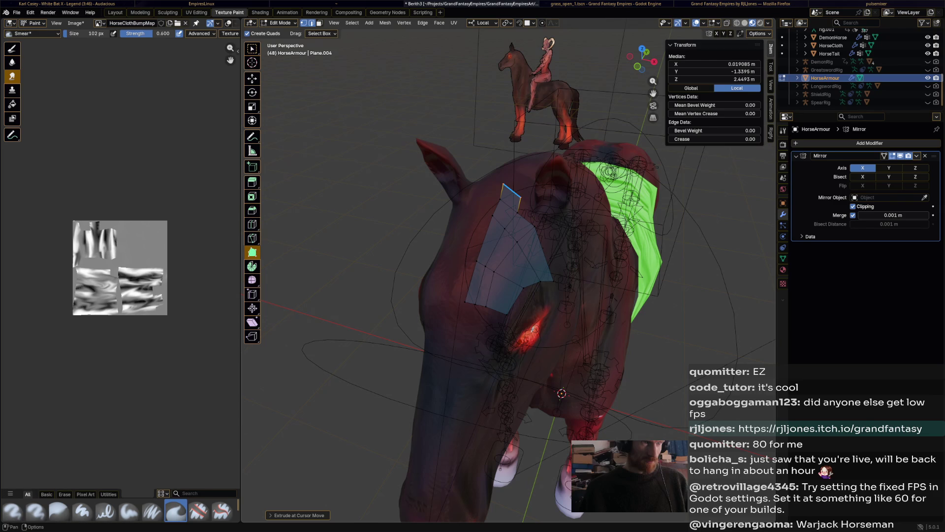
drag(503, 185, 519, 197)
mouse_move(519, 197)
middle_down()
mouse_move(338, 299)
mouse_move(282, 197)
mouse_move(424, 106)
middle_up()
key(e)
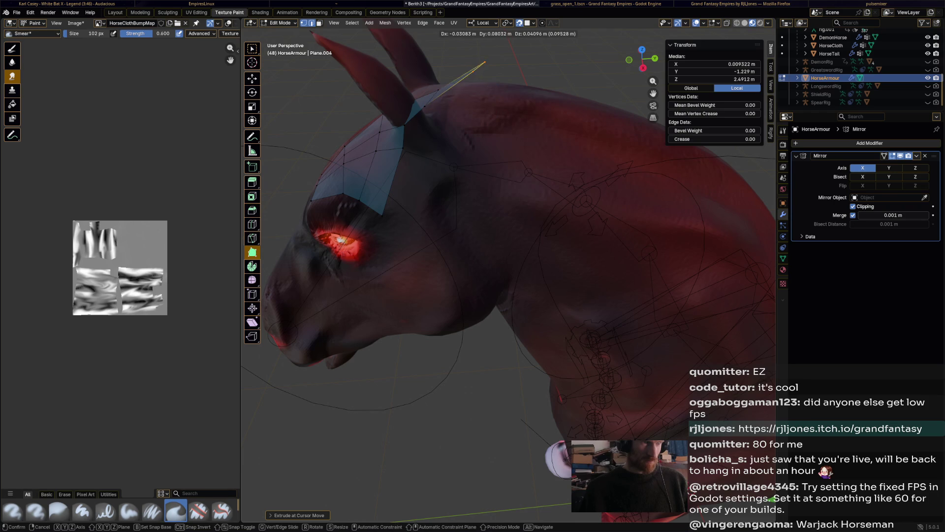
click(485, 96)
middle_drag(484, 96, 480, 280)
Move the armour vertex higher up on the head.
click(480, 280)
key(g)
click(502, 268)
key(g)
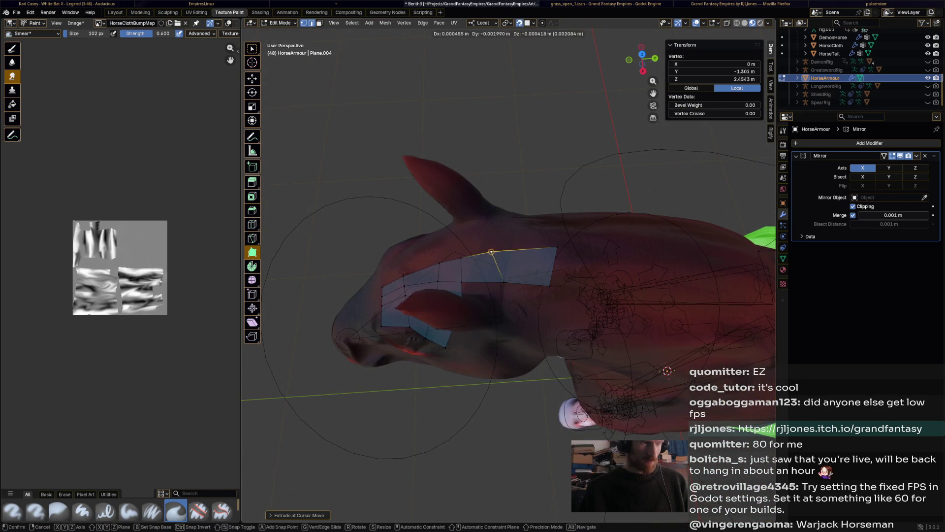
click(502, 250)
mouse_move(502, 250)
middle_down()
mouse_move(484, 202)
mouse_move(538, 158)
middle_up()
Extrude the face's lower edge into a new quad and snap its top vertex to X=0.
key(g)
click(538, 158)
alt+click(591, 144)
key(e)
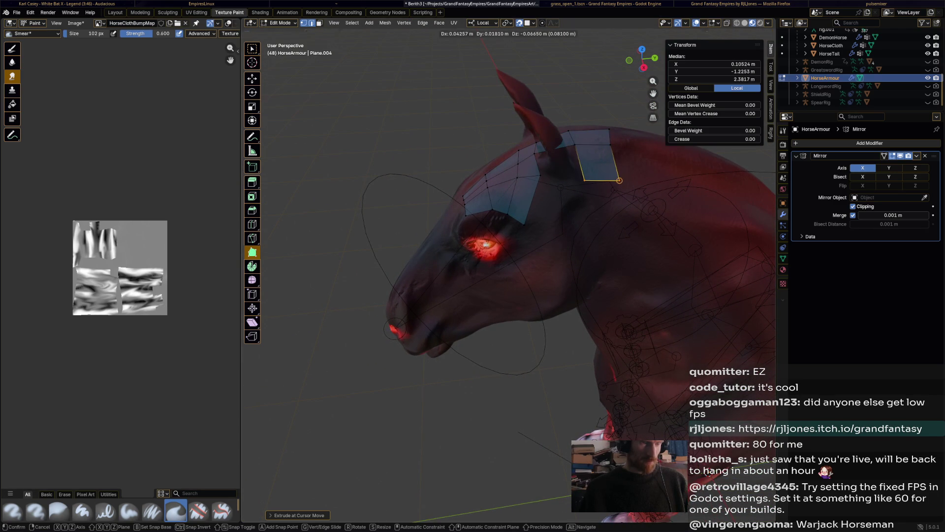
click(598, 181)
key(g)
key(Return)
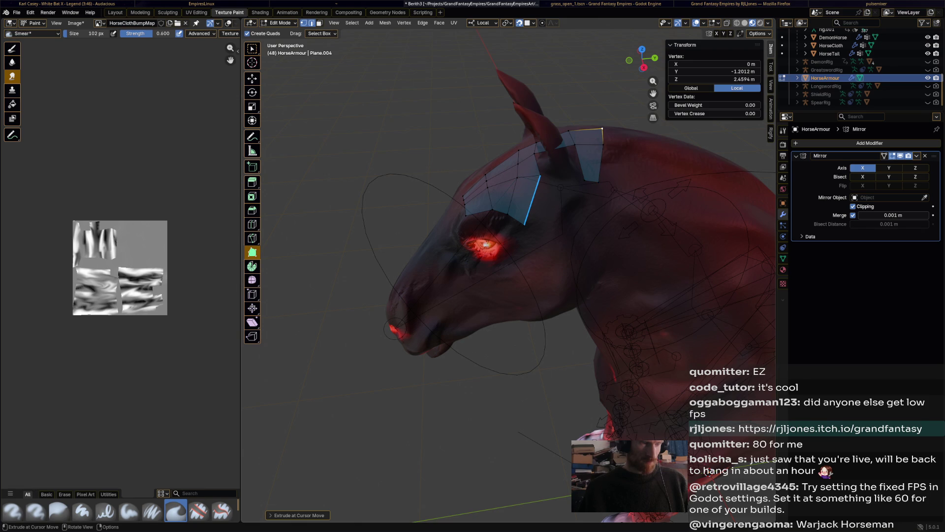
Extend quads behind the ear and down the side of the head toward the neck.
mouse_move(533, 200)
mouse_down()
mouse_move(571, 241)
mouse_move(562, 231)
mouse_up()
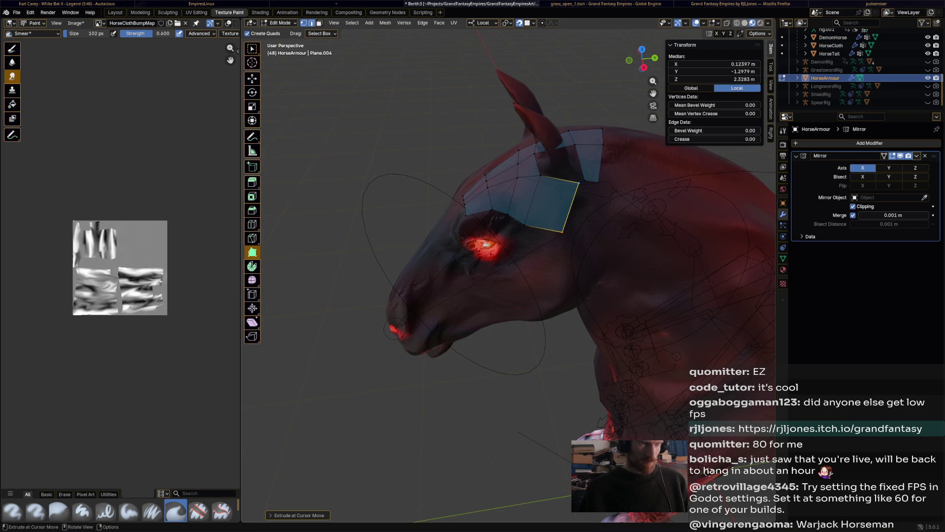
key(shift+space)
key(g)
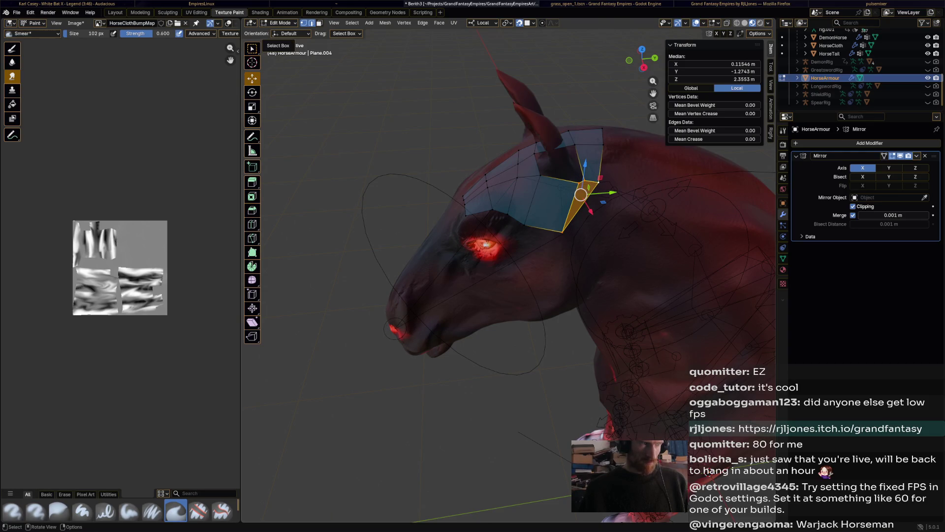
key(shift+space)
mouse_move(563, 231)
mouse_down()
mouse_move(568, 268)
mouse_move(534, 263)
mouse_move(542, 260)
mouse_up()
middle_drag(541, 260, 549, 128)
mouse_move(590, 124)
mouse_down()
mouse_move(597, 141)
mouse_move(599, 132)
mouse_move(573, 144)
mouse_up()
mouse_move(573, 144)
middle_down()
mouse_move(751, 188)
mouse_move(709, 211)
mouse_move(619, 74)
mouse_move(578, 84)
middle_up()
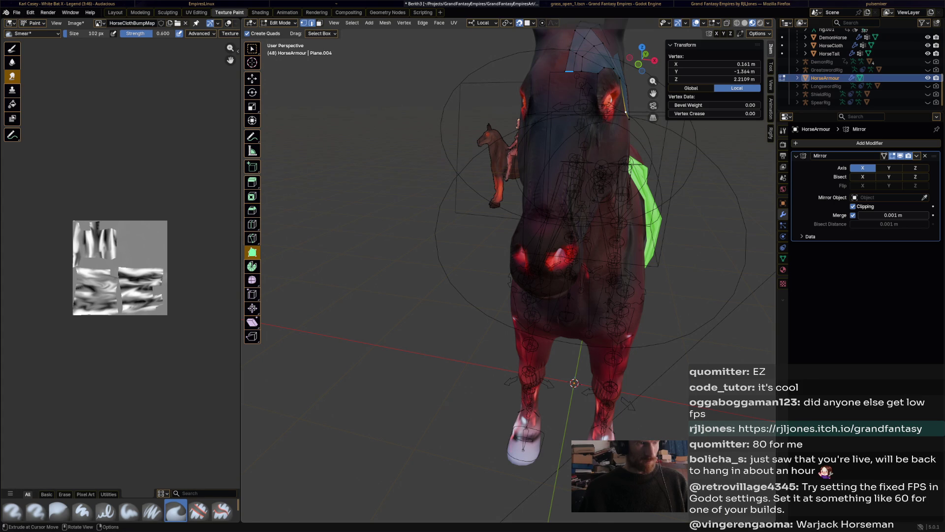
Extrude the armour's front edge down the horse's face into a new strip of faces.
click(567, 79)
key(g)
click(567, 105)
key(e)
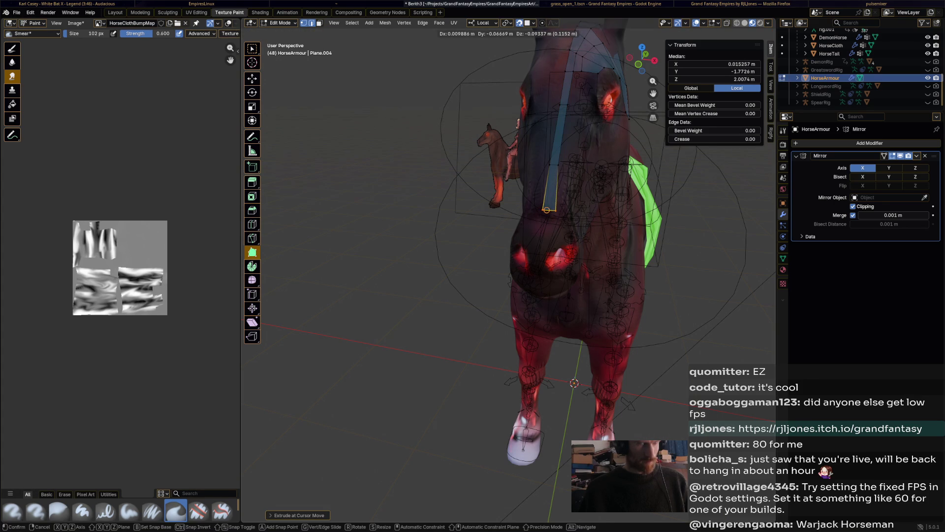
click(548, 209)
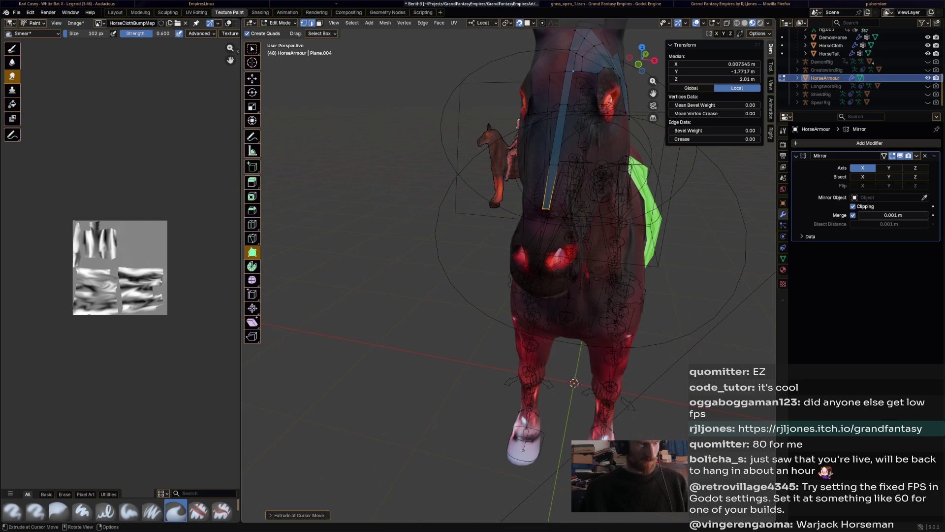
click(572, 72)
key(g)
drag(579, 105, 561, 188)
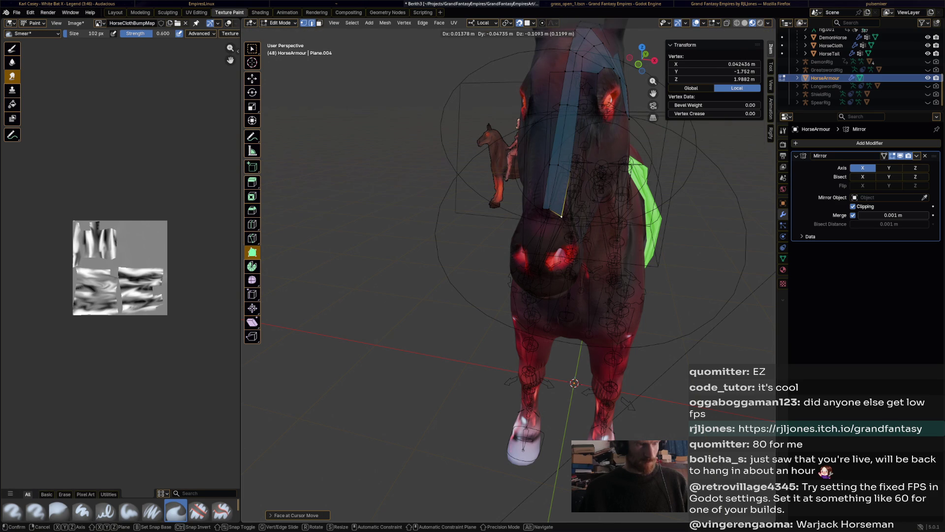
click(561, 215)
Lower the vertex beside the eye, add a vertex toward the nose, and build a face beside the eye.
middle_drag(561, 215, 480, 220)
mouse_move(445, 67)
mouse_down()
mouse_move(448, 106)
mouse_move(406, 220)
mouse_move(413, 217)
mouse_up()
middle_drag(413, 217, 418, 216)
drag(416, 198, 418, 199)
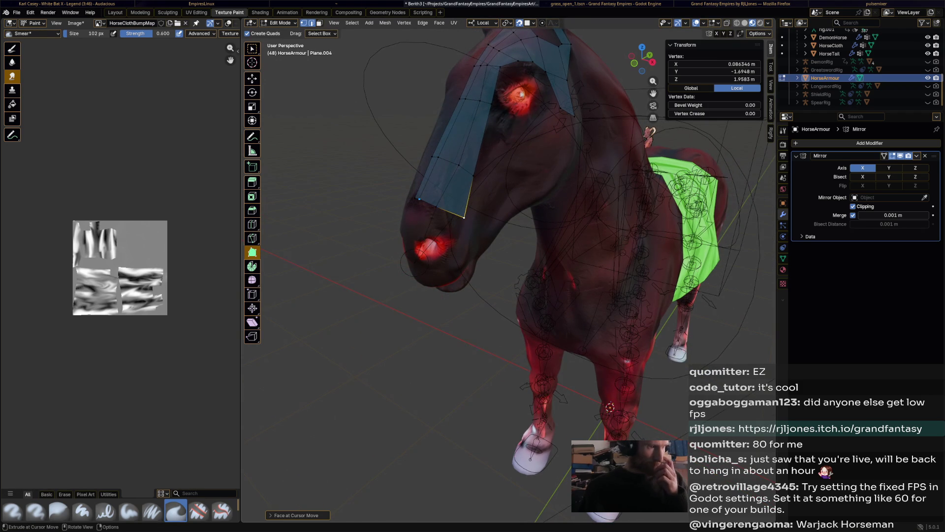
ctrl+right_click(421, 226)
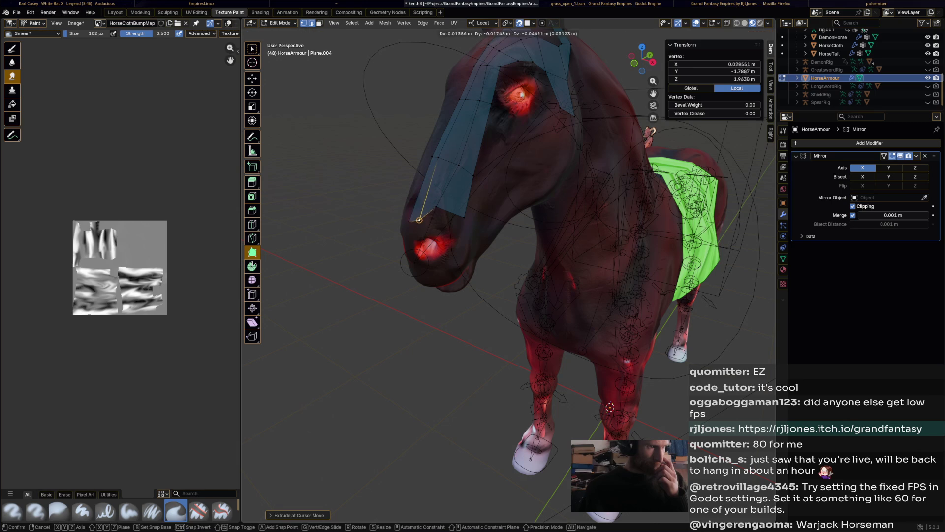
mouse_move(420, 226)
middle_down()
mouse_move(354, 217)
mouse_move(443, 224)
middle_up()
click(378, 162)
ctrl+right_click(401, 168)
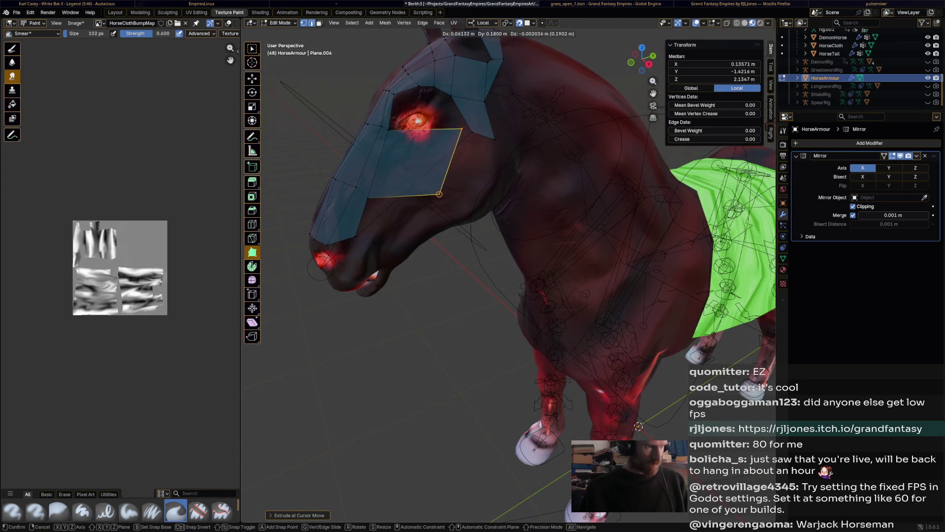
Drop the new face's top vertex toward the eye, dissolve the stray edge, and extrude a face down from the nose edge.
click(412, 137)
key(g)
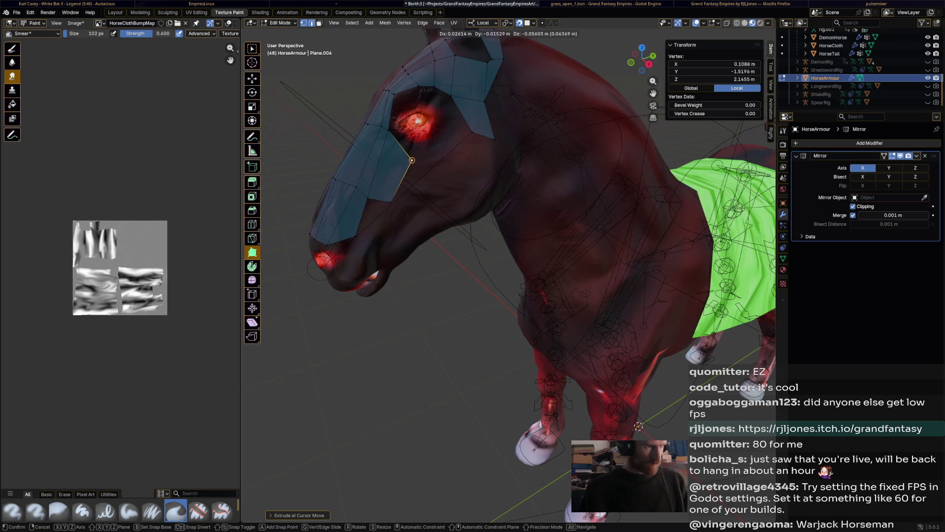
click(386, 198)
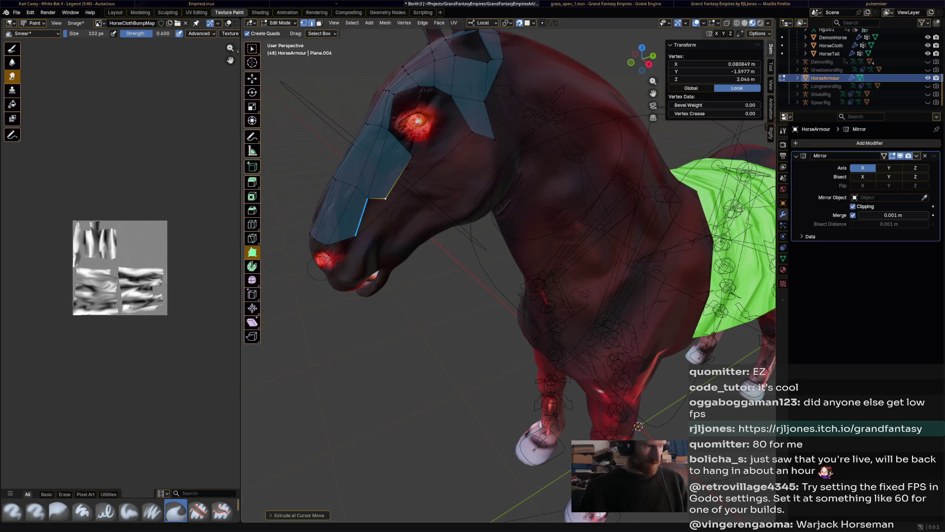
key(ctrl+x)
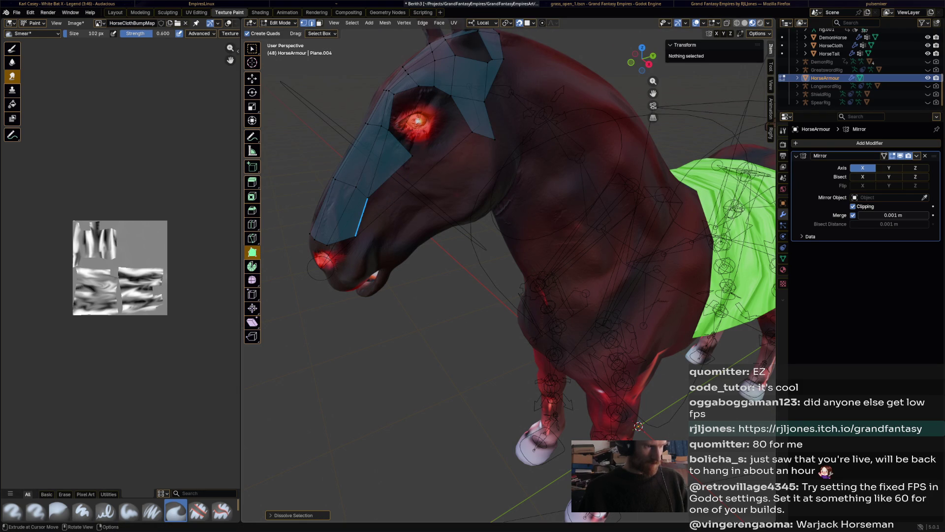
ctrl+click(413, 157)
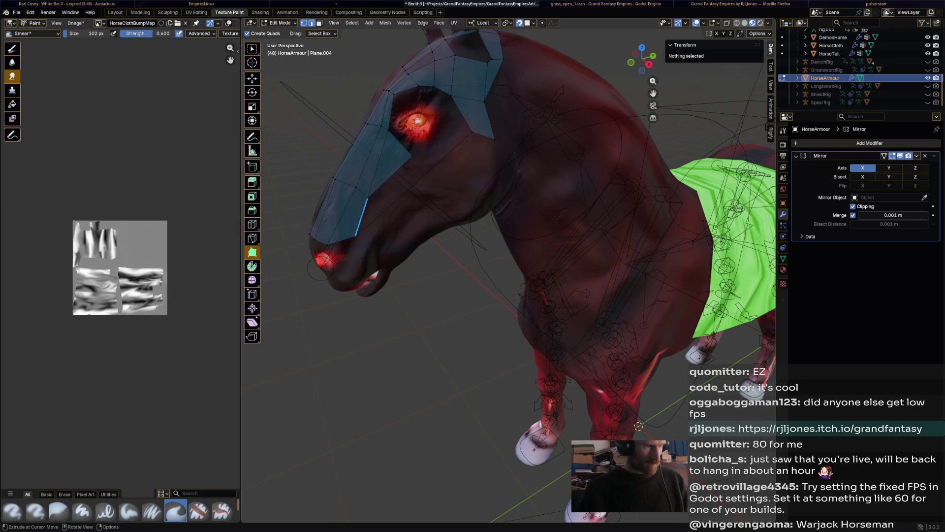
click(387, 199)
drag(377, 198, 378, 231)
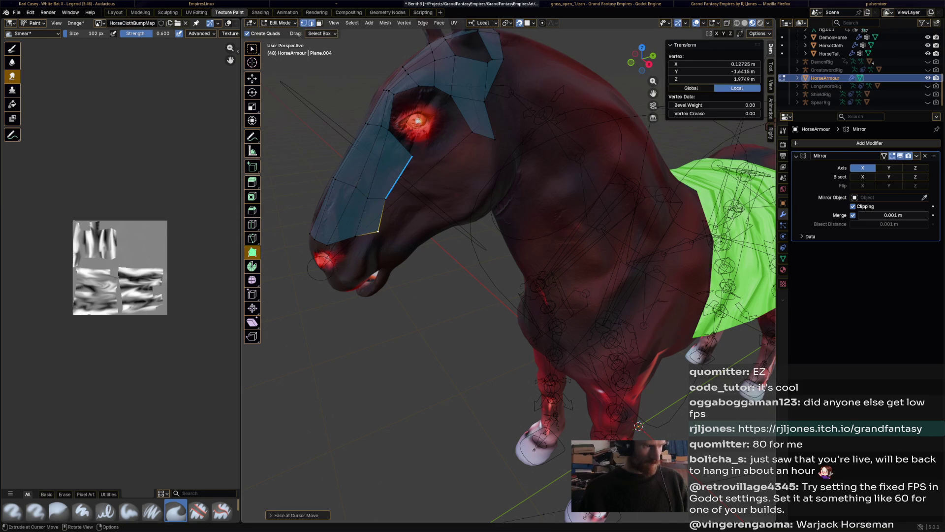
Fill the gap under and behind the eye with new faces, then select the edge behind the eye.
mouse_move(399, 175)
mouse_down()
mouse_move(400, 190)
mouse_move(434, 161)
mouse_up()
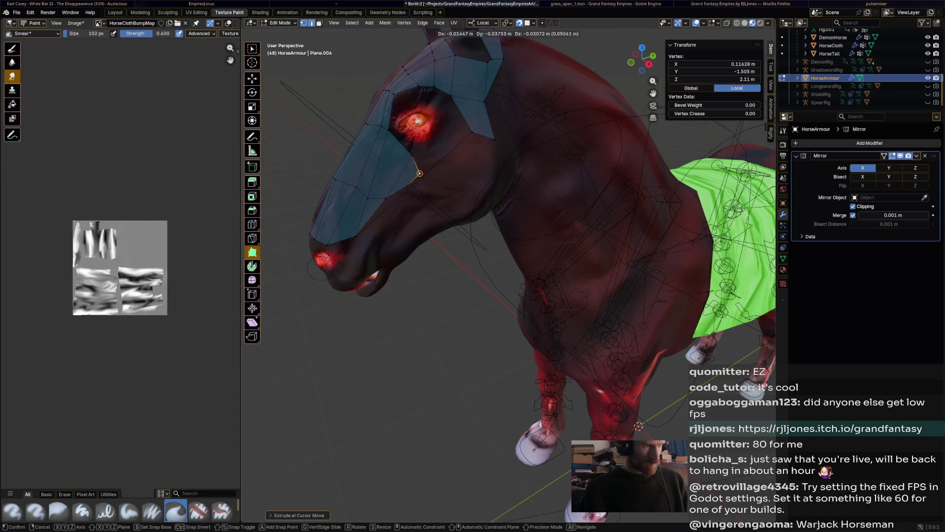
mouse_move(426, 166)
mouse_down()
mouse_move(450, 136)
mouse_move(435, 162)
mouse_move(480, 140)
mouse_move(490, 145)
mouse_move(490, 102)
mouse_up()
mouse_move(439, 142)
mouse_down()
mouse_move(431, 144)
mouse_move(452, 141)
mouse_move(450, 126)
mouse_move(463, 152)
mouse_up()
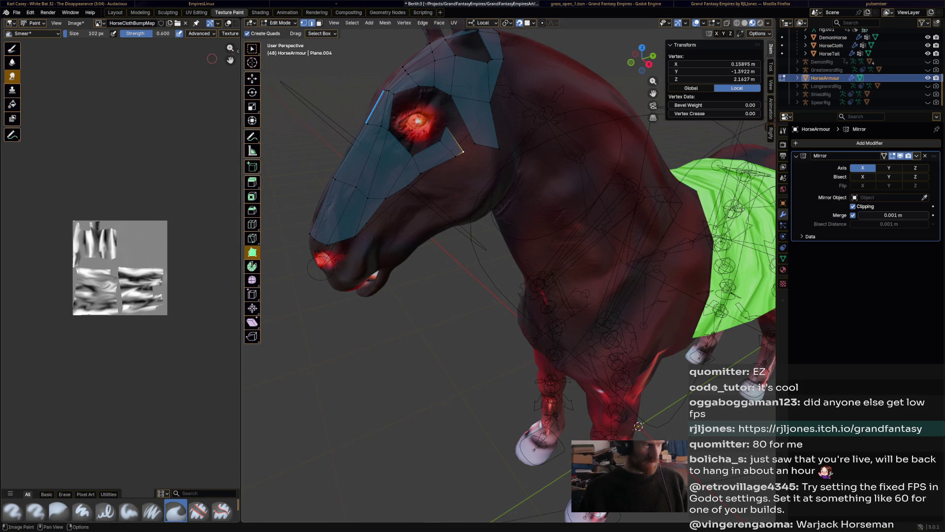
key(w)
shift+click(445, 127)
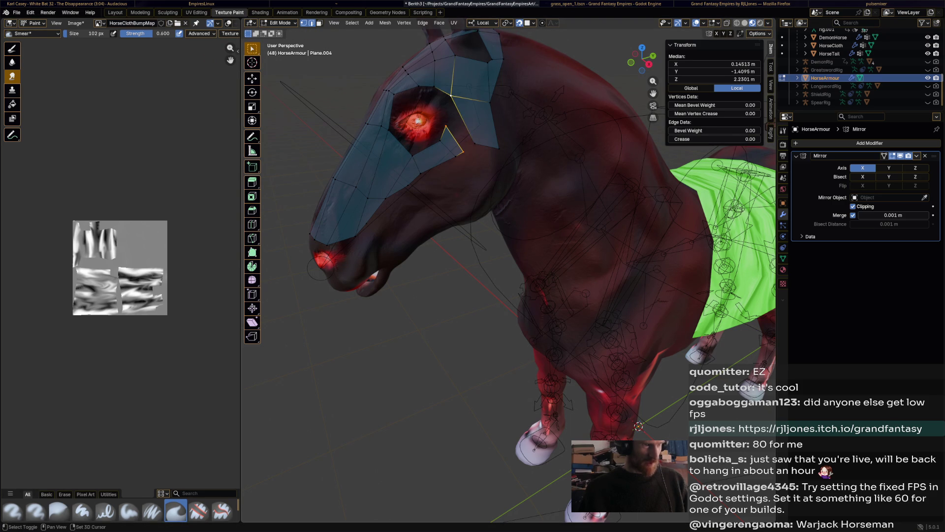
scroll(509, 271, down, 6)
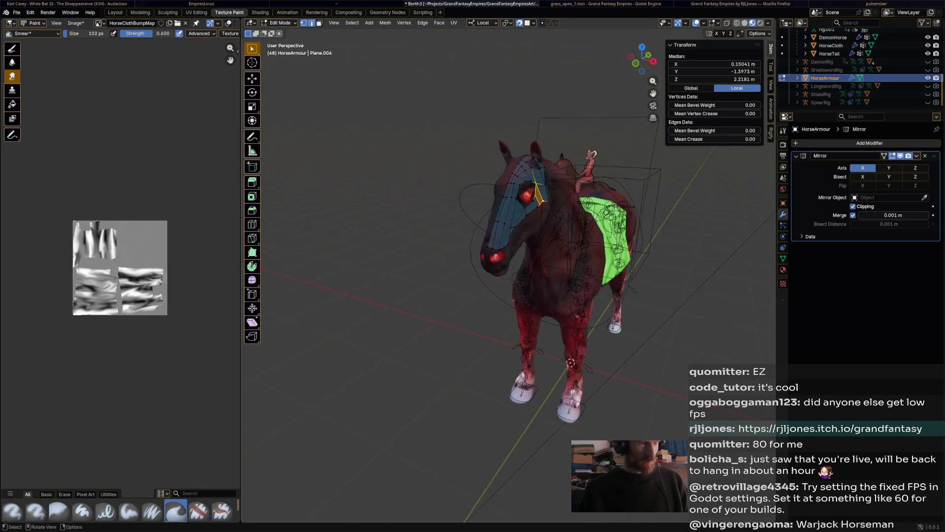
scroll(509, 270, up, 6)
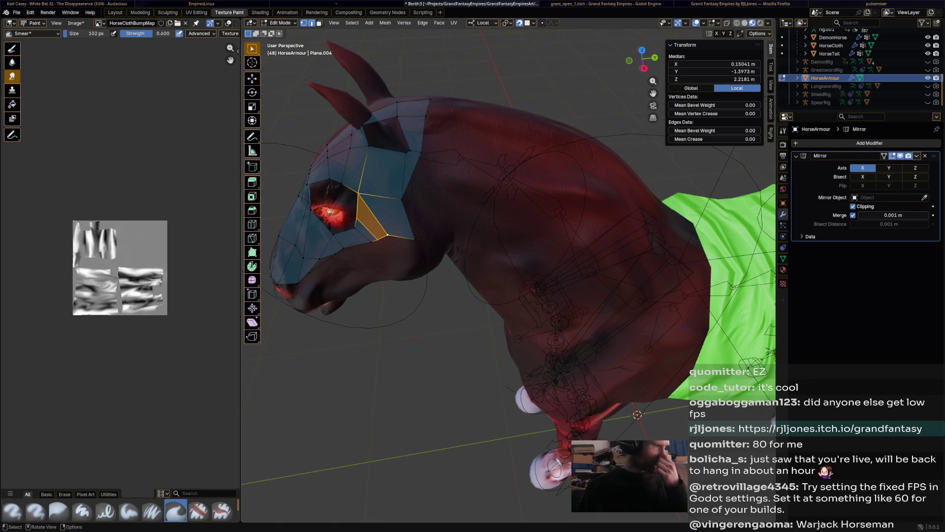
Select the brow edge run at the back of the face plate and extrude it onto the neck.
click(252, 79)
click(422, 150)
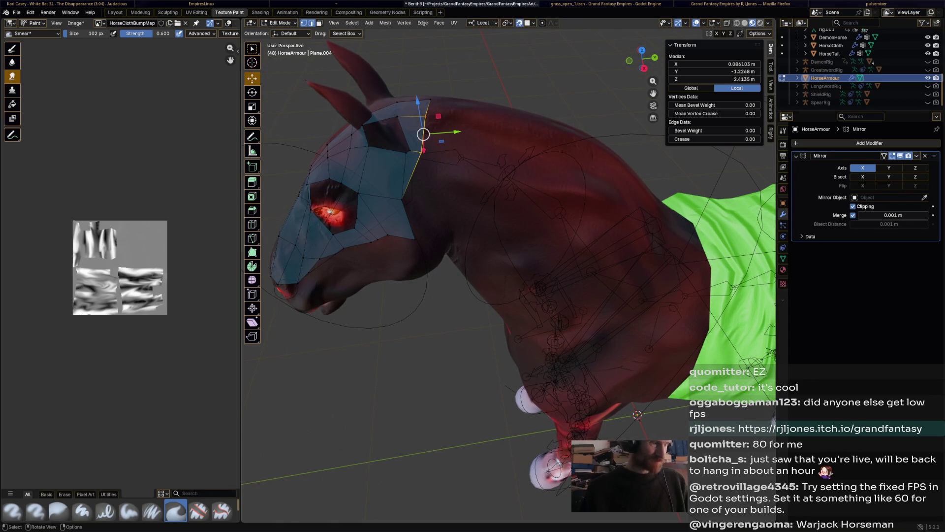
click(421, 152)
shift+click(429, 99)
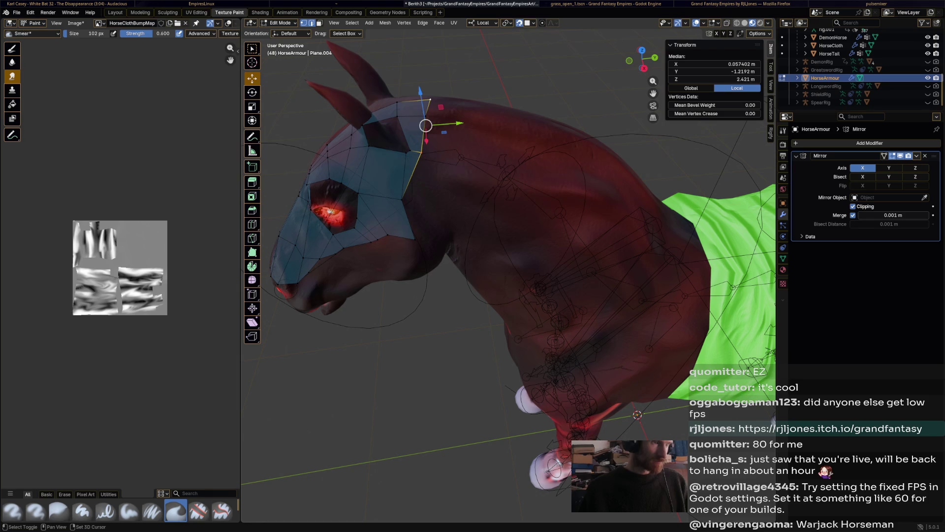
ctrl+click(429, 99)
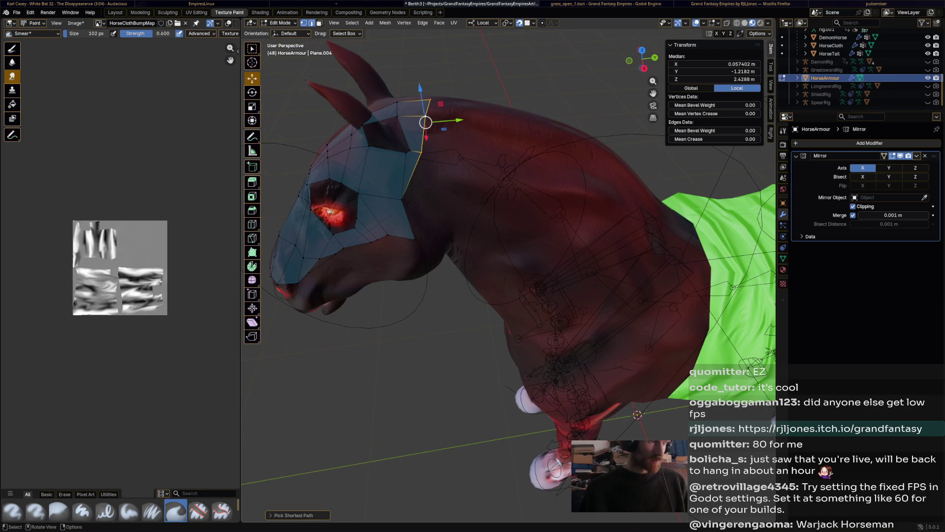
drag(425, 122, 463, 117)
middle_drag(462, 118, 497, 125)
Extrude six more crest segments down the neck to the withers by the cloth.
key(e)
click(491, 84)
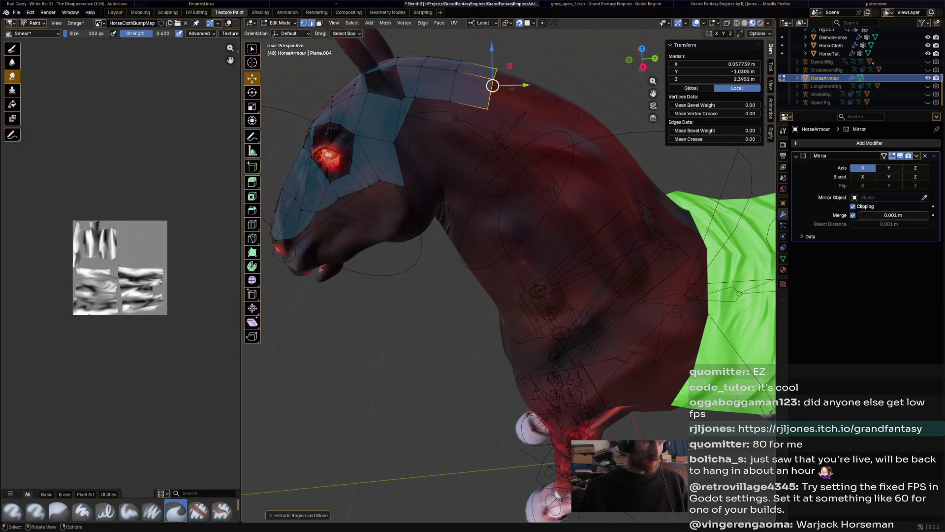
key(e)
click(537, 97)
key(e)
click(571, 120)
key(e)
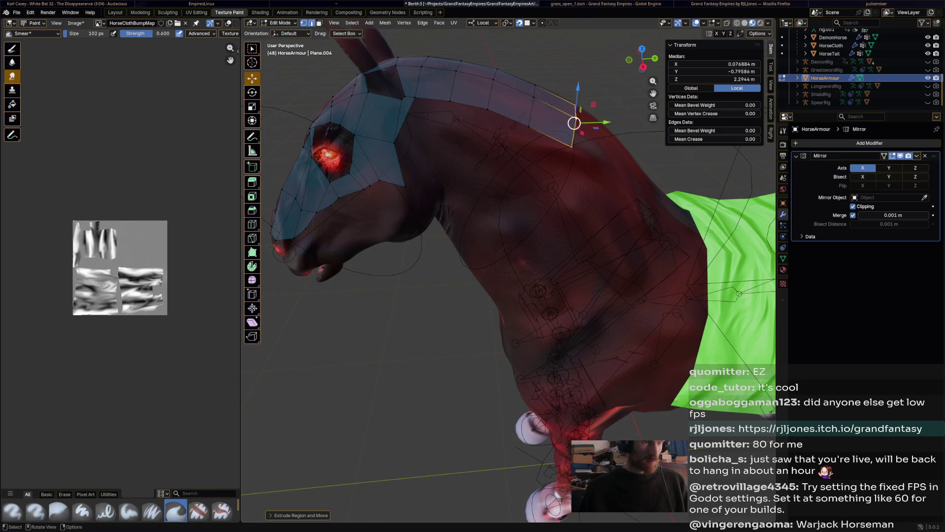
click(610, 144)
key(e)
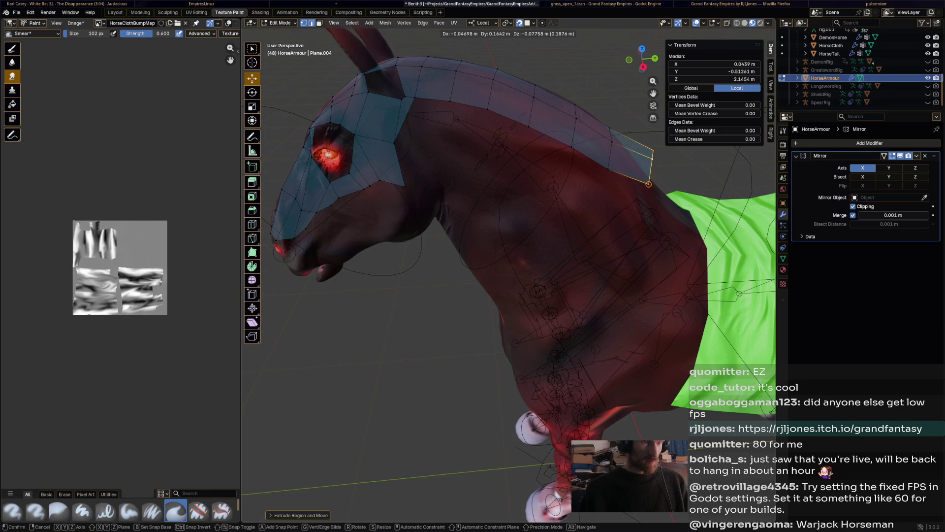
mouse_move(633, 194)
alt+middle_down()
mouse_move(585, 173)
mouse_move(531, 179)
alt+middle_up()
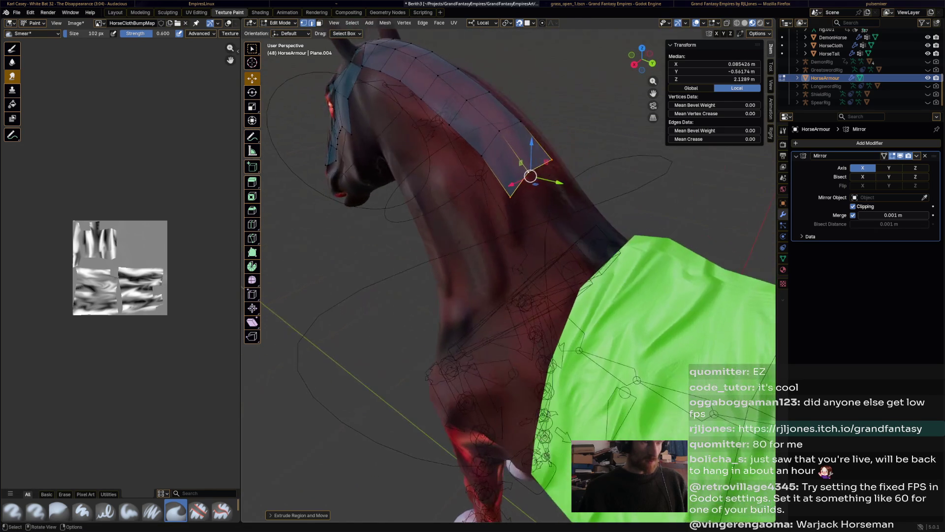
click(543, 242)
middle_drag(544, 242, 483, 229)
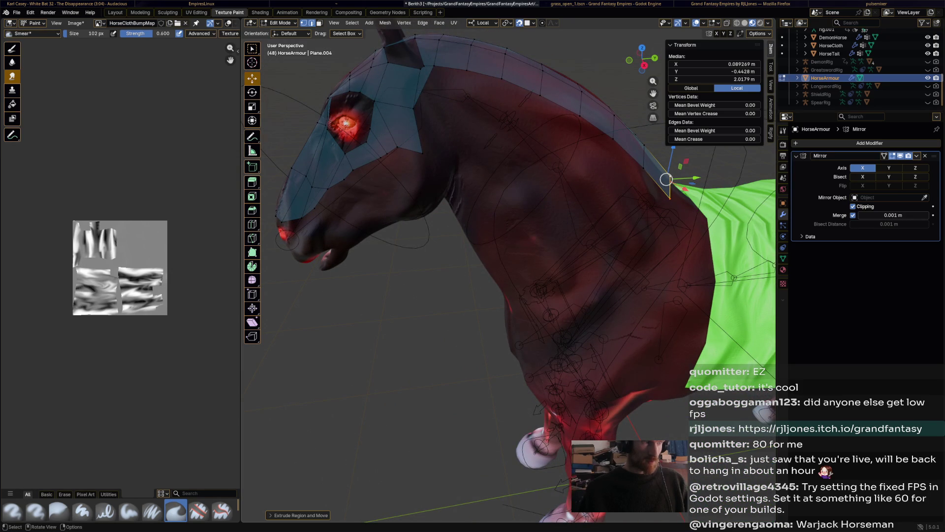
Build a face at the top of the mane with Poly Build.
click(252, 252)
mouse_move(450, 69)
mouse_down()
mouse_move(473, 105)
mouse_move(545, 132)
mouse_move(545, 145)
mouse_move(635, 212)
mouse_move(655, 241)
mouse_up()
middle_drag(655, 241, 654, 217)
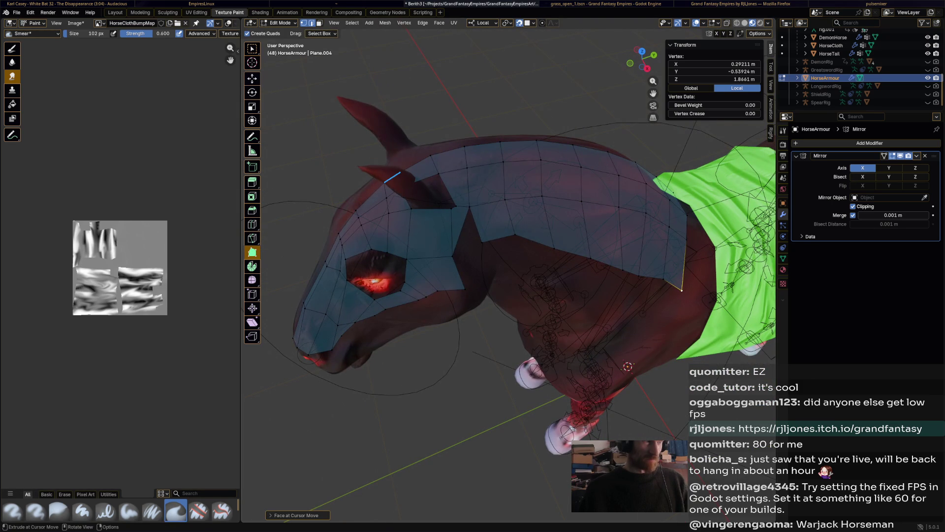
Cut the crest edge across its neighbouring faces and move the new cut vertices down and right.
key(shift+space)
key(g)
click(463, 207)
shift+click(464, 147)
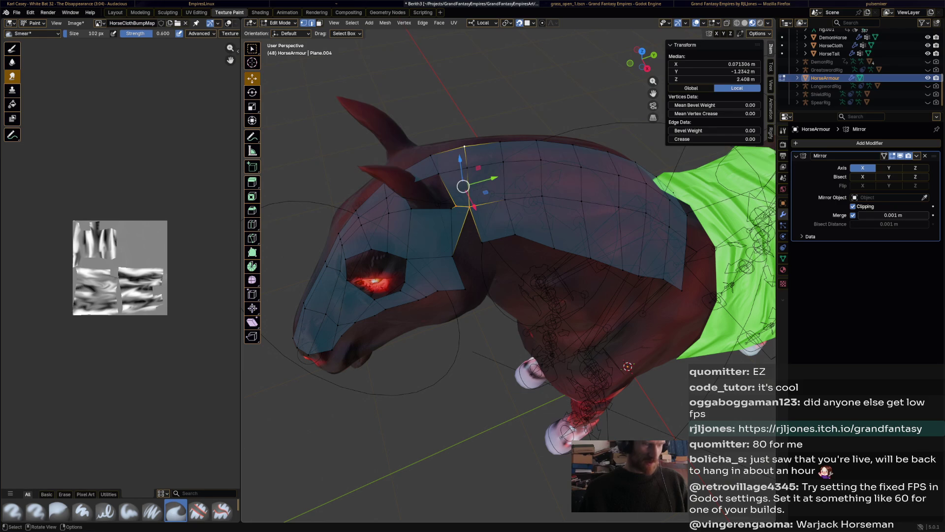
key(shift+r)
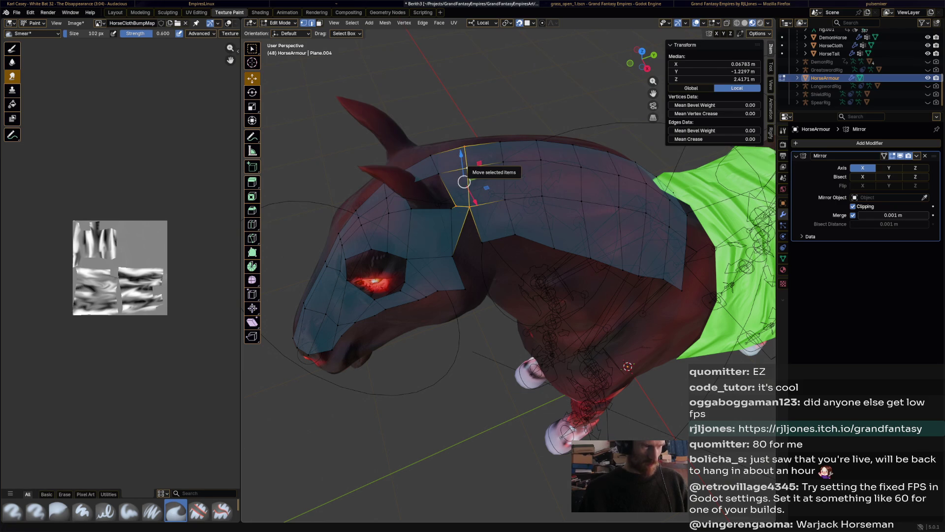
key(super+p)
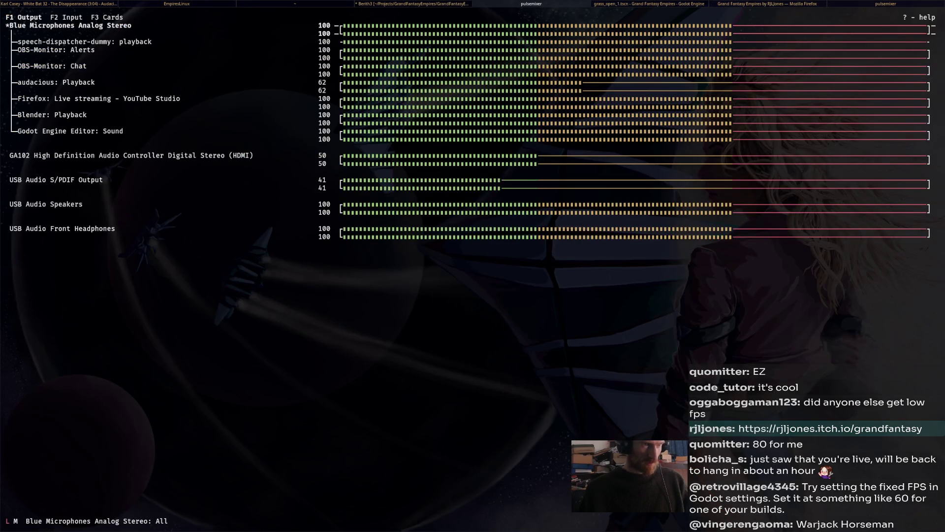
key(super+p)
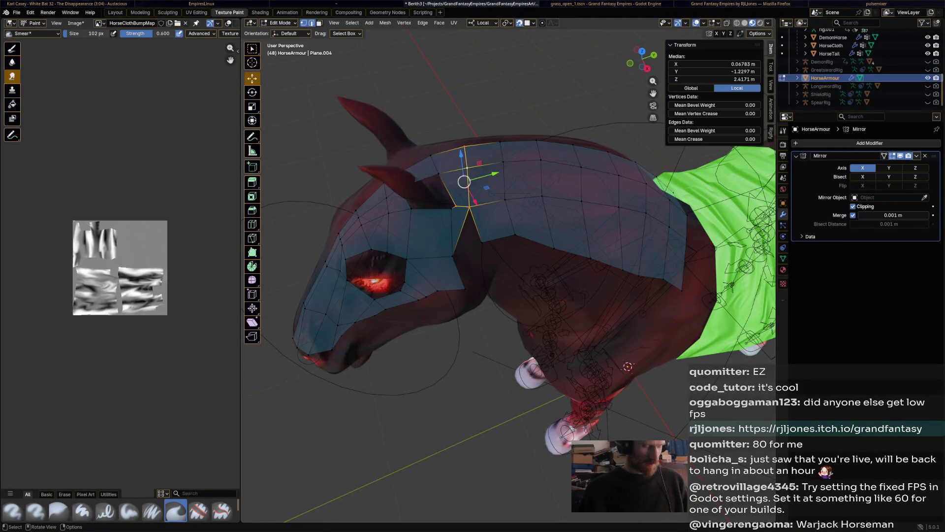
mouse_move(465, 182)
mouse_down()
mouse_move(487, 219)
mouse_move(481, 191)
mouse_up()
scroll(480, 191, up, 5)
scroll(508, 270, down, 4)
Rip the selected crest vertices and reposition a ripped vertex.
key(ctrl+v)
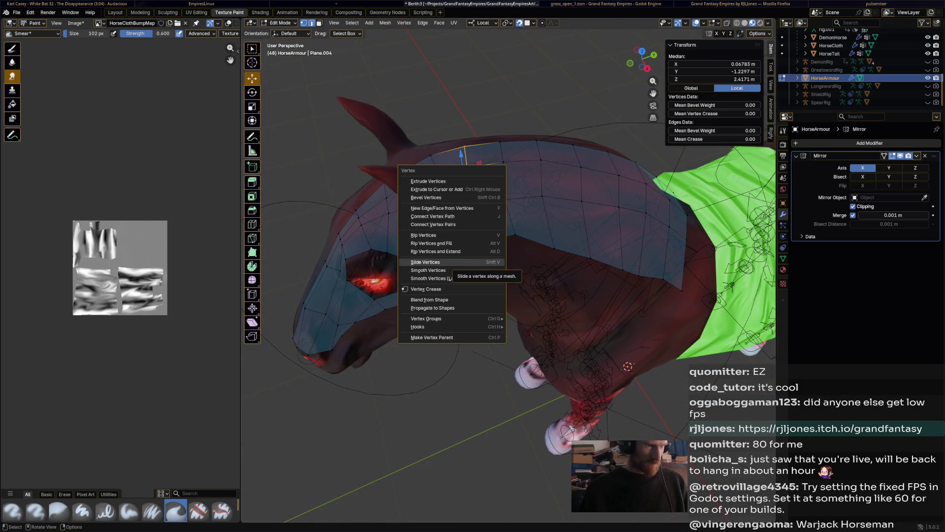
click(428, 234)
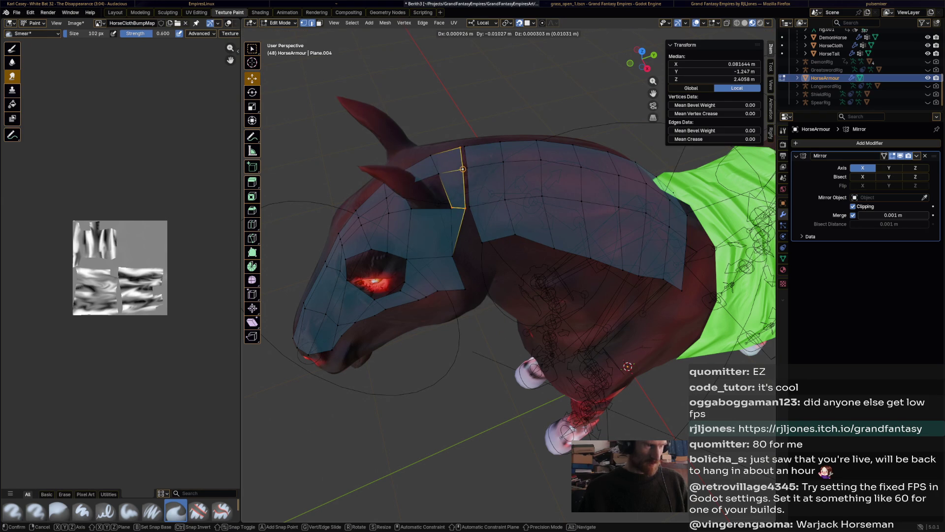
click(451, 209)
click(451, 209)
drag(451, 209, 447, 217)
mouse_move(447, 217)
middle_down()
mouse_move(443, 163)
mouse_move(433, 177)
mouse_move(394, 143)
middle_up()
Pull the crest vertices down so the plate hugs the neck.
shift+click(374, 131)
click(422, 126)
mouse_move(421, 126)
mouse_down()
mouse_move(406, 151)
mouse_move(365, 137)
mouse_up()
click(374, 130)
middle_drag(365, 138, 394, 152)
click(530, 396)
mouse_move(530, 396)
middle_down()
mouse_move(414, 348)
mouse_move(522, 347)
middle_up()
scroll(447, 354, down, 5)
scroll(415, 348, down, 3)
scroll(497, 346, up, 5)
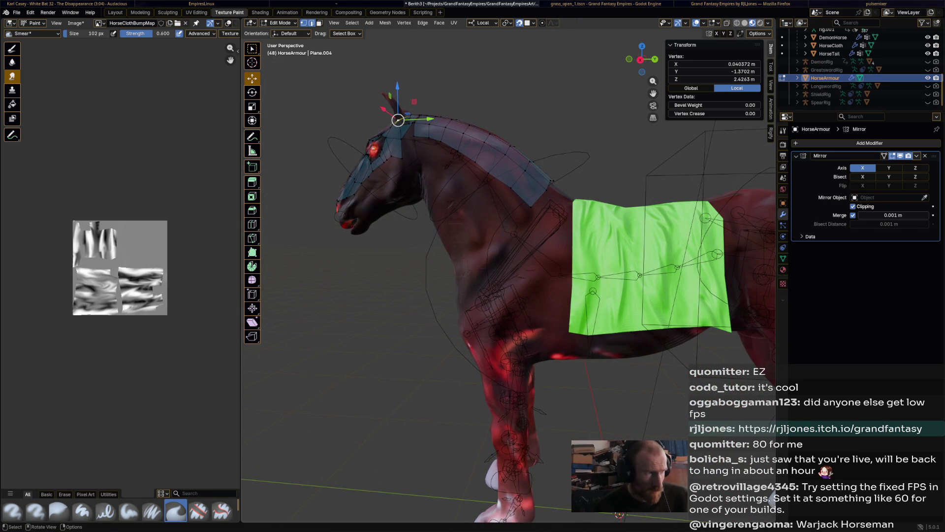
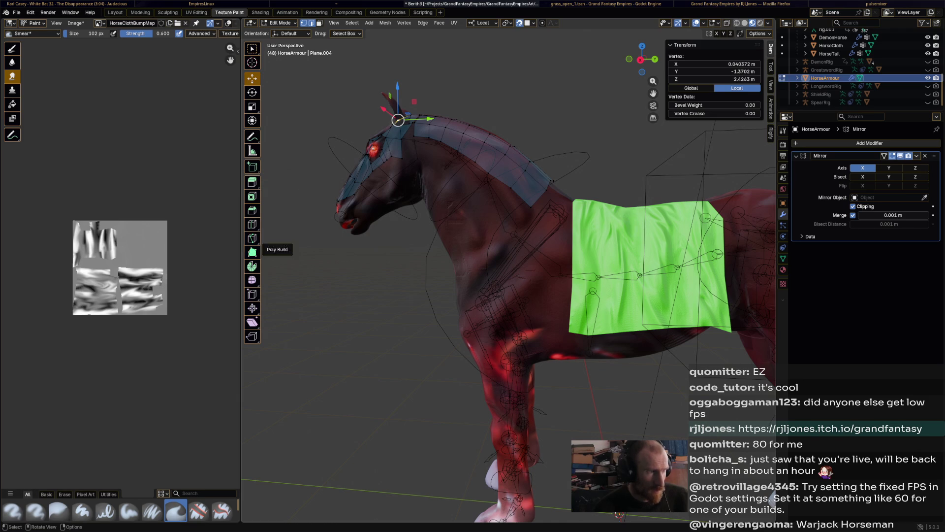
Extrude a quad from the neck armour edge with Poly Build and rip it free.
click(252, 251)
drag(521, 198, 495, 223)
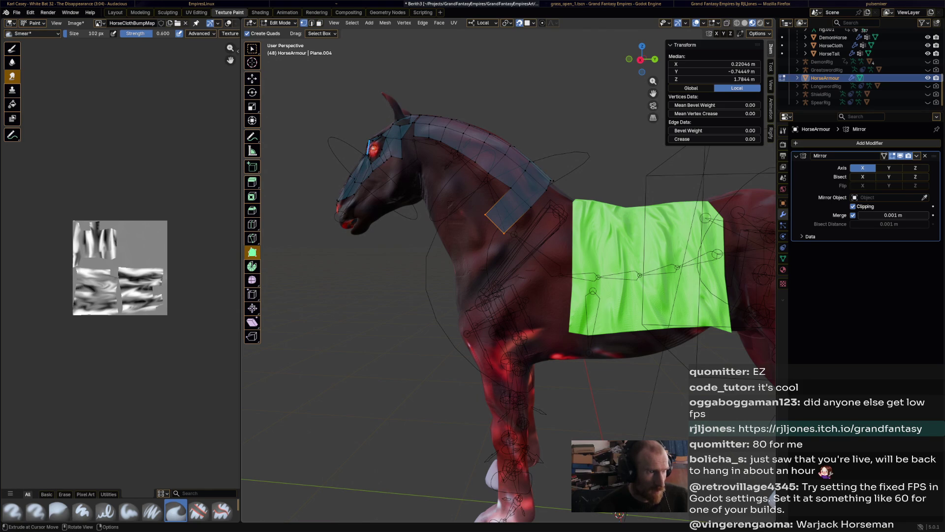
key(shift+space)
key(g)
mouse_move(494, 222)
mouse_down()
mouse_move(508, 185)
mouse_move(521, 197)
mouse_up()
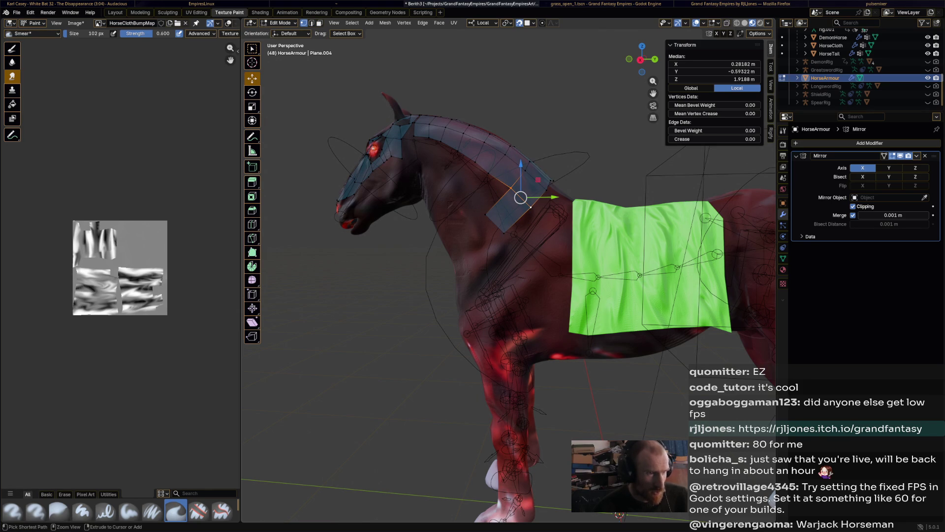
key(v)
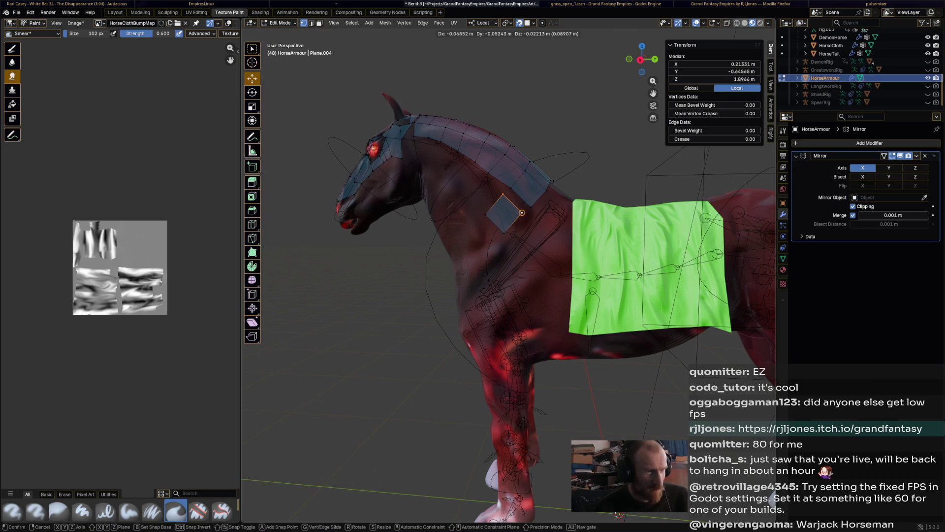
click(514, 203)
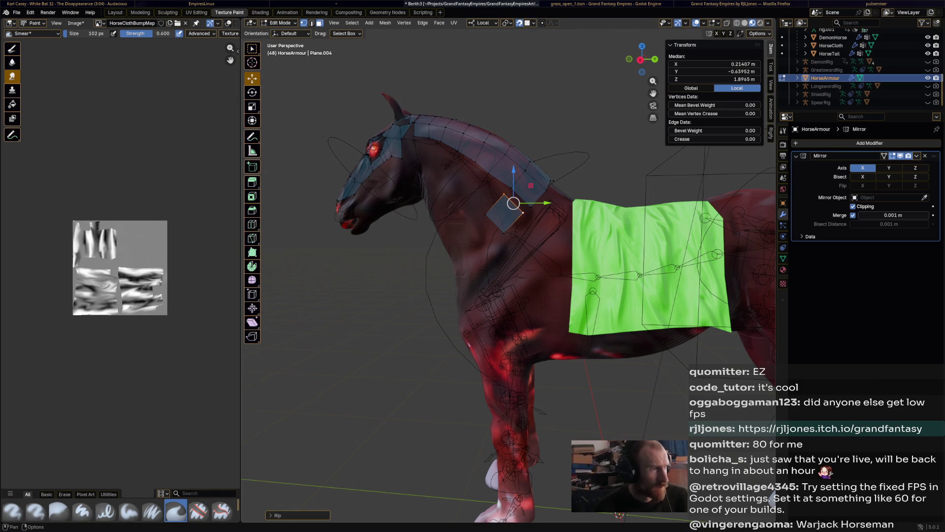
Lower the ripped quad onto the horse's chest and extrude and adjust its vertices.
drag(513, 203, 514, 260)
middle_drag(513, 260, 615, 259)
drag(615, 258, 608, 295)
scroll(608, 295, up, 4)
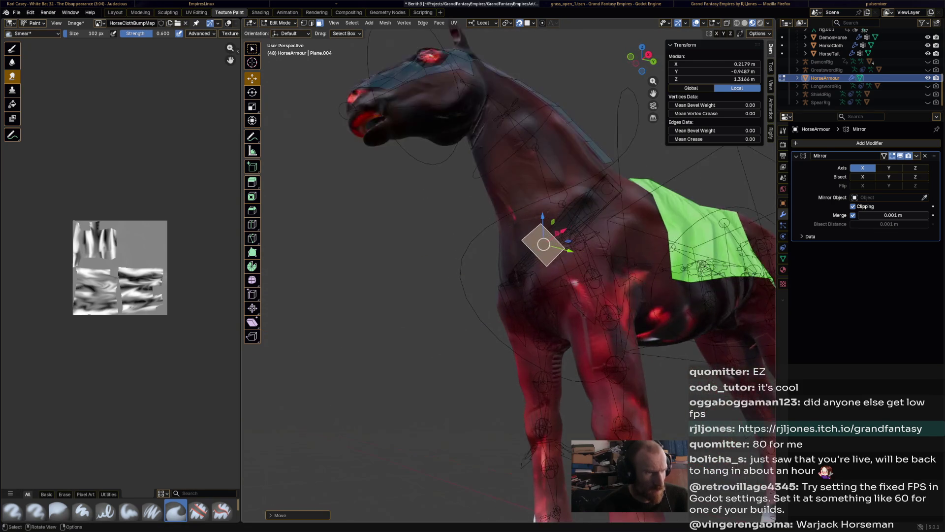
middle_drag(609, 296, 630, 295)
click(252, 252)
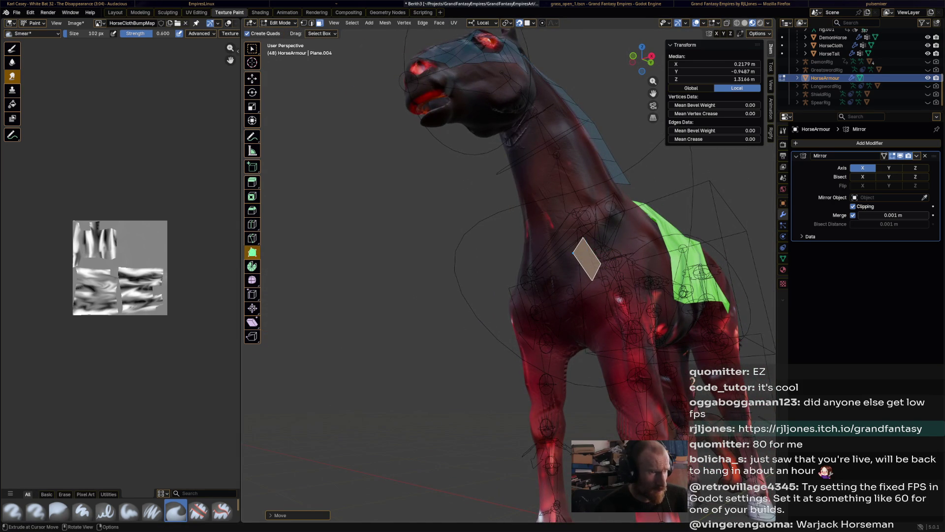
key(1)
mouse_move(571, 252)
ctrl+mouse_down()
mouse_move(539, 255)
mouse_move(550, 290)
mouse_move(556, 251)
mouse_move(573, 271)
ctrl+mouse_up()
middle_drag(574, 271, 616, 514)
scroll(615, 514, up, 3)
drag(637, 252, 630, 245)
middle_drag(630, 245, 689, 193)
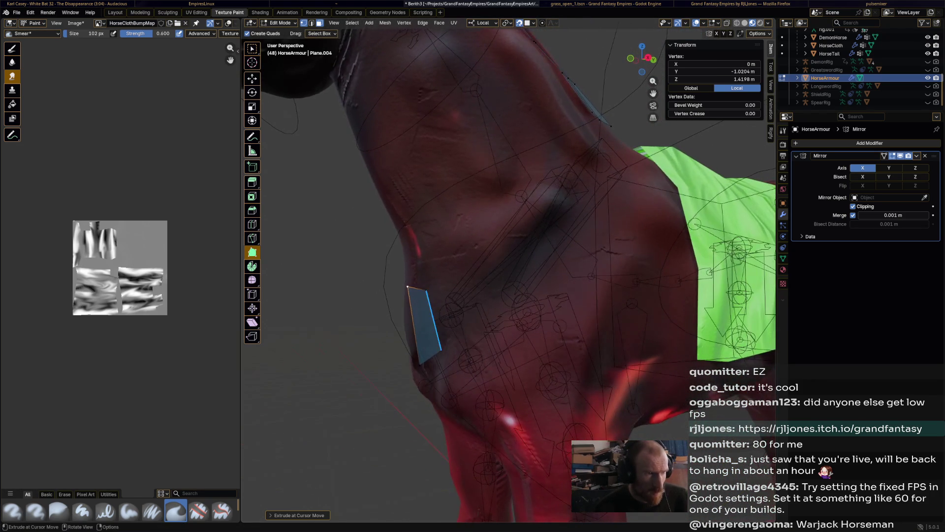
Extrude a face rightward from the chest quad, then undo the bad extrusion.
key(e)
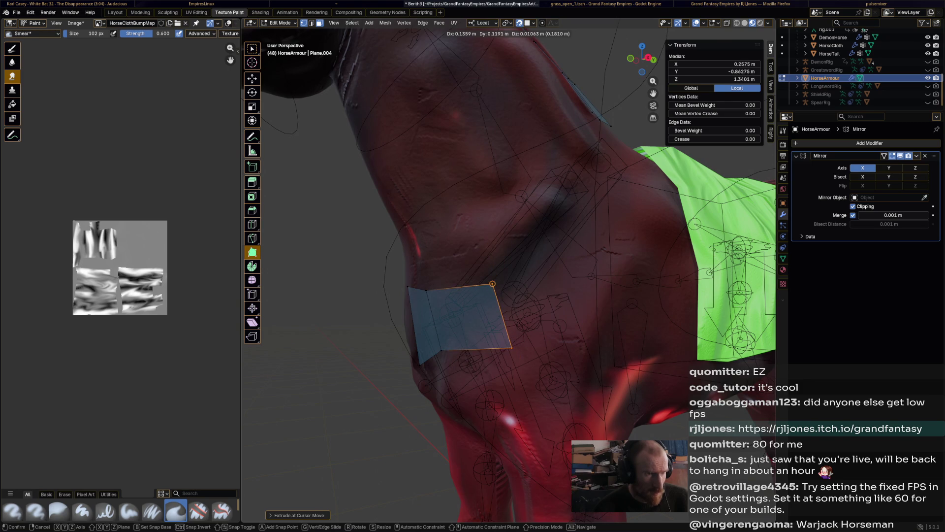
click(470, 270)
click(471, 270)
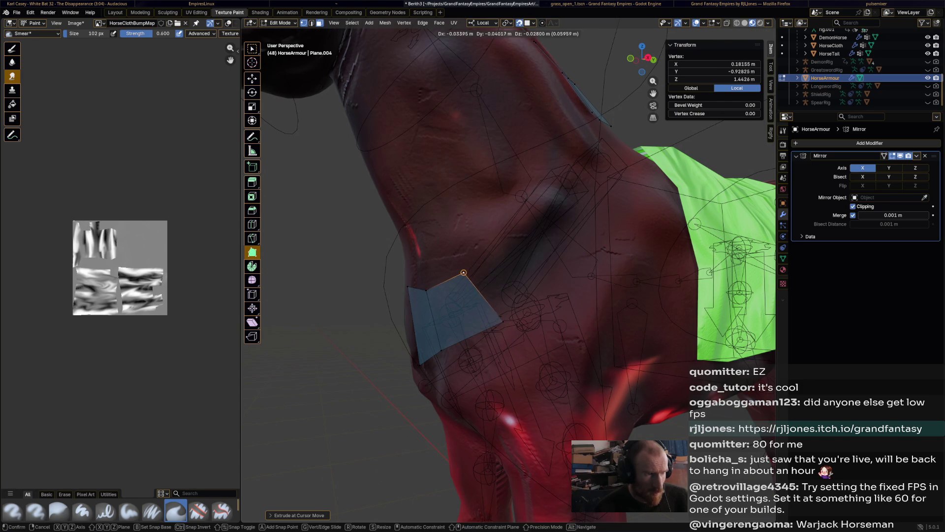
shift+click(502, 320)
ctrl+right_click(556, 258)
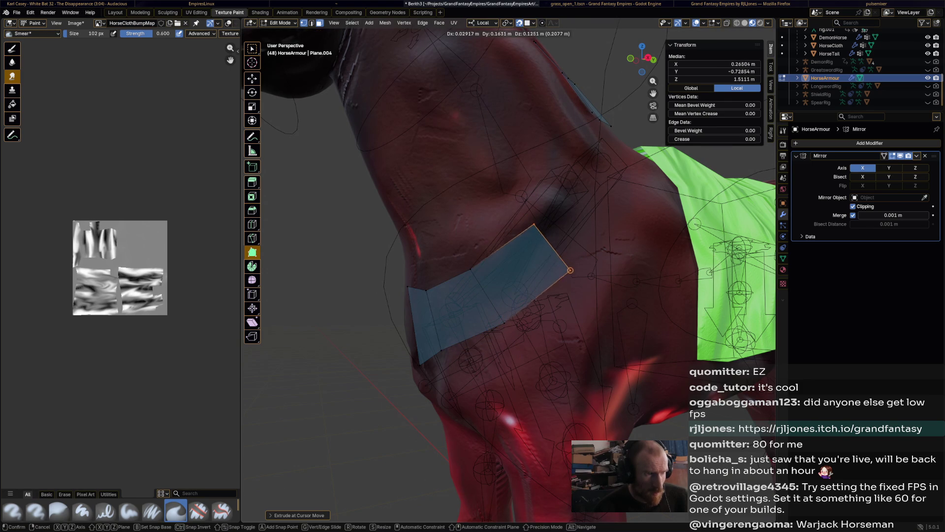
click(536, 235)
key(g)
key(ctrl+z)
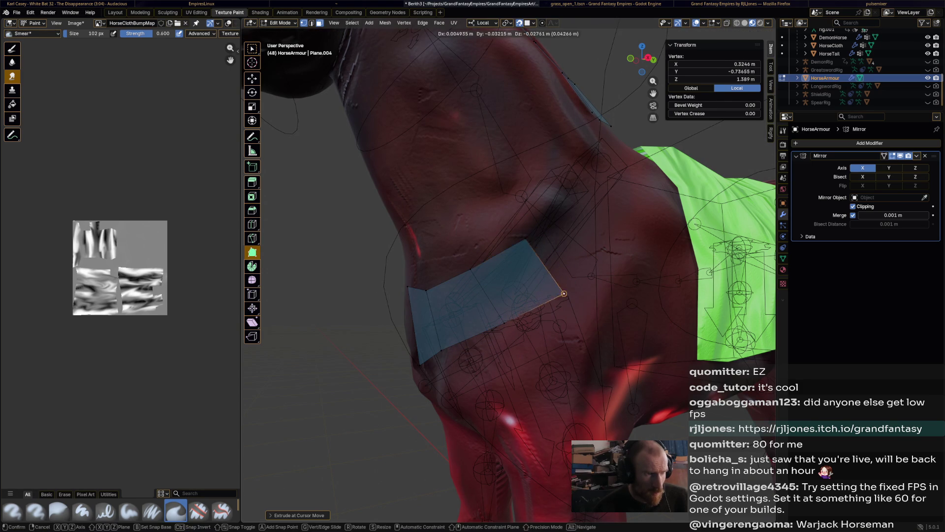
scroll(507, 276, down, 5)
middle_drag(507, 276, 532, 276)
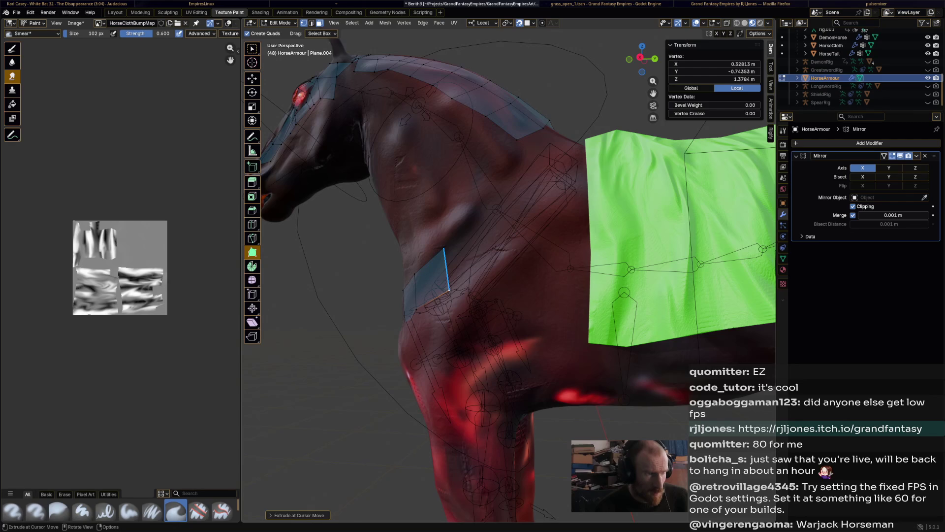
Extrude the strap's edge and a vertex to build a new quad toward the green cloth.
click(447, 271)
key(e)
key(Escape)
click(487, 225)
key(e)
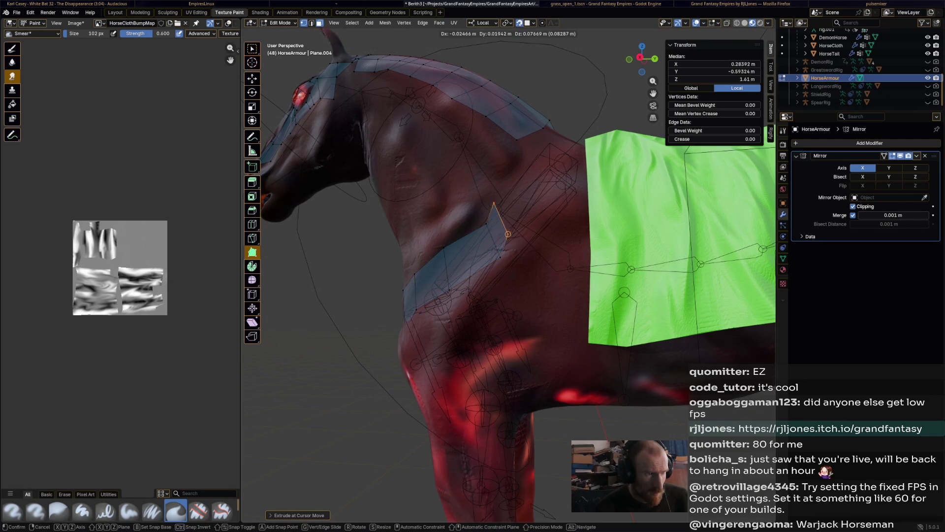
ctrl+click(552, 235)
key(e)
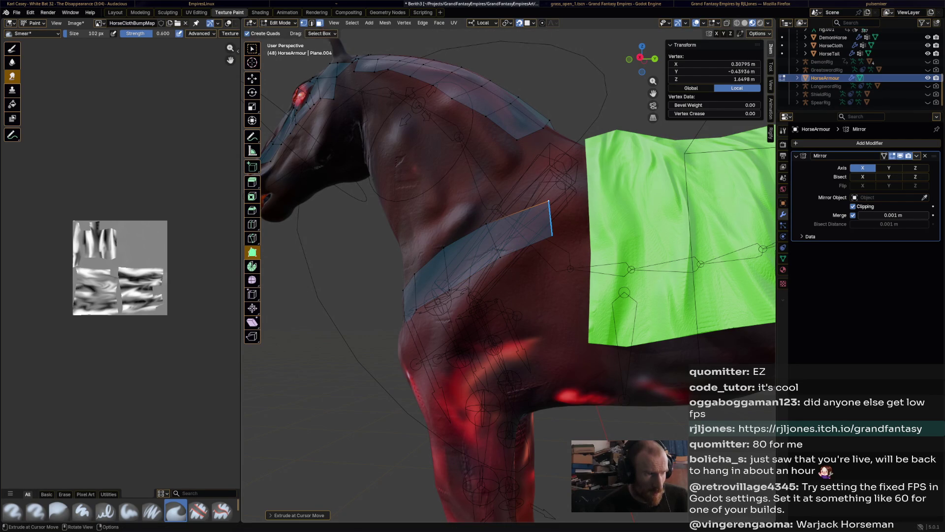
click(602, 217)
Add a vertex extending the strap and move it onto the green cloth.
mouse_move(602, 216)
middle_down()
mouse_move(607, 254)
mouse_move(620, 261)
middle_up()
scroll(631, 266, up, 5)
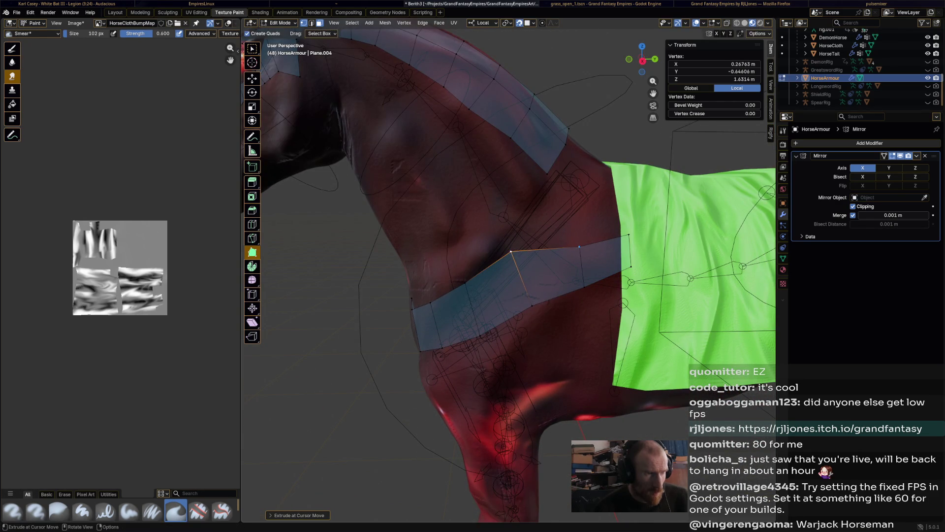
click(565, 222)
key(g)
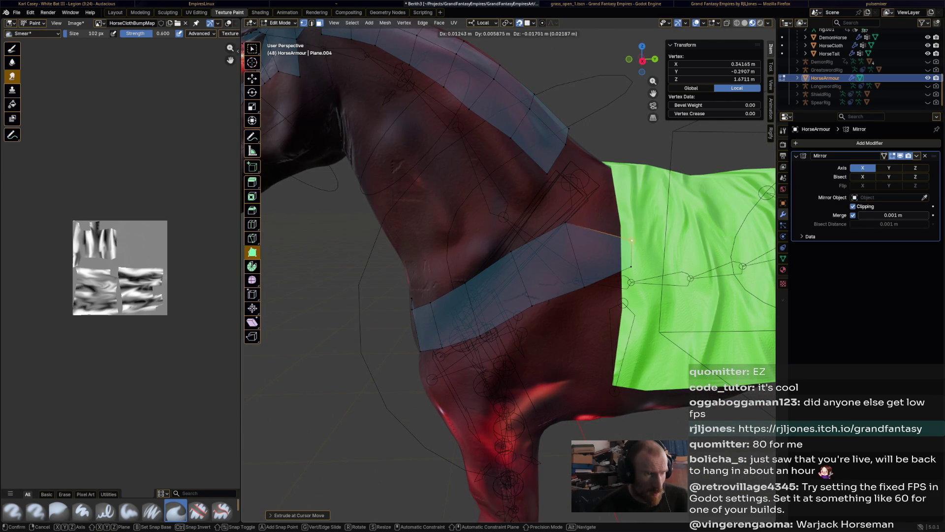
click(632, 240)
scroll(632, 241, down, 6)
mouse_move(631, 240)
middle_down()
mouse_move(586, 238)
mouse_move(612, 237)
middle_up()
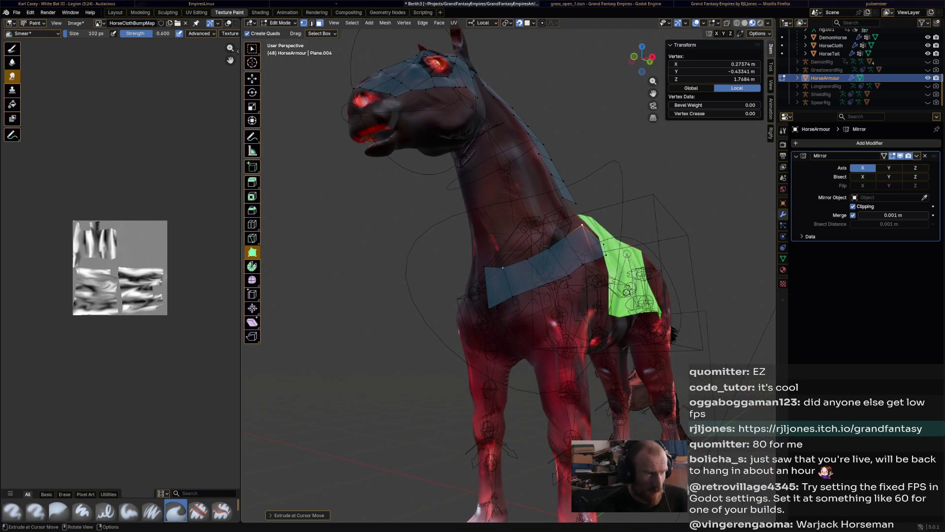
Adjust the strap's lower seam vertex and extrude its bottom edge down the chest.
click(484, 253)
click(501, 260)
click(489, 307)
middle_drag(488, 307, 498, 305)
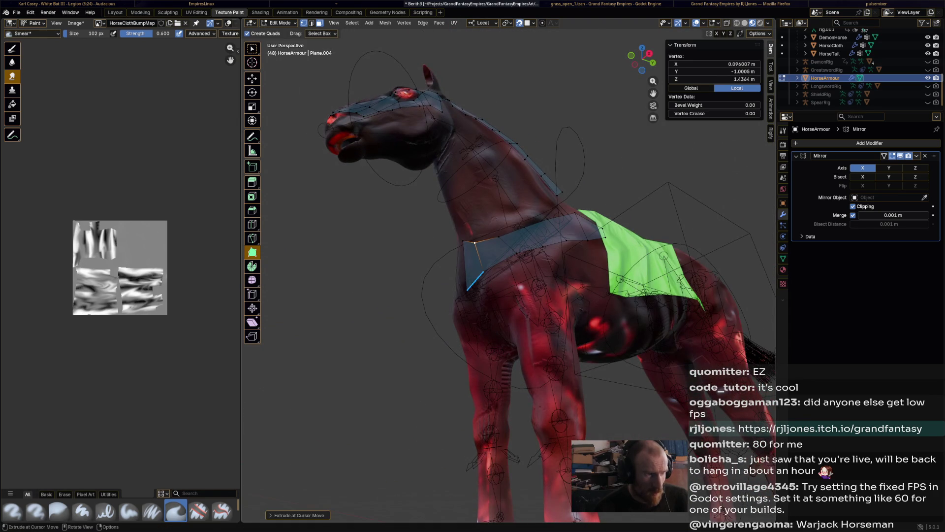
key(g)
click(464, 289)
shift+click(484, 271)
key(e)
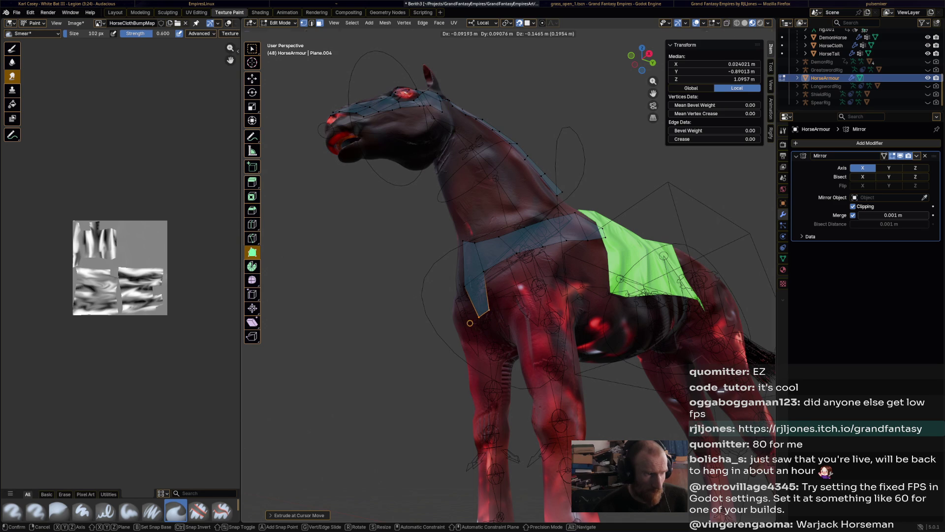
click(470, 323)
Extrude a new face from a corner vertex, placing it lower on the chest.
click(517, 254)
key(g)
click(509, 288)
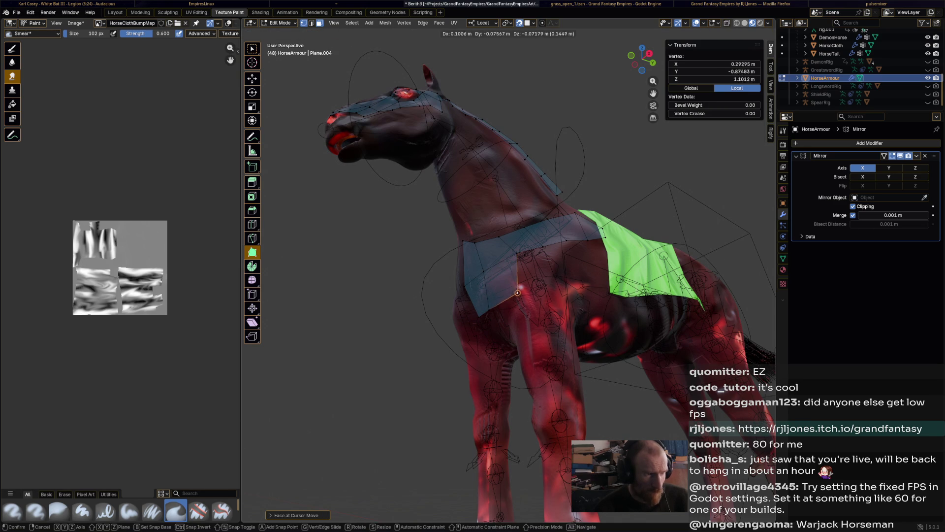
mouse_move(539, 261)
mouse_down()
mouse_move(556, 274)
mouse_move(593, 262)
mouse_up()
click(593, 262)
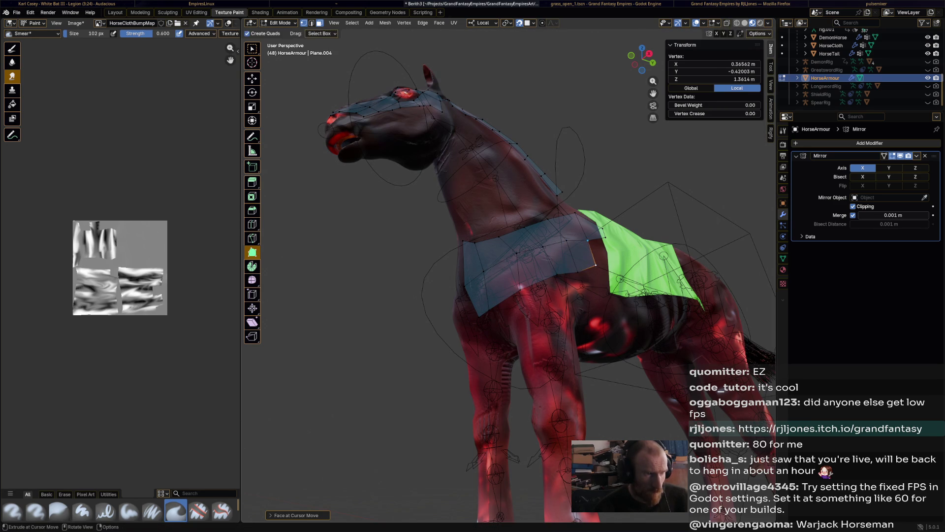
mouse_move(593, 262)
middle_down()
mouse_move(635, 266)
mouse_move(512, 270)
middle_up()
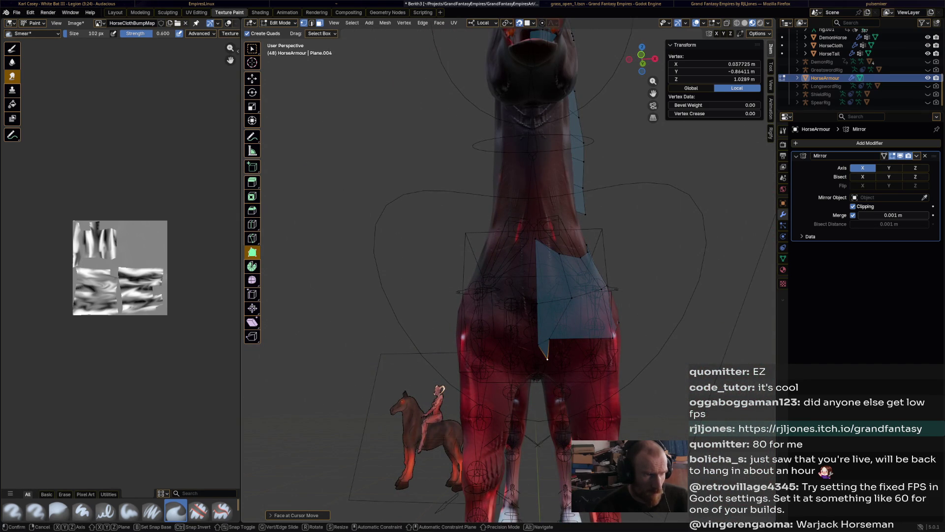
Move a breastplate vertex into place and extrude another vertex beside it.
mouse_move(543, 342)
mouse_down()
mouse_move(555, 371)
mouse_move(575, 357)
mouse_up()
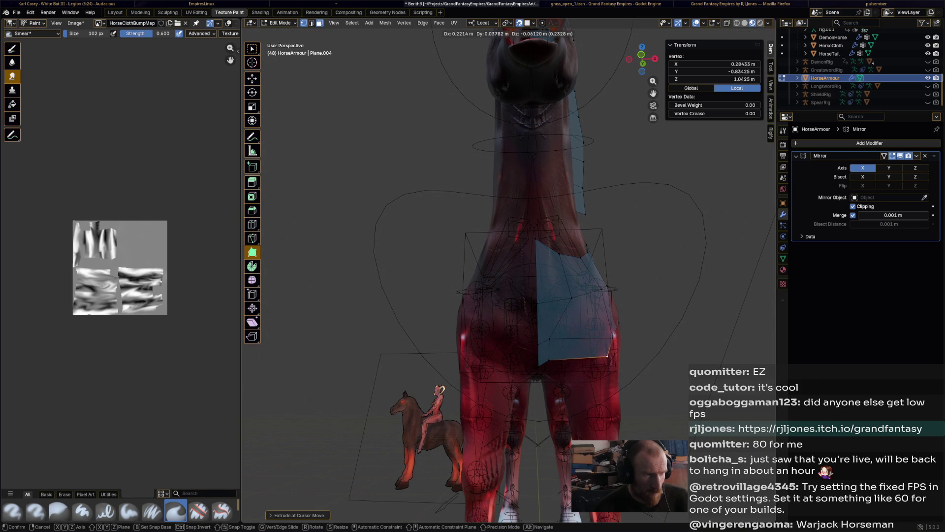
alt+middle_drag(613, 364, 541, 320)
mouse_move(541, 320)
mouse_down()
mouse_move(534, 293)
mouse_move(584, 300)
mouse_move(577, 278)
mouse_move(601, 266)
mouse_up()
click(616, 261)
middle_drag(617, 261, 713, 264)
mouse_move(578, 284)
middle_down()
mouse_move(590, 284)
mouse_move(578, 284)
middle_up()
In edge mode, move a lower breastplate edge along its local Y axis.
key(2)
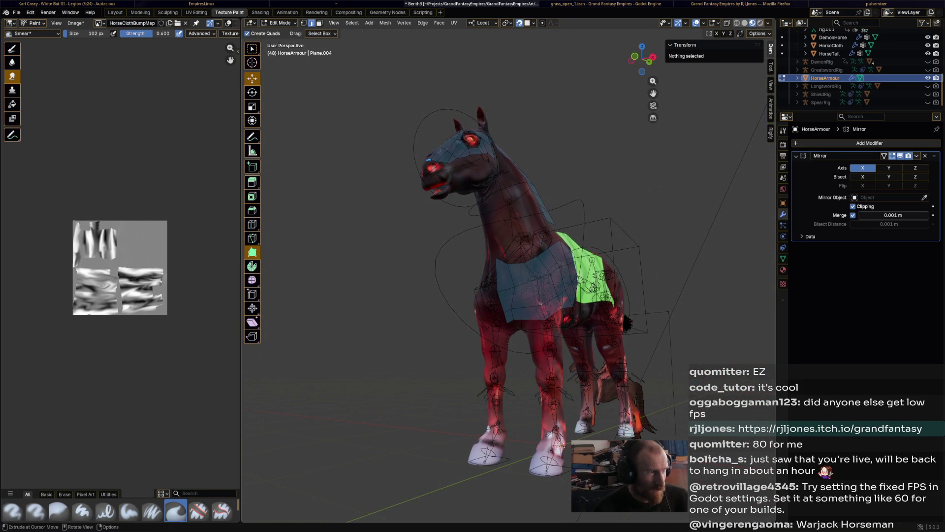
click(510, 321)
middle_drag(510, 321, 483, 317)
drag(483, 316, 468, 326)
scroll(482, 317, up, 3)
mouse_move(468, 327)
middle_down()
mouse_move(507, 320)
mouse_move(492, 327)
middle_up()
mouse_move(492, 328)
mouse_down()
mouse_move(467, 320)
mouse_move(461, 342)
mouse_up()
click(460, 343)
Move another plate edge in against the horse's body.
mouse_move(460, 343)
middle_down()
mouse_move(517, 334)
mouse_move(556, 371)
middle_up()
click(541, 369)
key(g)
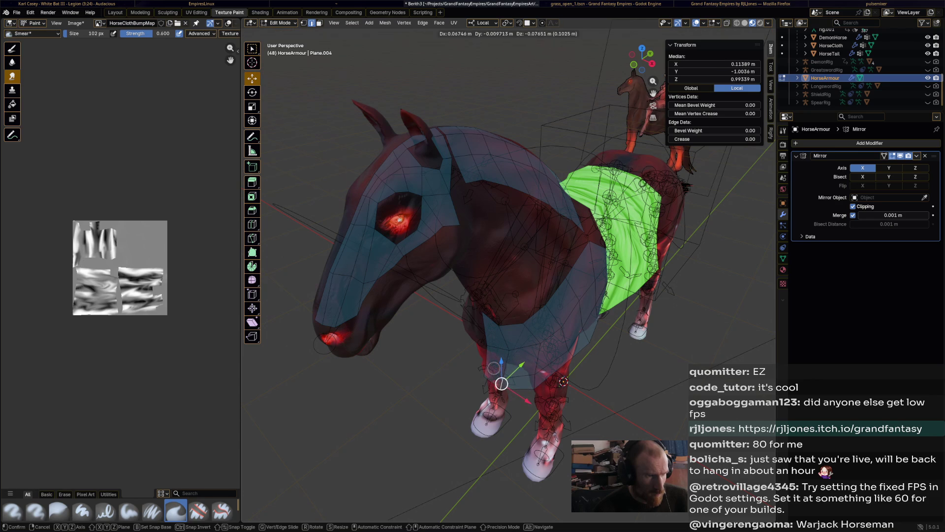
click(501, 383)
middle_drag(501, 383, 597, 325)
scroll(596, 326, down, 3)
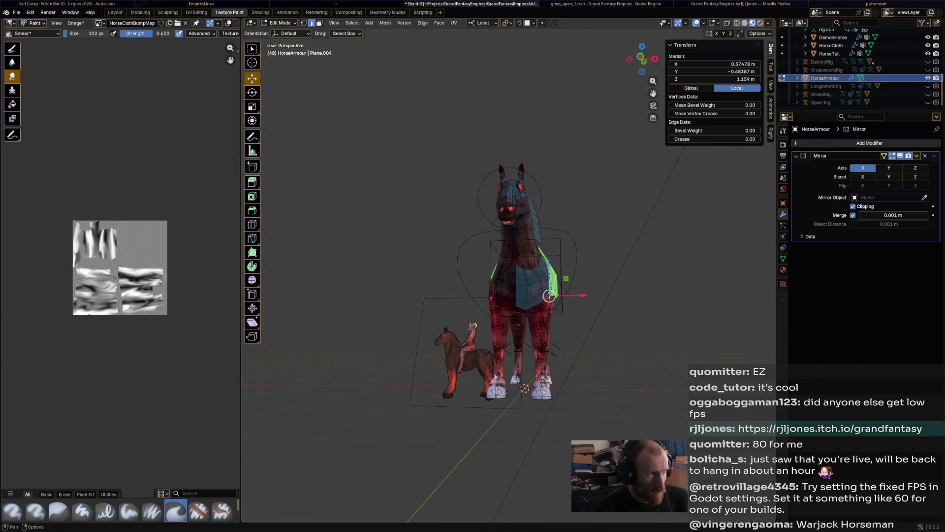
Switch to the Animation workspace and orbit to a close side view of the horse.
click(287, 13)
middle_drag(443, 221, 516, 229)
mouse_move(98, 276)
middle_down()
mouse_move(153, 276)
mouse_move(153, 236)
mouse_move(122, 294)
mouse_move(89, 294)
middle_up()
middle_drag(472, 222, 590, 224)
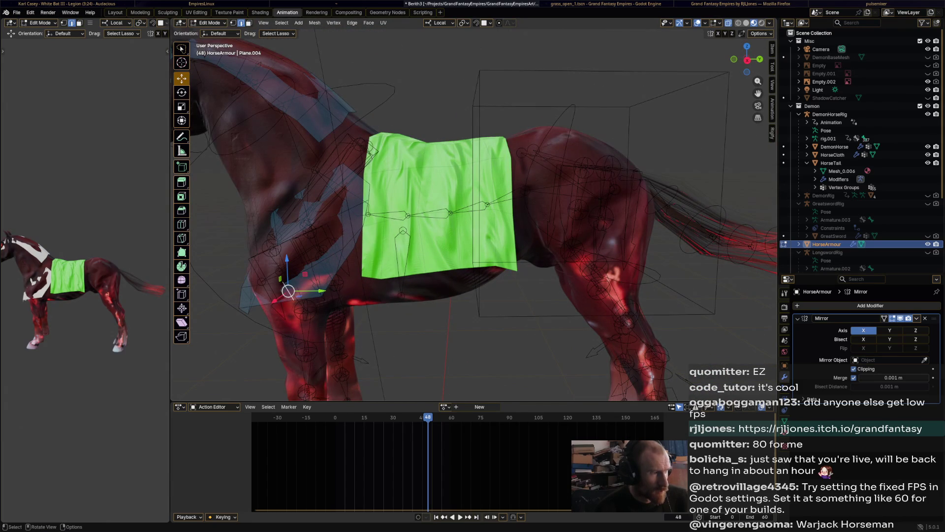
Extrude a quad, select the whole connected flank patch with Ctrl+L, and move it onto the hindquarters.
key(shift+space)
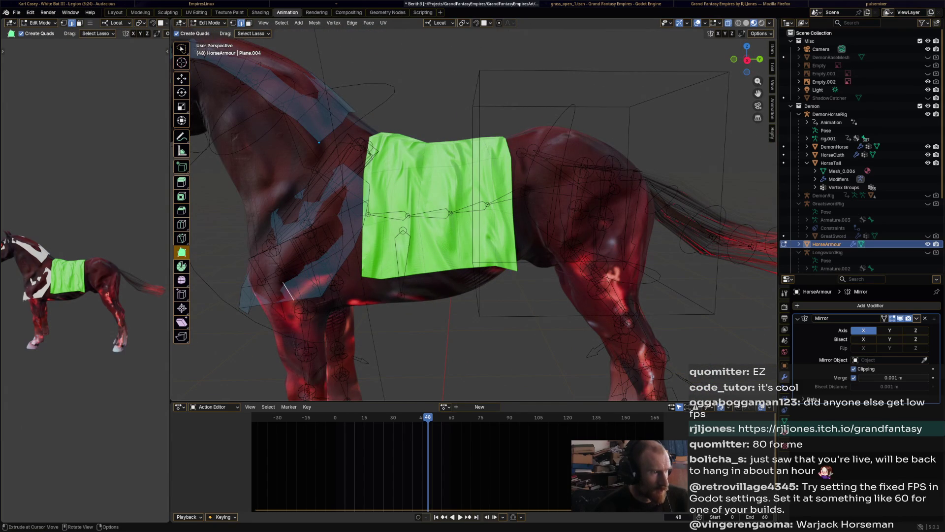
drag(308, 132, 285, 147)
click(181, 78)
click(308, 132)
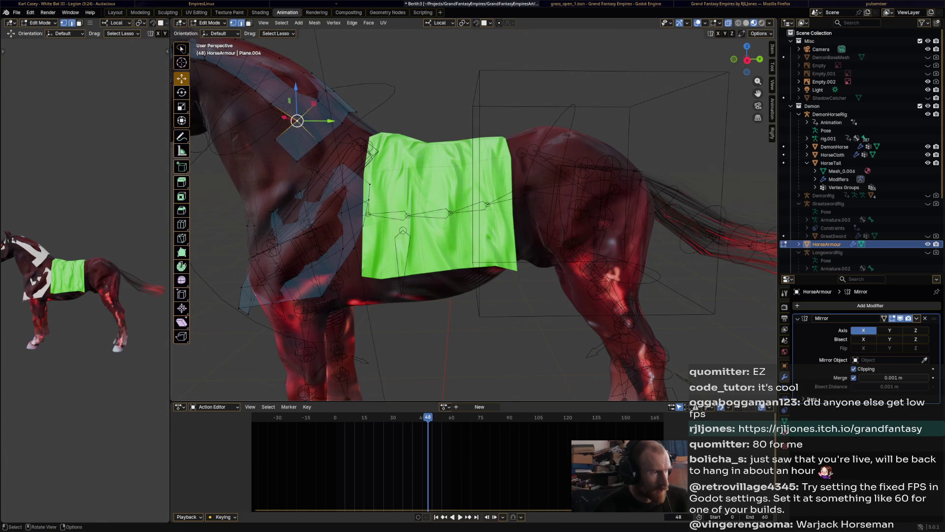
drag(308, 131, 308, 152)
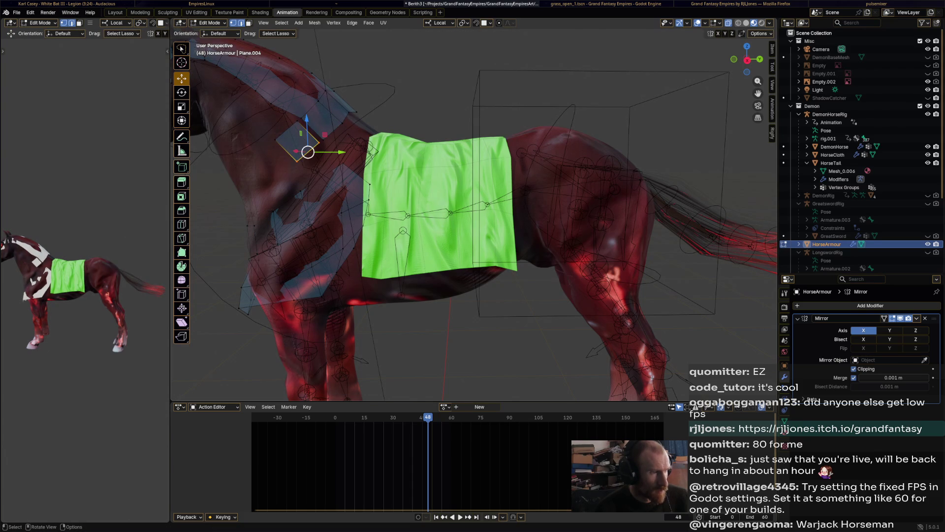
key(ctrl+l)
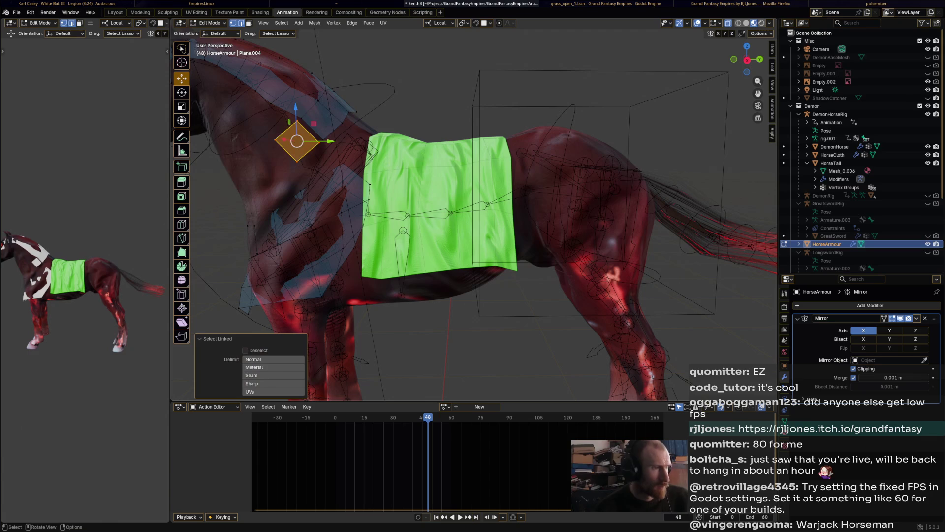
mouse_move(297, 141)
mouse_down()
mouse_move(569, 167)
mouse_move(566, 192)
mouse_move(568, 165)
mouse_up()
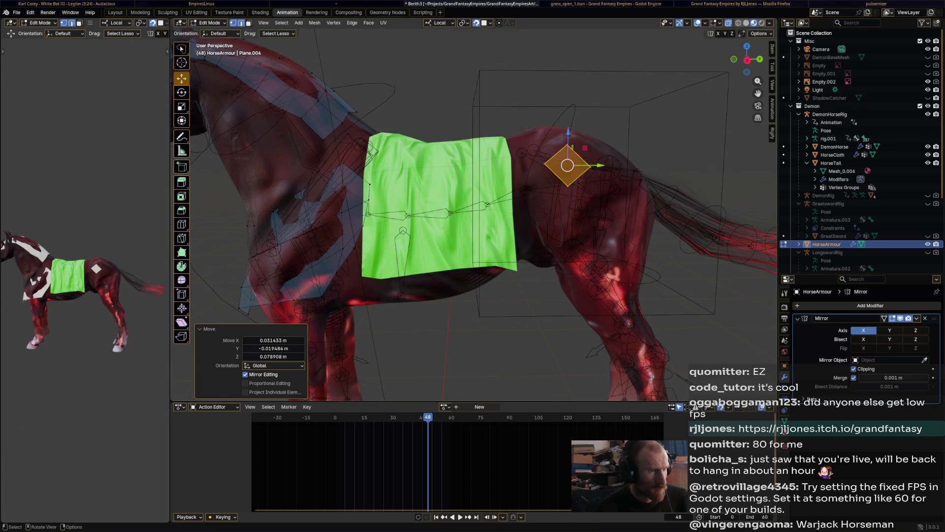
scroll(567, 166, up, 4)
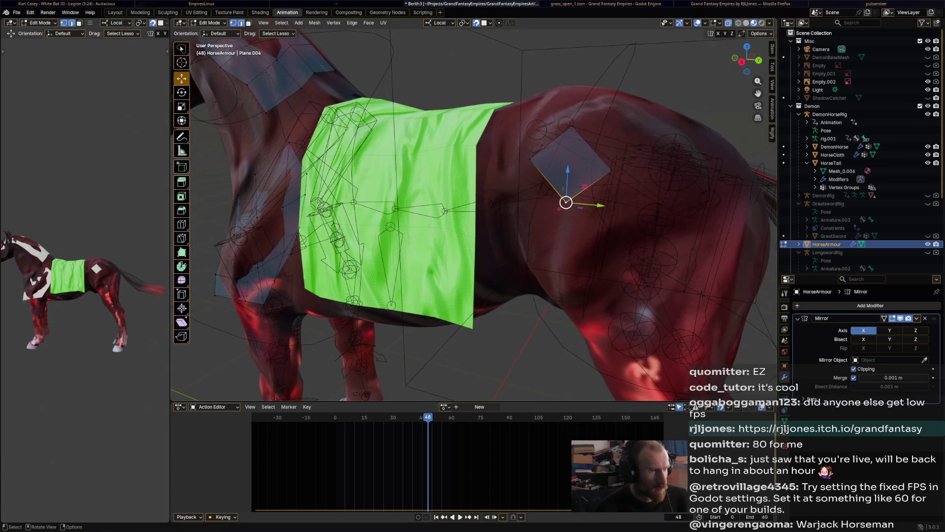
Extrude a face from the flank patch and snap its corners onto the blanket edge.
click(181, 252)
drag(548, 180, 521, 199)
drag(530, 159, 470, 161)
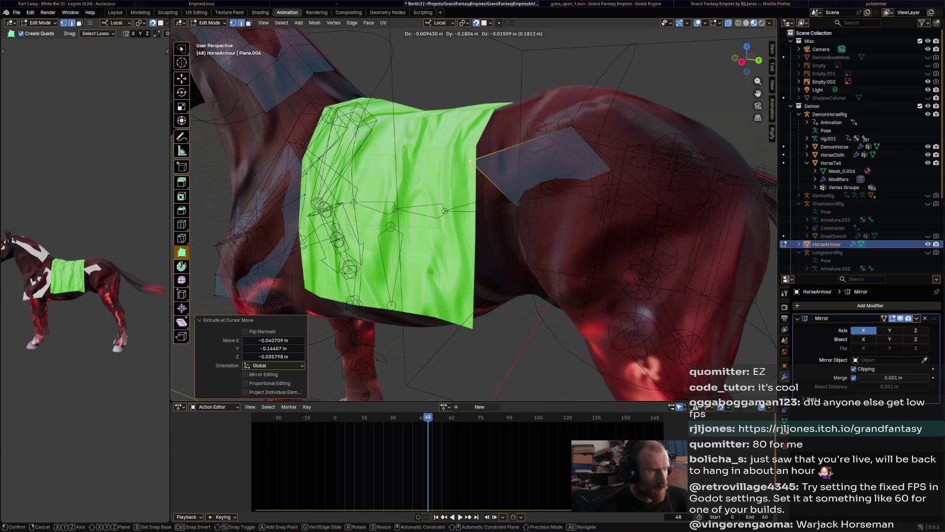
drag(519, 205, 475, 199)
mouse_move(612, 170)
mouse_down()
mouse_move(598, 222)
mouse_move(557, 229)
mouse_up()
mouse_move(572, 126)
mouse_down()
mouse_move(512, 130)
mouse_move(547, 167)
mouse_move(564, 221)
mouse_move(575, 223)
mouse_move(572, 214)
mouse_up()
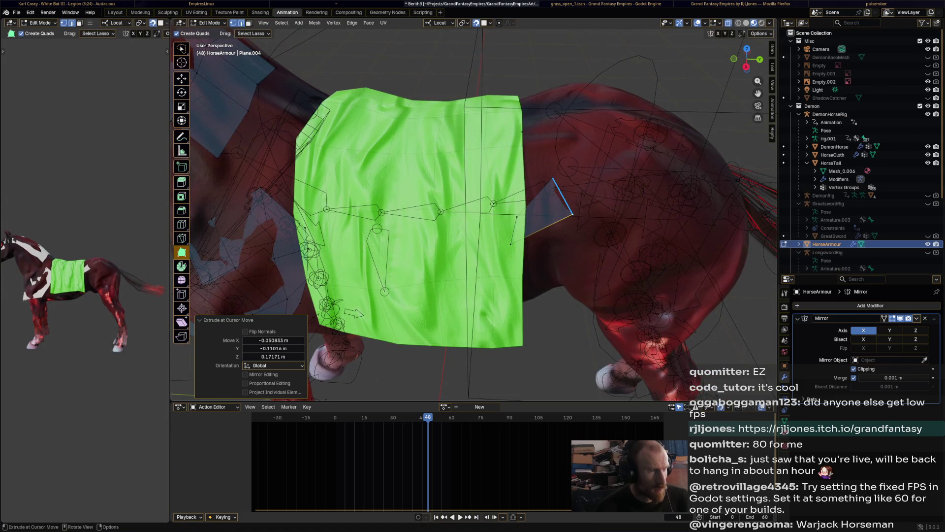
mouse_move(553, 178)
mouse_down()
mouse_move(530, 176)
mouse_move(561, 221)
mouse_move(550, 248)
mouse_move(515, 229)
mouse_up()
key(ctrl+z)
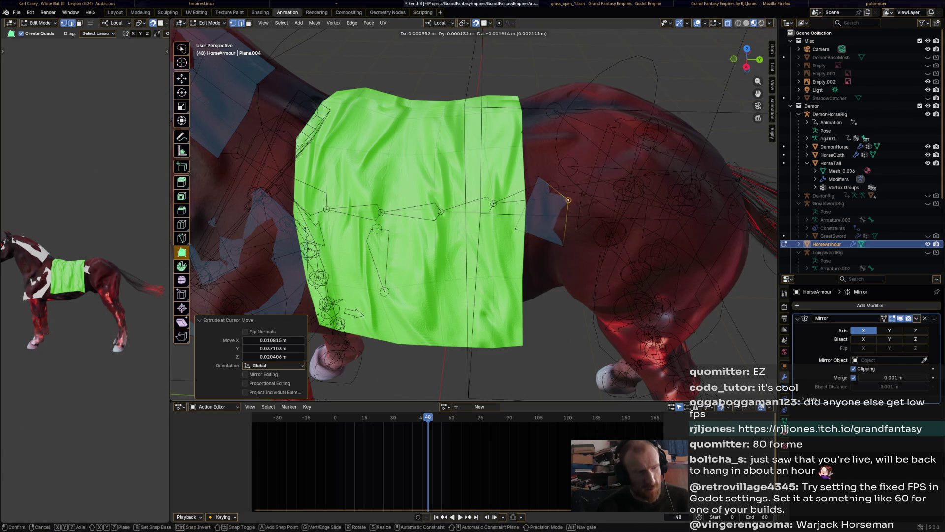
Extrude and place new vertices from the flank patch up toward the hindquarters.
middle_drag(539, 177, 488, 236)
mouse_move(487, 236)
mouse_down()
mouse_move(483, 223)
mouse_move(501, 255)
mouse_move(565, 235)
mouse_up()
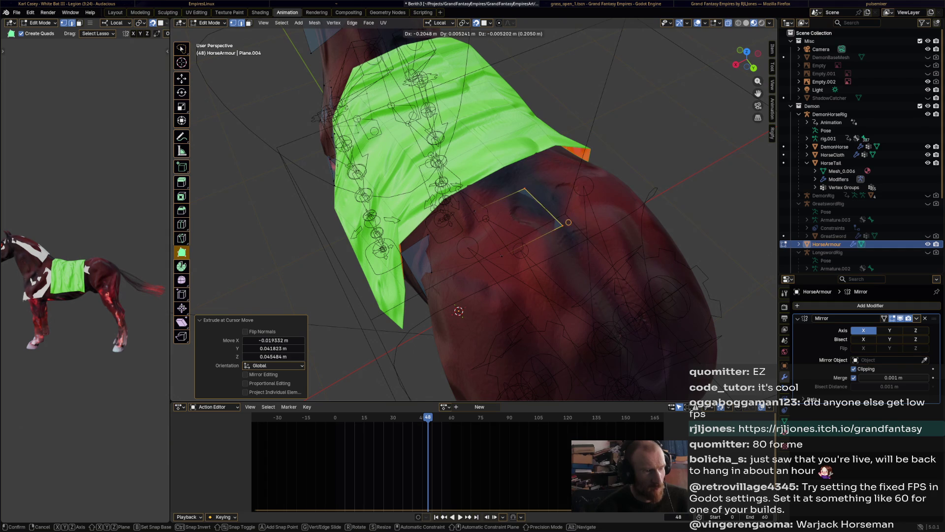
click(568, 223)
middle_drag(568, 223, 511, 229)
drag(593, 120, 566, 148)
middle_drag(566, 148, 536, 153)
mouse_move(579, 141)
mouse_down()
mouse_move(622, 208)
mouse_move(601, 204)
mouse_move(676, 260)
mouse_up()
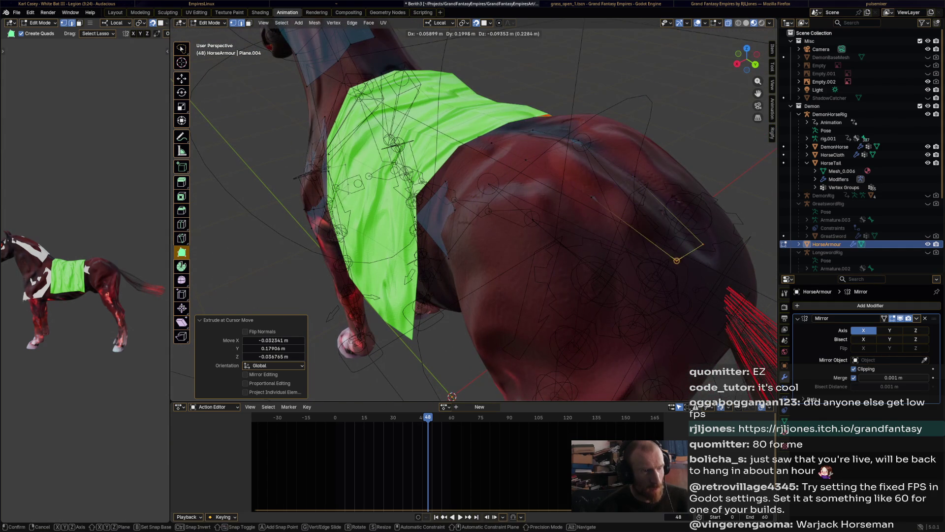
key(Escape)
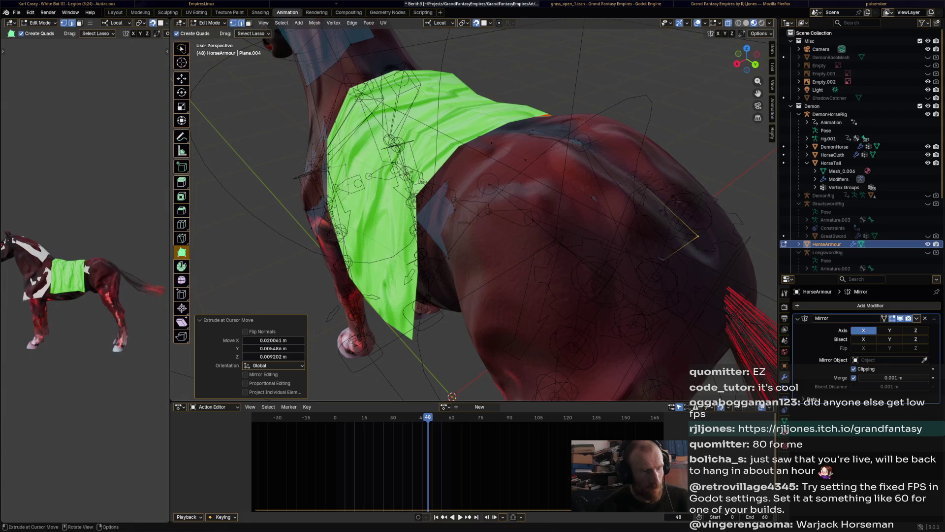
drag(658, 258, 638, 179)
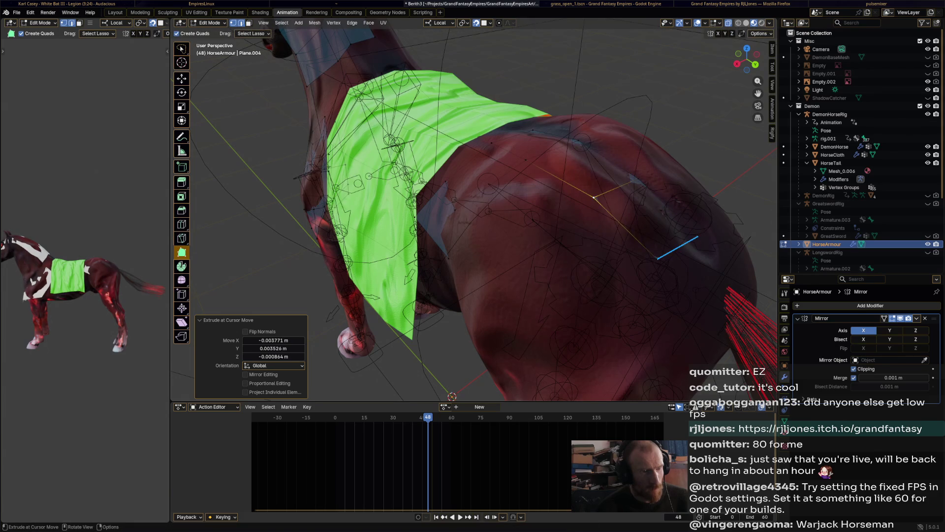
key(g)
click(681, 307)
Add a face over the rear and reposition its new edge down and right.
mouse_move(681, 308)
middle_down()
mouse_move(640, 246)
mouse_move(605, 224)
middle_up()
key(g)
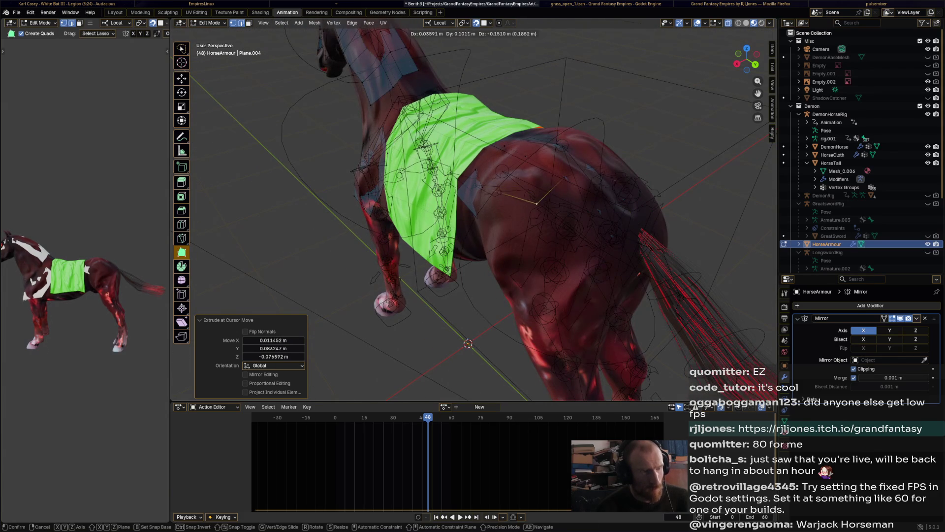
click(515, 211)
mouse_move(600, 212)
ctrl+mouse_down()
mouse_move(545, 242)
mouse_move(567, 276)
ctrl+mouse_up()
key(ctrl+z)
key(g)
right_click(538, 243)
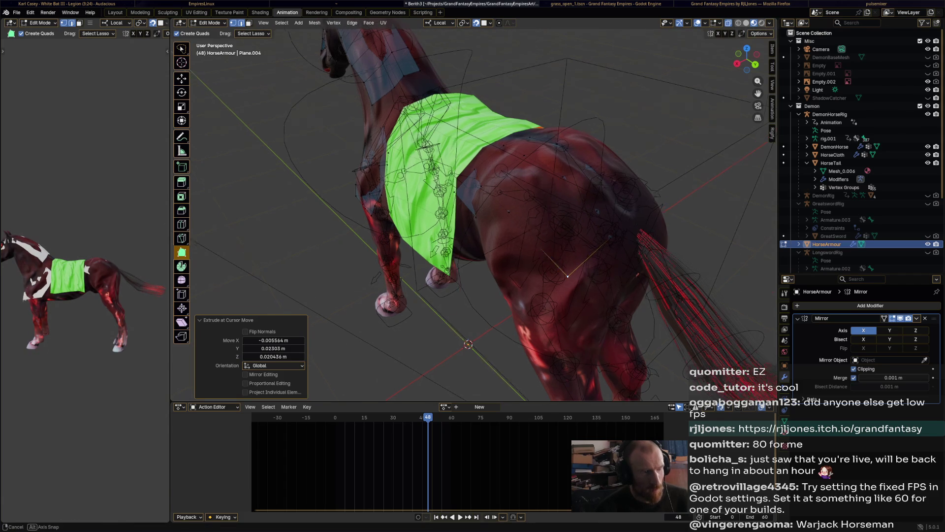
middle_drag(567, 275, 551, 231)
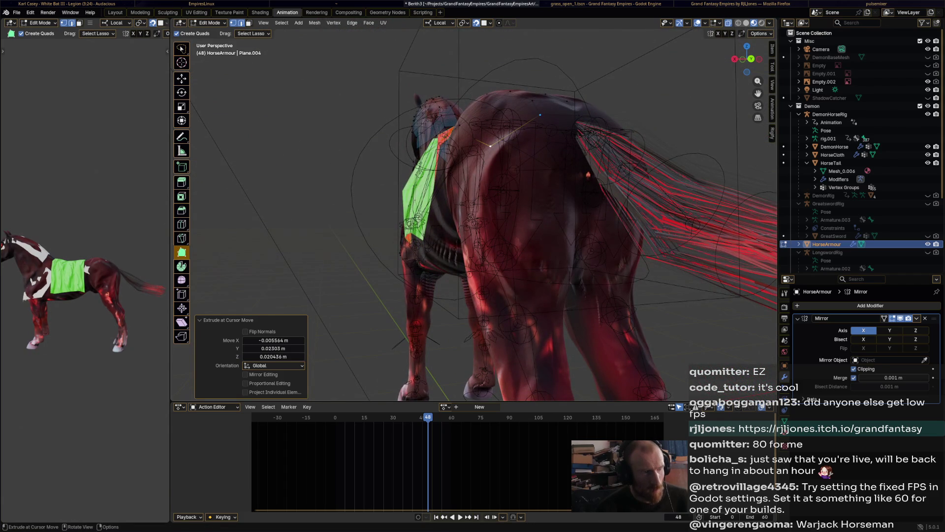
drag(515, 130, 526, 166)
Extrude edges and vertices along the left flank and fill a new face there.
mouse_move(500, 184)
middle_down()
mouse_move(532, 177)
mouse_move(488, 190)
middle_up()
scroll(487, 190, up, 4)
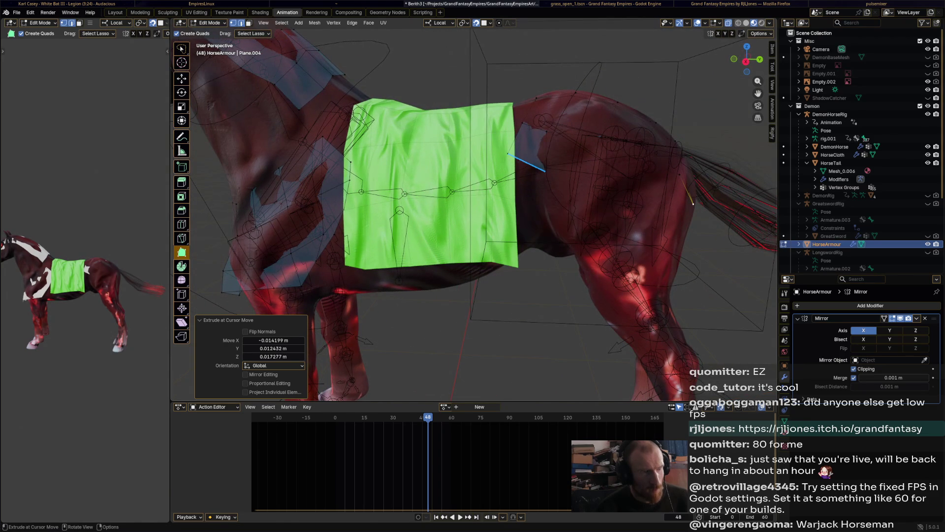
key(e)
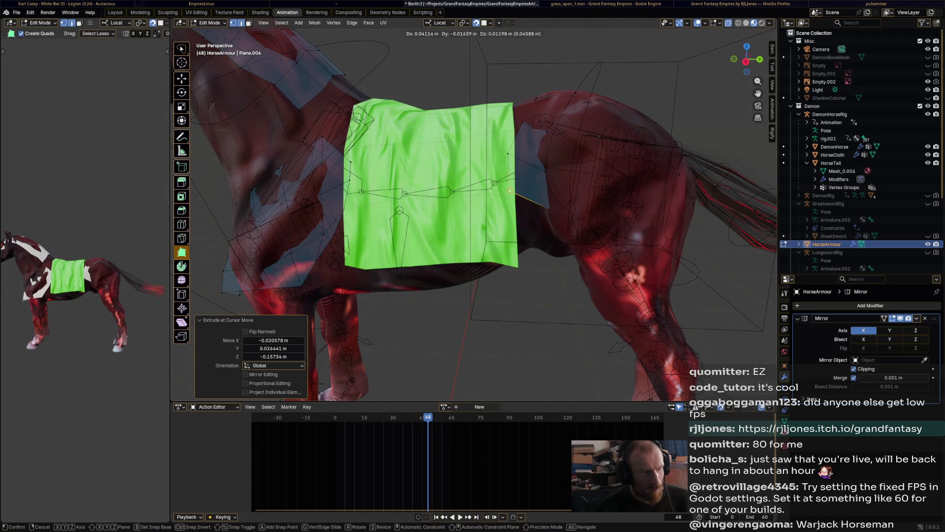
click(550, 209)
drag(546, 131, 564, 143)
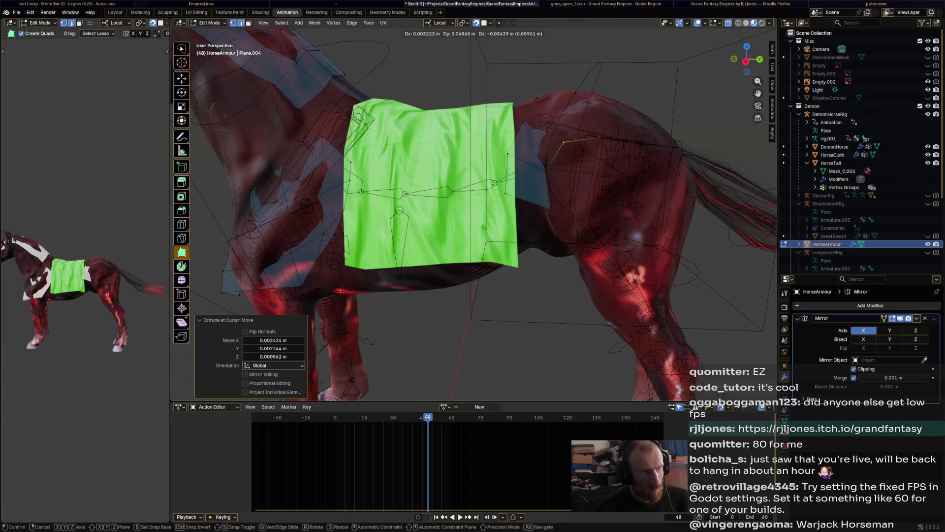
drag(601, 181, 640, 184)
middle_drag(640, 184, 628, 185)
drag(627, 184, 627, 185)
drag(662, 248, 654, 249)
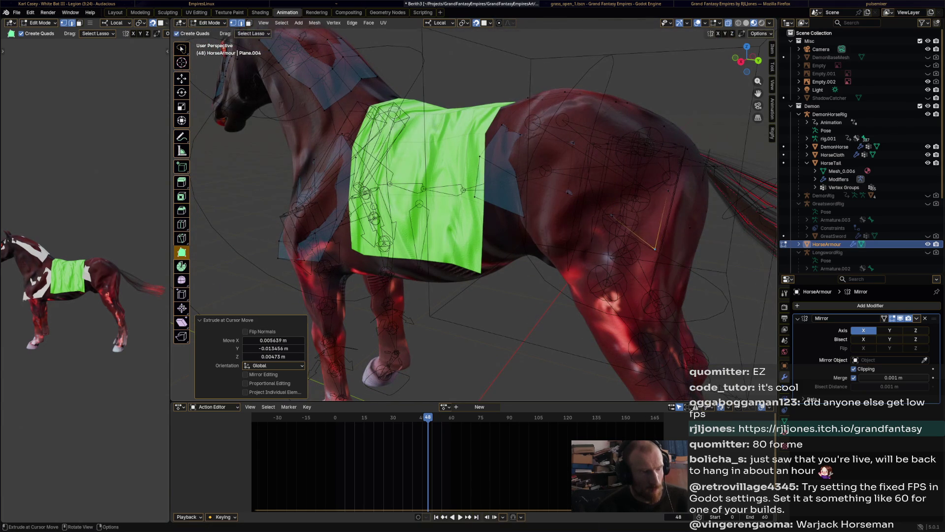
click(654, 249)
middle_drag(654, 249, 605, 246)
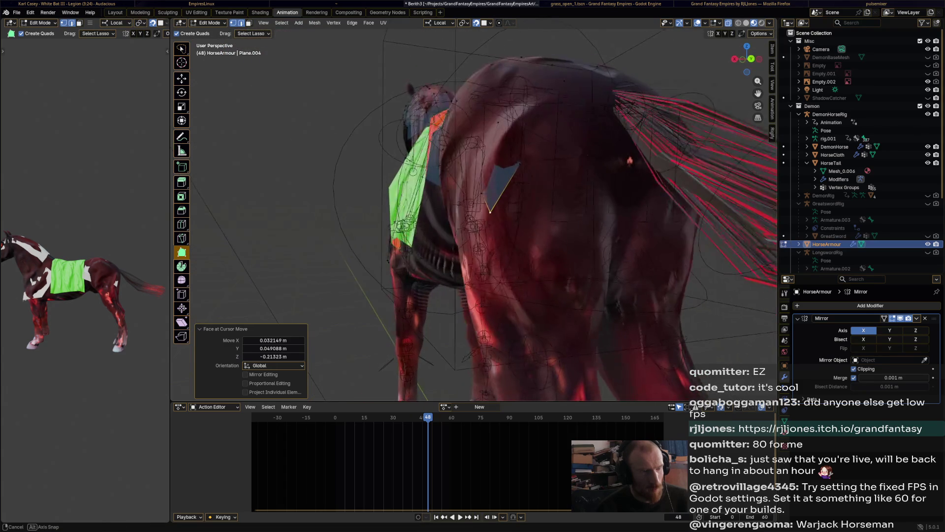
Extrude the hindquarter edge into two quads running down the rump.
mouse_move(519, 166)
ctrl+mouse_down()
mouse_move(588, 156)
mouse_move(585, 168)
mouse_move(597, 167)
ctrl+mouse_up()
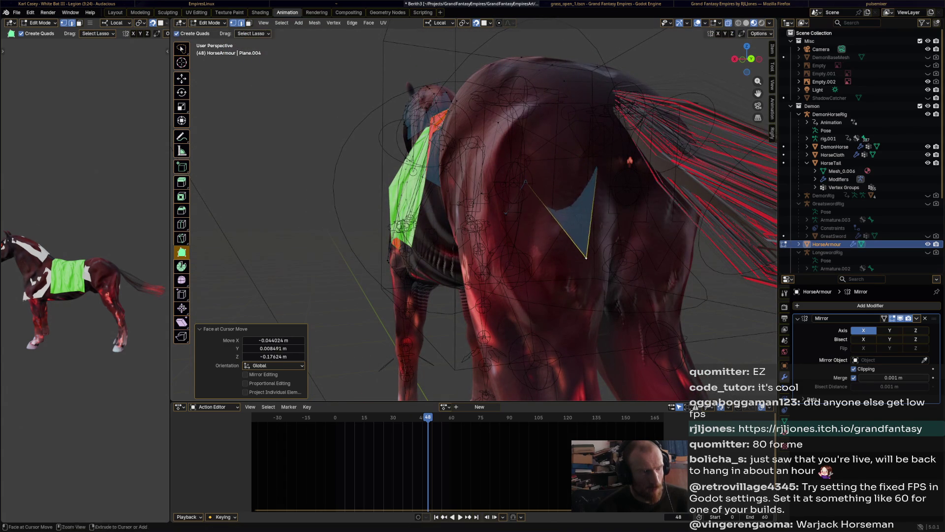
ctrl+click(602, 241)
key(ctrl+z)
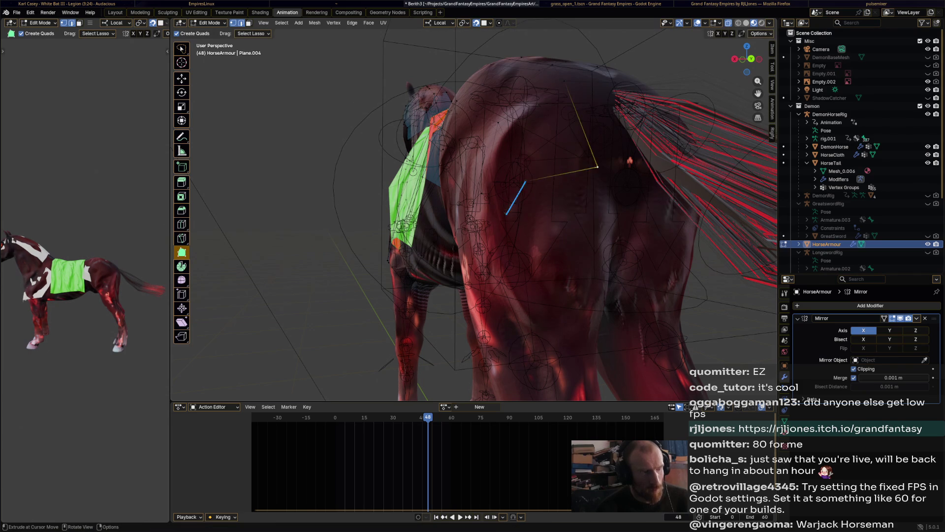
mouse_move(597, 167)
mouse_down()
mouse_move(606, 231)
mouse_move(613, 226)
mouse_up()
drag(494, 204, 497, 213)
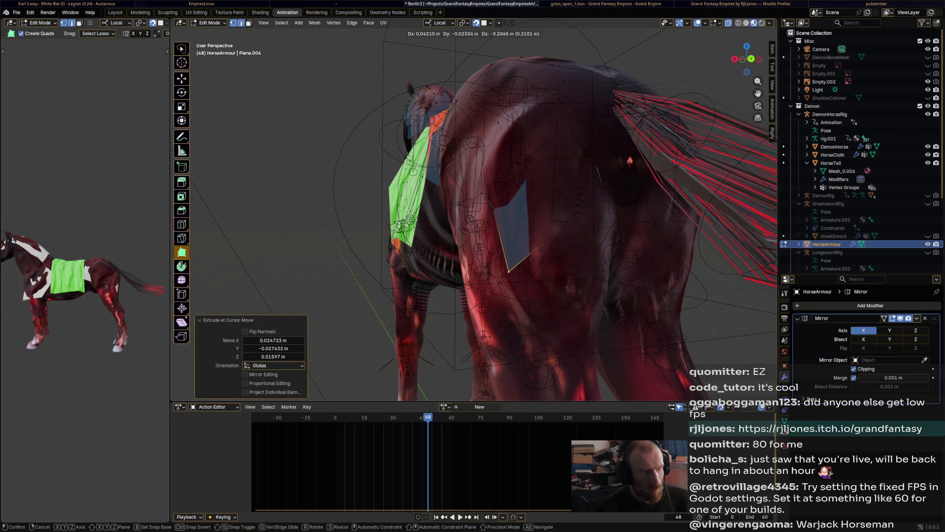
click(537, 238)
middle_drag(536, 239, 615, 207)
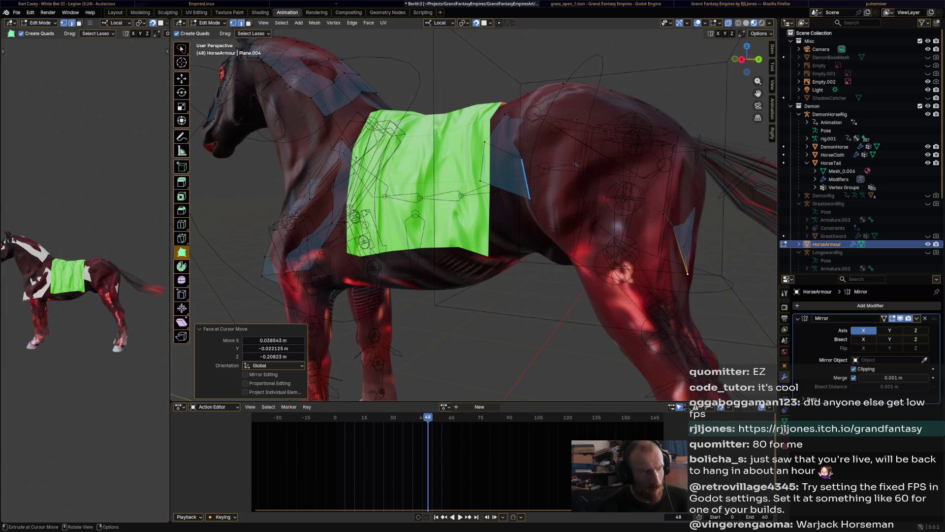
Extrude new armour faces down from the blanket's lower edge with Poly Build and E.
mouse_move(529, 199)
mouse_down()
mouse_move(529, 228)
mouse_move(555, 233)
mouse_up()
key(g)
middle_drag(555, 233, 455, 229)
key(e)
key(Return)
key(e)
mouse_move(590, 231)
mouse_down()
mouse_move(651, 269)
mouse_move(660, 280)
mouse_move(649, 294)
mouse_up()
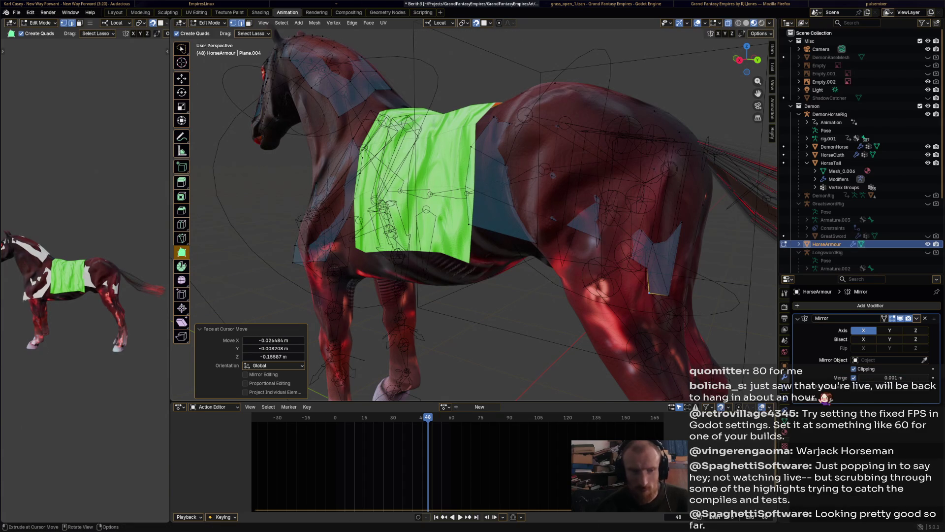
Place a vertex at the blanket's lower corner and move it to wrap the hind leg.
mouse_move(512, 231)
ctrl+mouse_down()
mouse_move(530, 212)
mouse_move(521, 125)
ctrl+mouse_up()
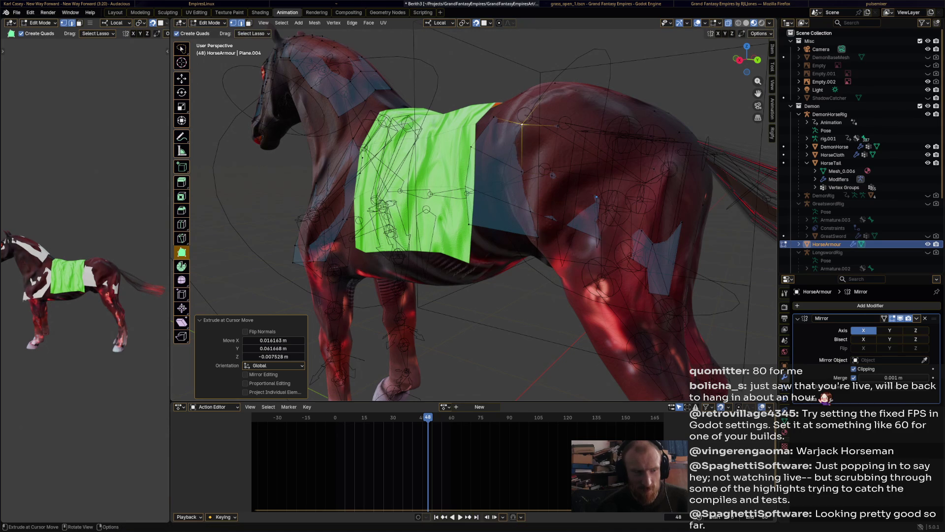
mouse_move(538, 238)
ctrl+mouse_down()
mouse_move(550, 219)
mouse_move(552, 257)
mouse_move(600, 278)
mouse_move(610, 257)
ctrl+mouse_up()
drag(626, 290, 634, 289)
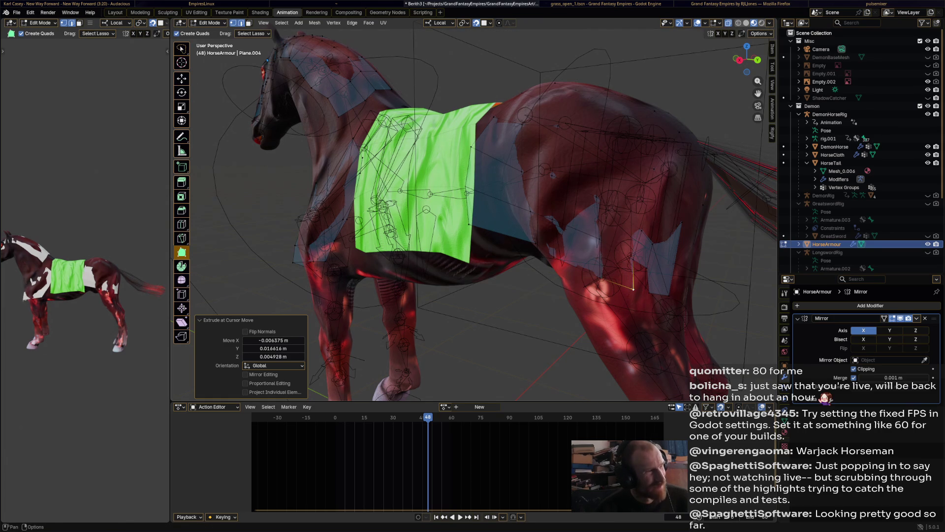
key(shift+space)
key(g)
drag(633, 289, 640, 277)
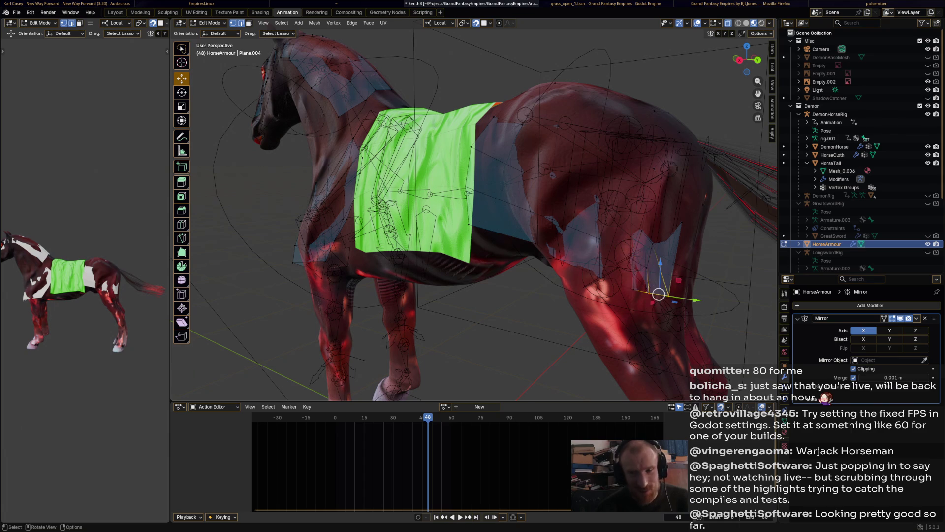
Save Berith3.blend, then select three hindquarter armour edges and move them.
scroll(641, 278, down, 5)
key(ctrl+s)
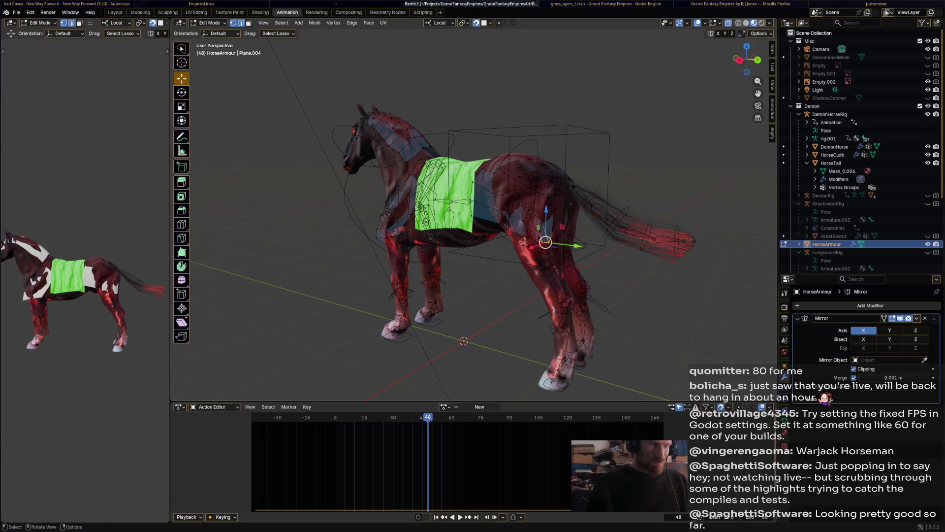
scroll(473, 221, up, 4)
click(549, 244)
ctrl+click(580, 261)
ctrl+click(618, 271)
mouse_move(619, 271)
middle_down()
mouse_move(502, 268)
mouse_move(539, 255)
middle_up()
key(g)
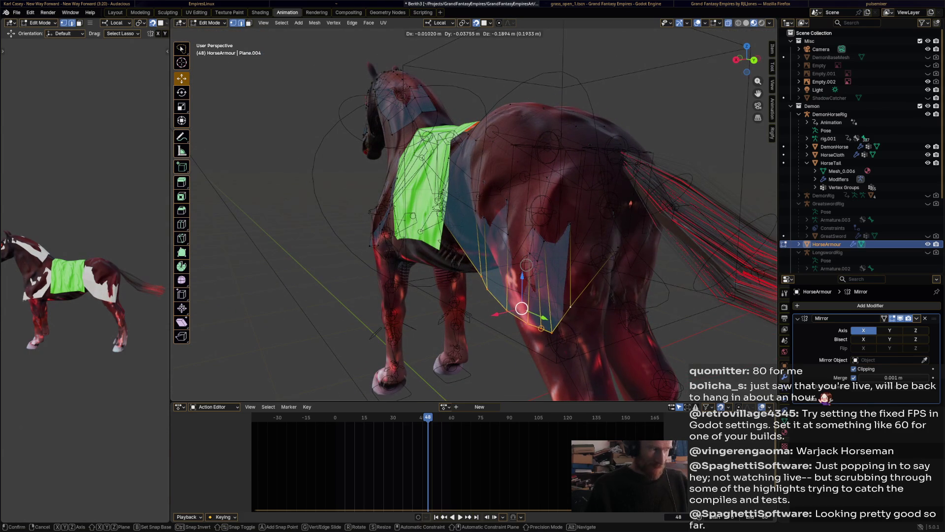
click(521, 308)
Move the armour edges again, including a Y-axis-constrained move, then deselect all.
key(g)
click(591, 310)
mouse_move(591, 310)
middle_down()
mouse_move(657, 288)
mouse_move(627, 299)
mouse_move(566, 291)
mouse_move(549, 321)
mouse_move(492, 320)
middle_up()
key(g)
key(y)
click(610, 303)
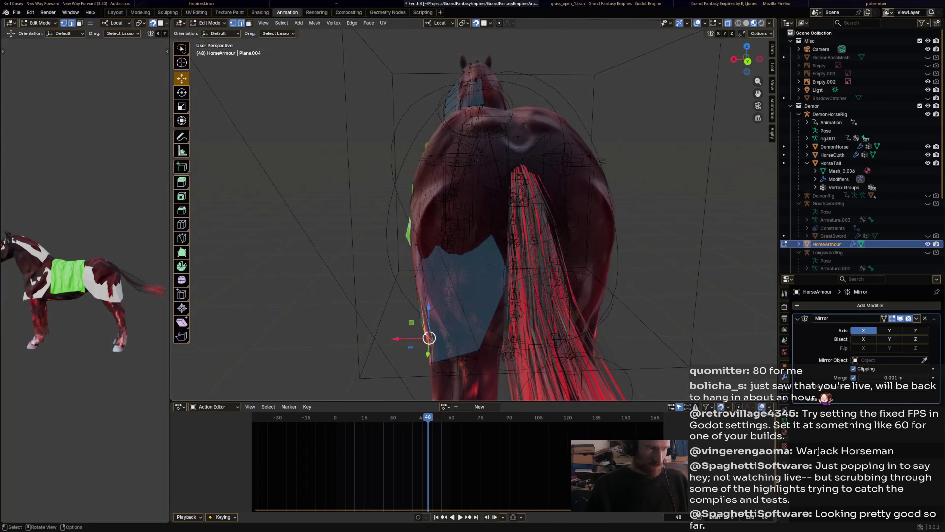
key(alt+a)
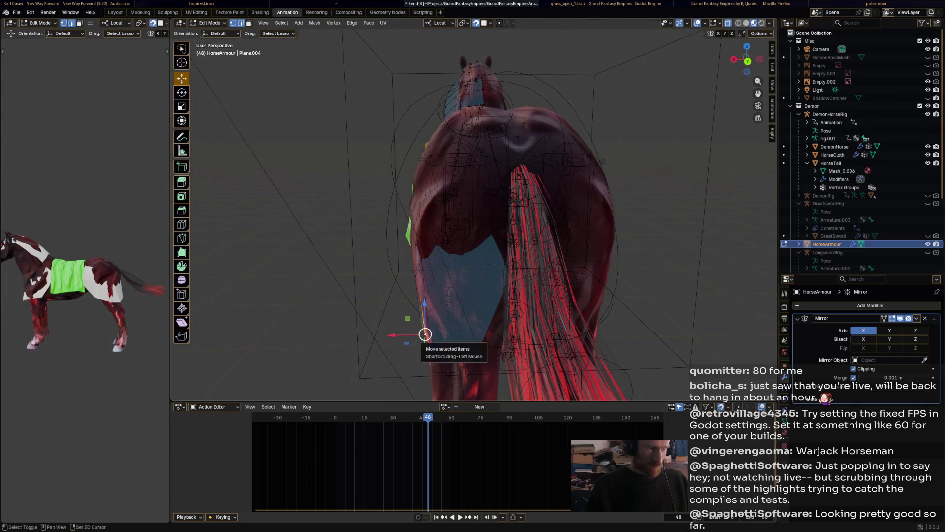
Drag individual armour vertices left and upward around the flank, and save Berith3.blend again.
drag(429, 337, 404, 339)
mouse_move(404, 339)
middle_down()
mouse_move(551, 306)
mouse_move(498, 312)
middle_up()
mouse_move(497, 312)
mouse_down()
mouse_move(490, 316)
mouse_move(473, 276)
mouse_up()
middle_drag(472, 277, 630, 273)
scroll(86, 271, up, 5)
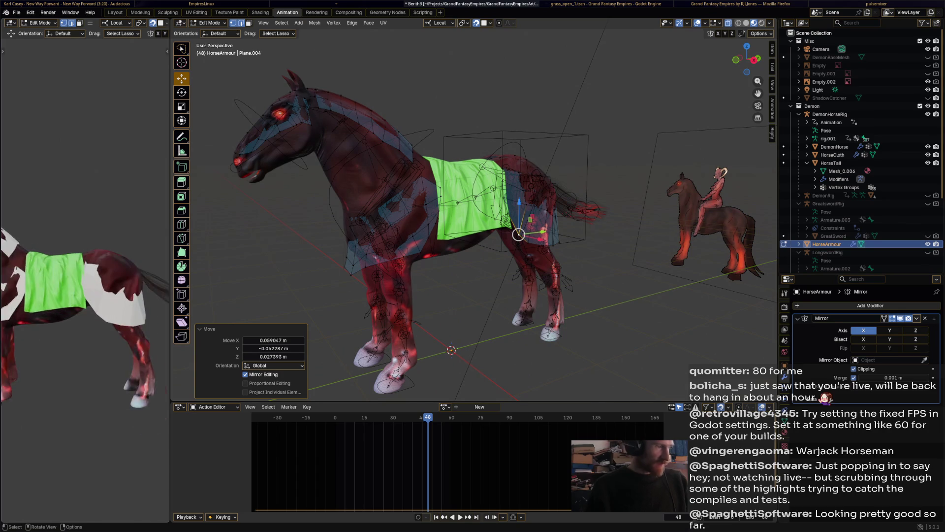
middle_drag(630, 273, 660, 273)
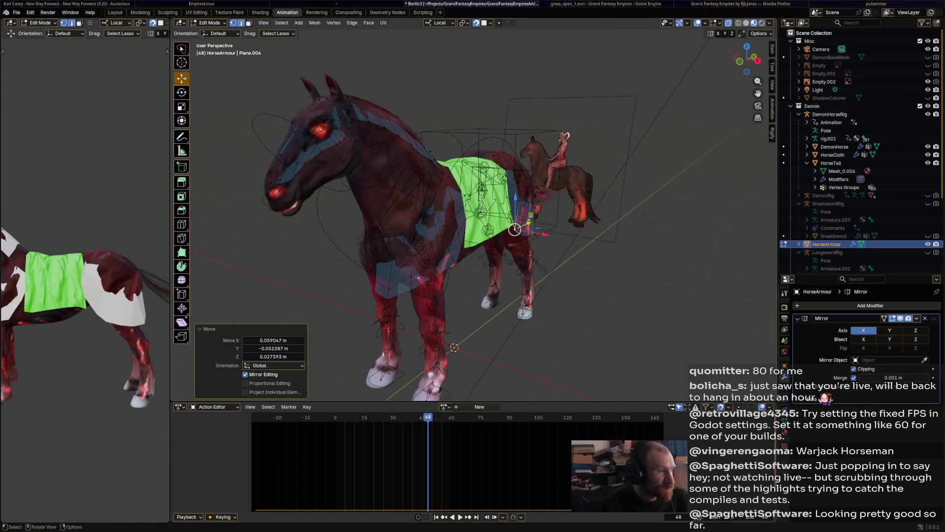
key(ctrl+s)
click(209, 22)
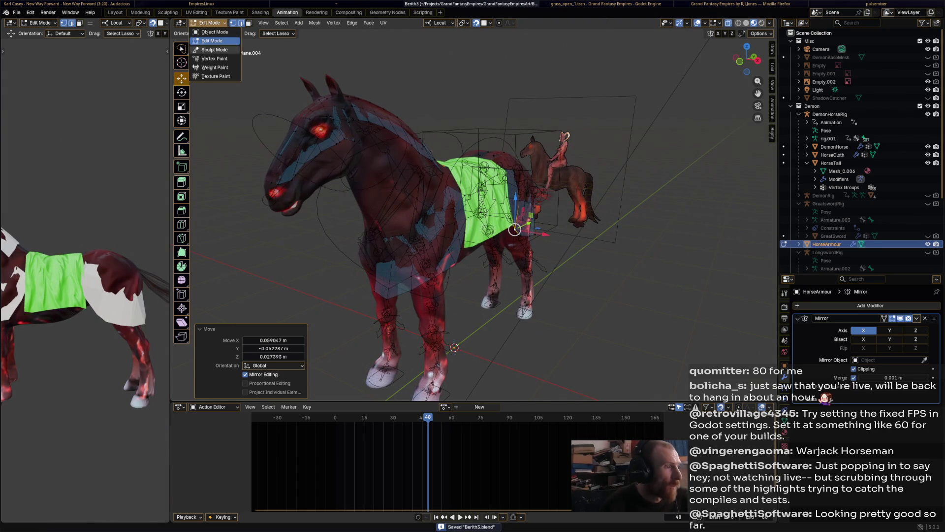
Switch to Sculpt Mode and inflate the flank armour with the Inflate/Deflate brush.
click(212, 50)
middle_drag(384, 222, 427, 227)
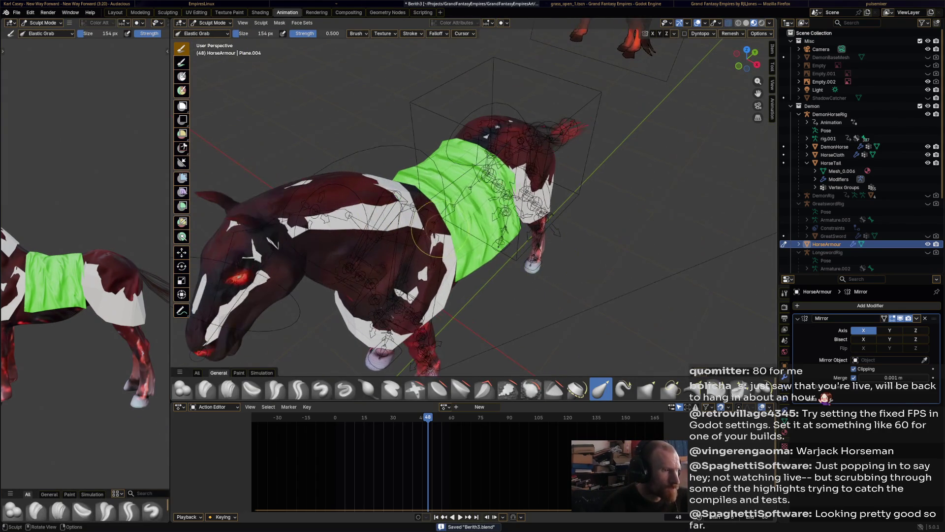
middle_drag(354, 232, 424, 247)
click(368, 389)
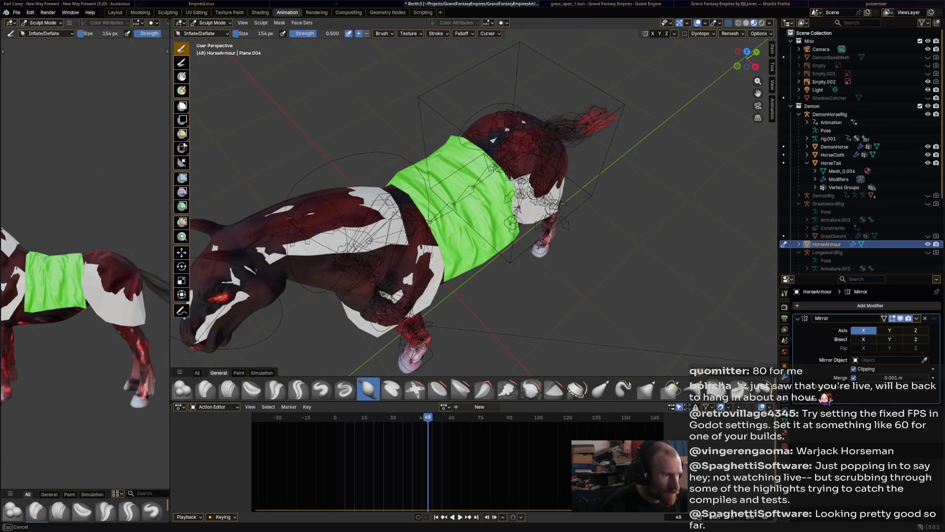
drag(362, 218, 318, 228)
middle_drag(318, 228, 325, 187)
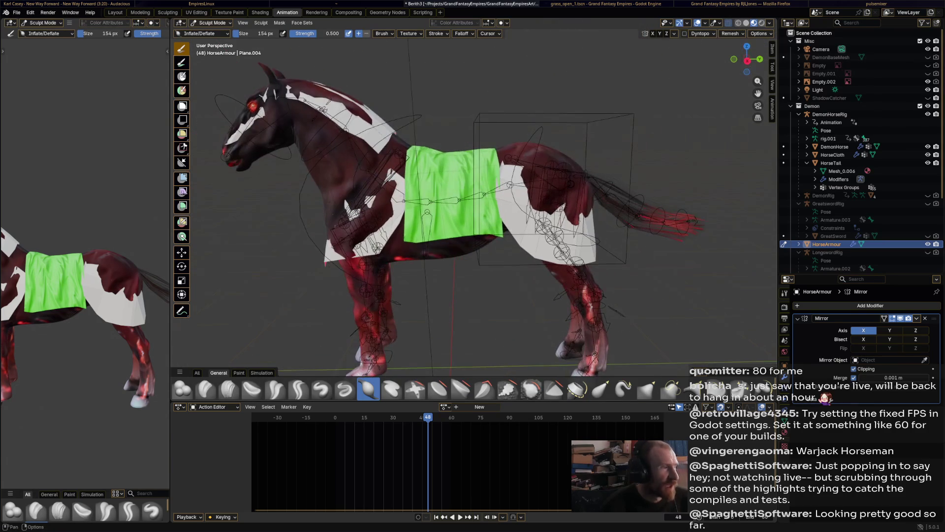
In Object Mode, add a Subdivision Surface modifier to HorseArmour and apply it.
click(212, 23)
click(215, 32)
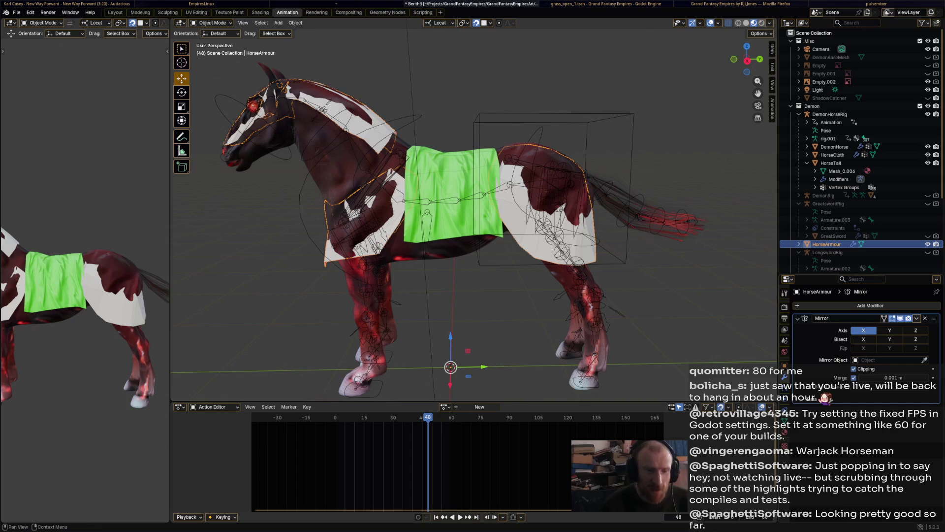
click(916, 317)
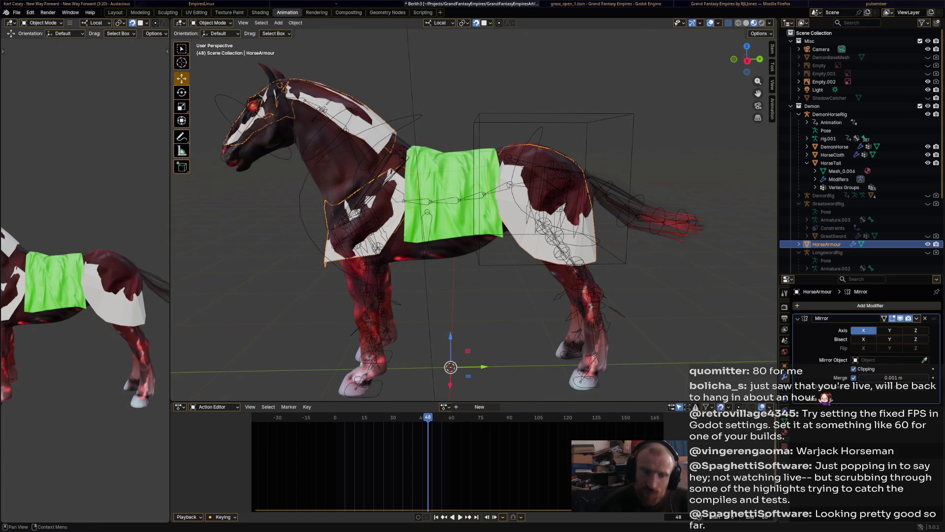
click(870, 305)
mouse_move(881, 306)
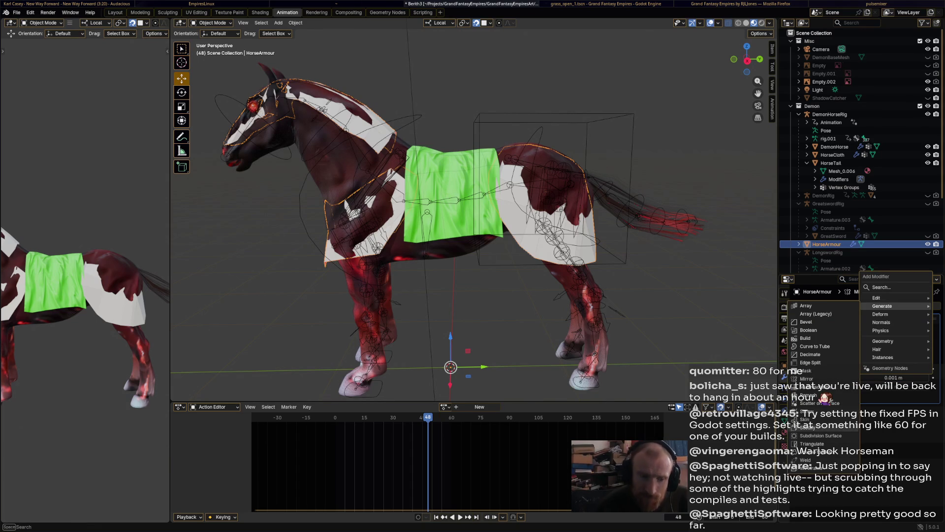
click(812, 435)
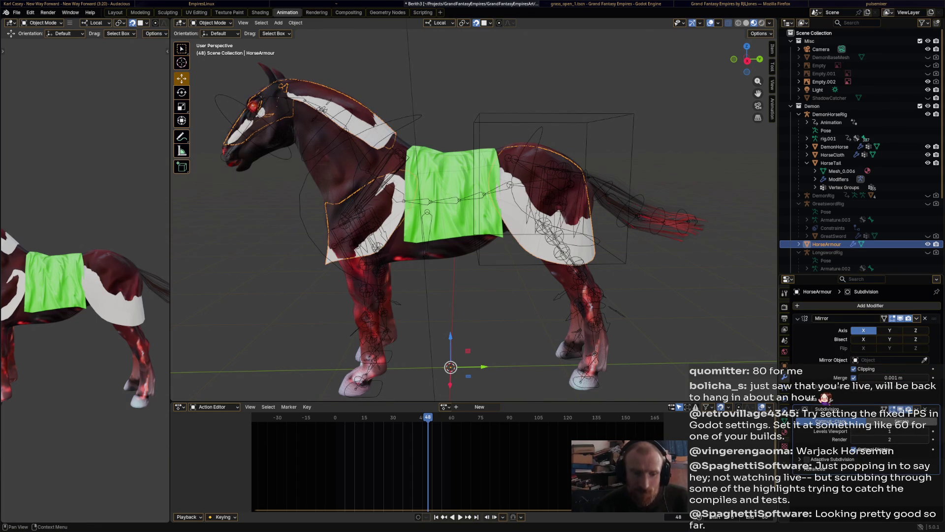
click(917, 409)
click(880, 419)
Return the armour to Sculpt Mode.
middle_drag(492, 222, 443, 207)
click(213, 23)
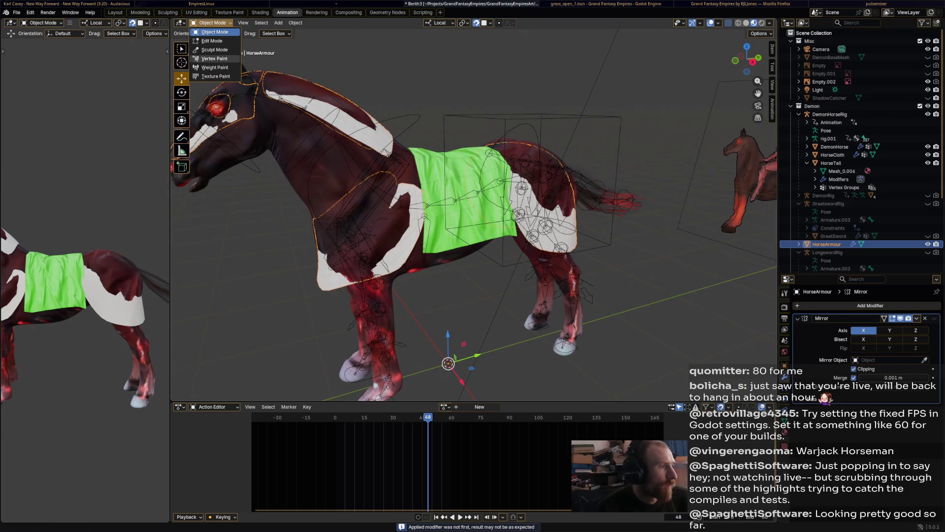
click(215, 50)
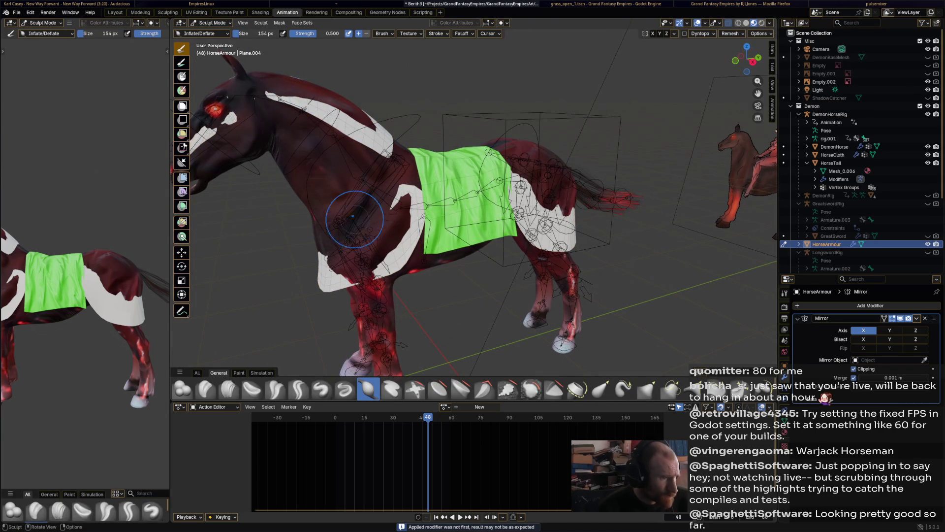
Inflate the shoulder armour with Inflate/Deflate, check it from the front, then switch to Object Mode.
mouse_move(381, 212)
mouse_down()
mouse_move(389, 221)
mouse_move(374, 231)
mouse_move(399, 233)
mouse_move(351, 276)
mouse_move(347, 256)
mouse_move(359, 270)
mouse_move(374, 261)
mouse_move(367, 251)
mouse_move(337, 263)
mouse_move(333, 251)
mouse_up()
mouse_move(332, 251)
middle_down()
mouse_move(462, 246)
mouse_move(432, 254)
middle_up()
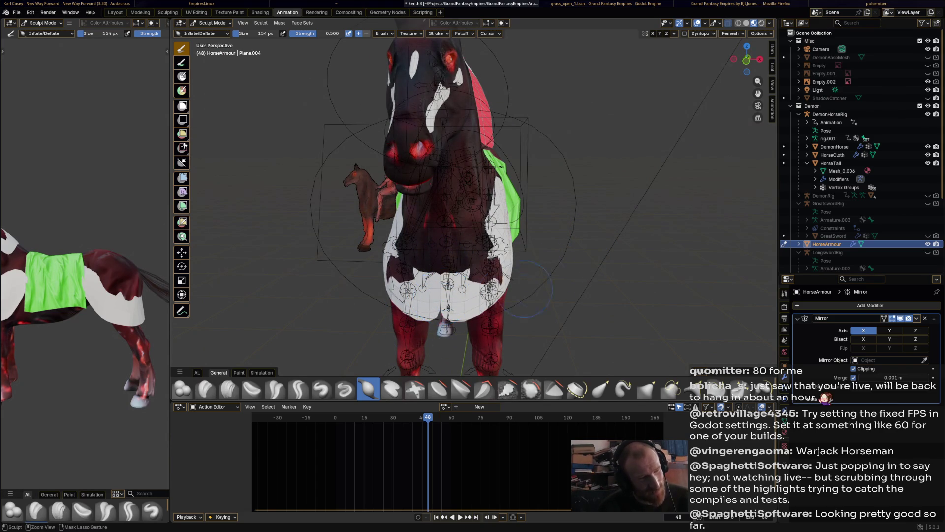
middle_drag(433, 305, 335, 295)
middle_drag(498, 262, 499, 262)
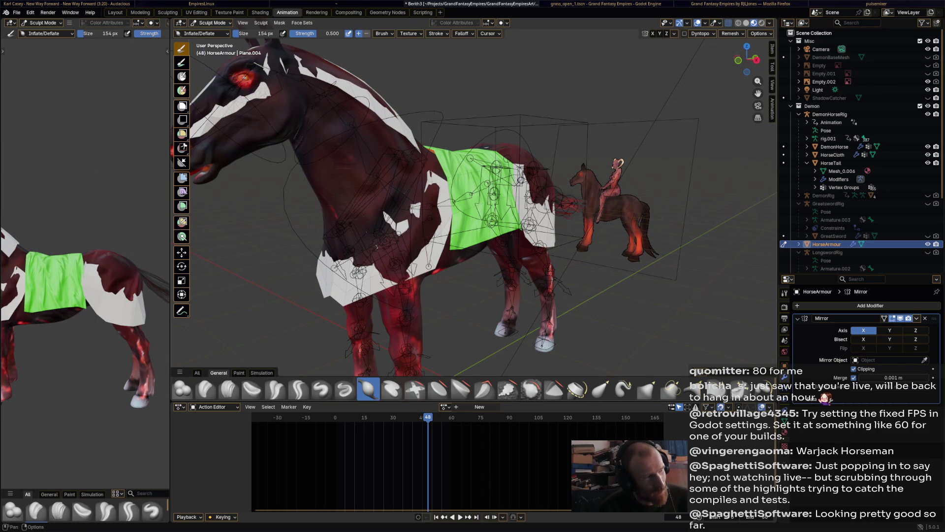
click(212, 22)
click(212, 33)
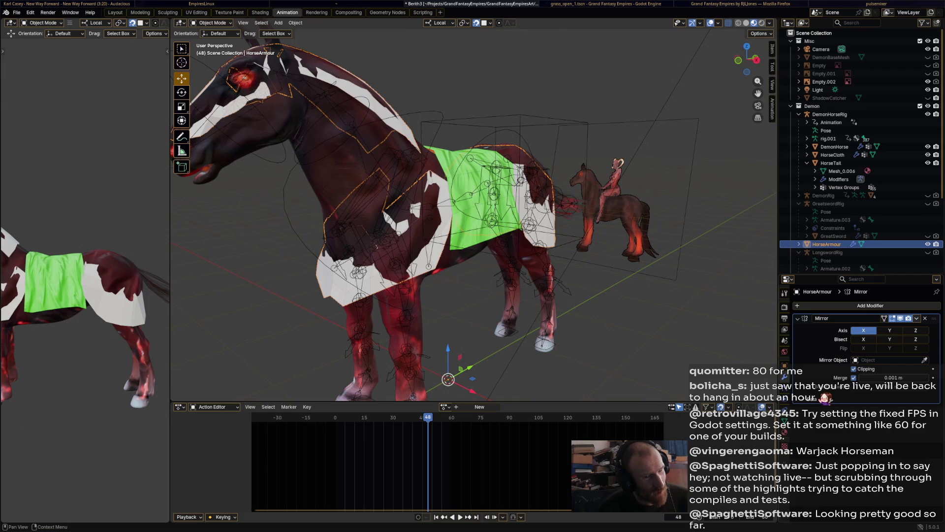
Remove HorseArmour's Mirror modifier, apply a new Subdivision Surface modifier, and re-enter Sculpt Mode.
click(925, 318)
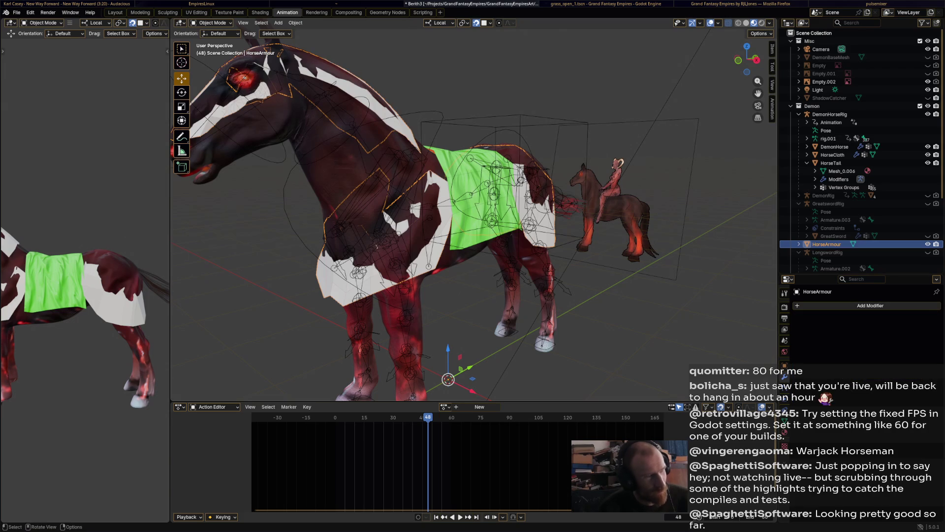
click(870, 306)
mouse_move(845, 309)
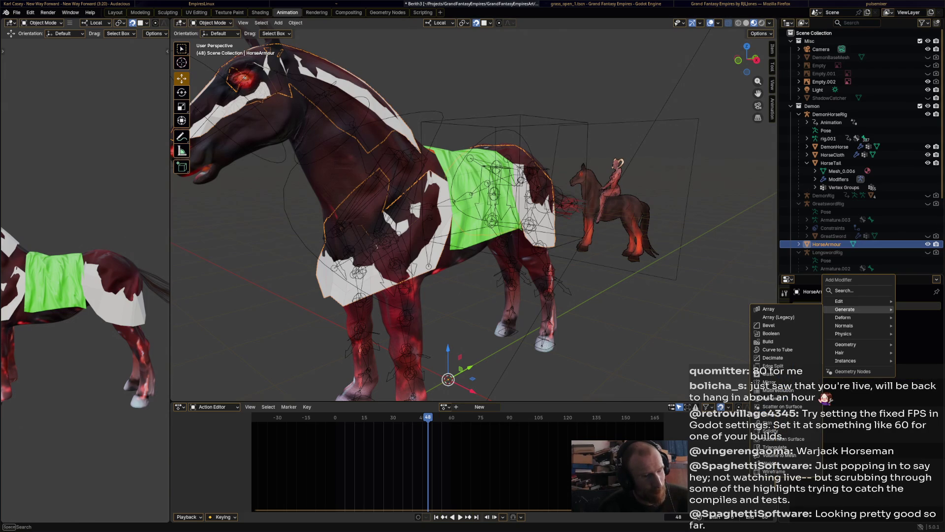
click(783, 438)
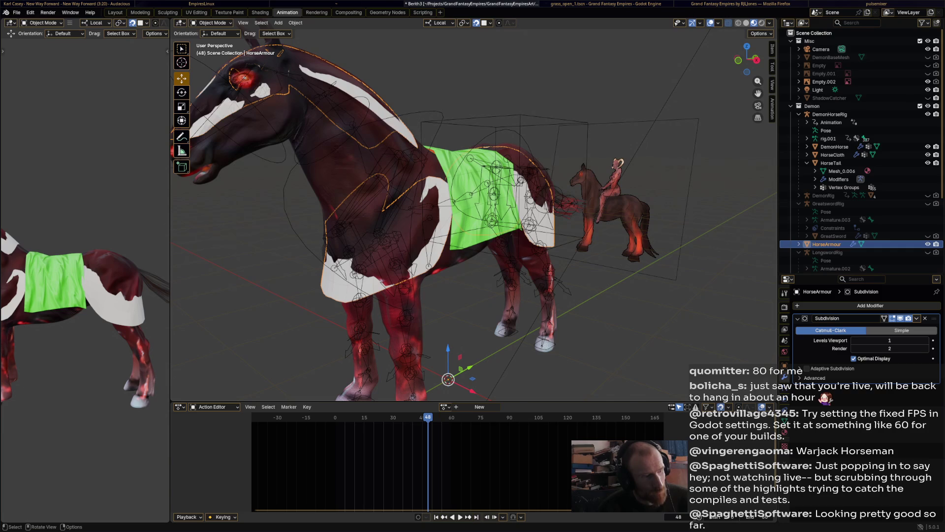
click(212, 22)
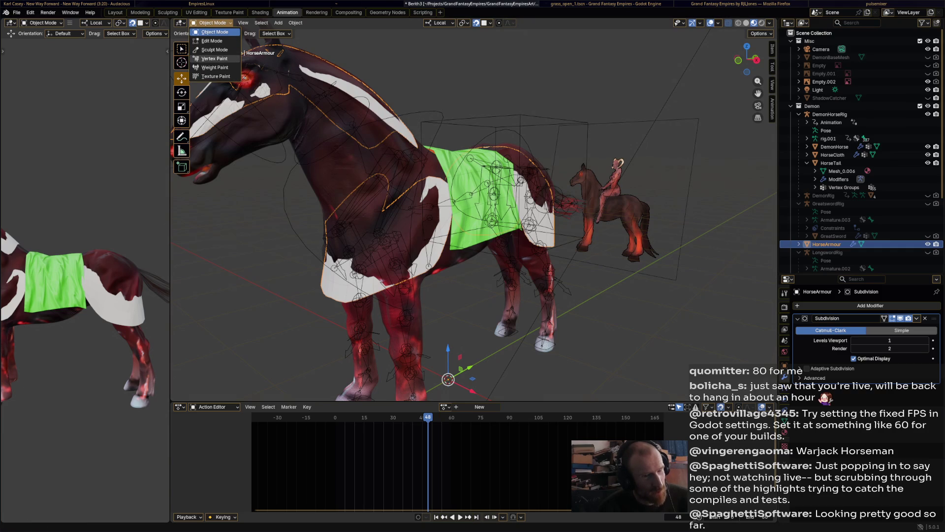
click(917, 318)
click(882, 327)
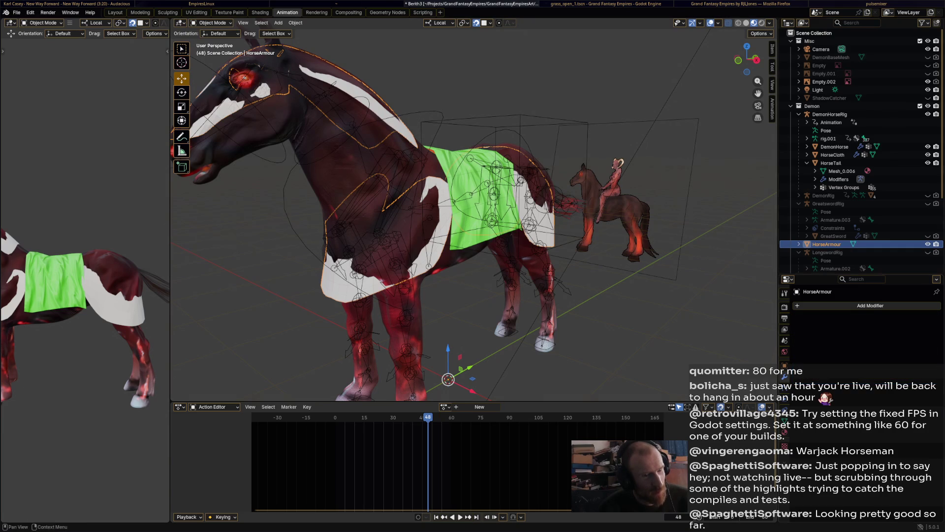
key(ctrl+Tab)
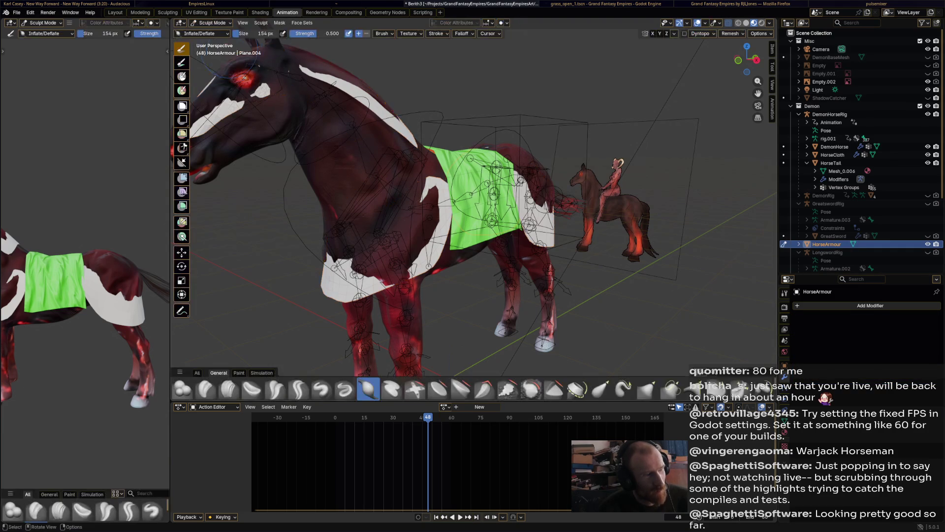
Inflate the armour over the chest, body, head and muzzle, redoing one chest stroke.
drag(391, 228, 396, 276)
key(ctrl+z)
mouse_move(450, 202)
mouse_down()
mouse_move(393, 217)
mouse_move(408, 236)
mouse_move(393, 281)
mouse_move(359, 268)
mouse_move(345, 241)
mouse_move(330, 239)
mouse_up()
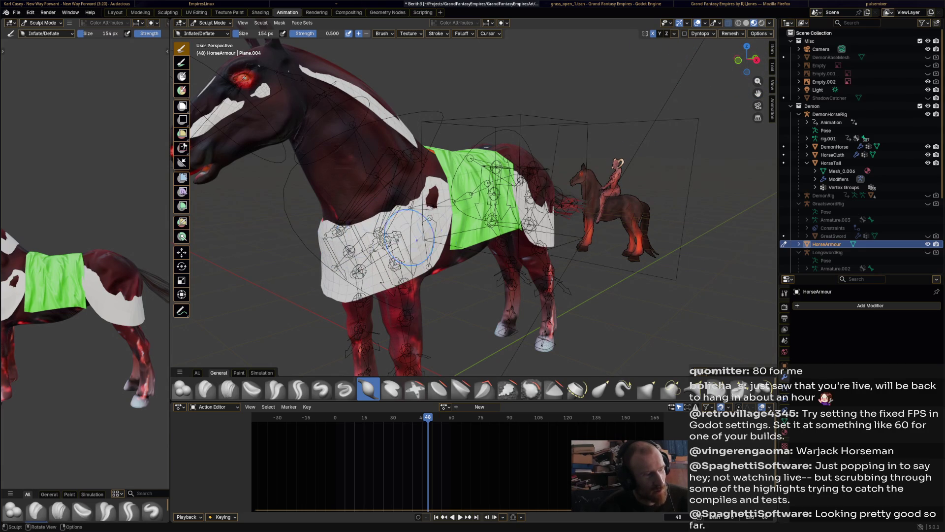
mouse_move(397, 194)
middle_down()
mouse_move(364, 197)
mouse_move(374, 231)
middle_up()
mouse_move(374, 231)
mouse_down()
mouse_move(301, 251)
mouse_move(283, 278)
mouse_move(324, 274)
mouse_up()
middle_drag(325, 273, 474, 176)
drag(474, 175, 468, 195)
middle_drag(467, 194, 470, 182)
mouse_move(470, 182)
mouse_down()
mouse_move(474, 167)
mouse_move(443, 291)
mouse_up()
mouse_move(443, 290)
middle_down()
mouse_move(449, 229)
mouse_move(437, 209)
middle_up()
Push the body armour out further from the front view and save Berith3.blend.
middle_drag(399, 158, 384, 150)
mouse_move(472, 211)
middle_down()
mouse_move(488, 205)
mouse_move(492, 231)
mouse_move(517, 241)
mouse_move(546, 226)
middle_up()
mouse_move(571, 217)
mouse_down()
mouse_move(615, 295)
mouse_move(532, 187)
mouse_up()
mouse_move(531, 187)
middle_down()
mouse_move(492, 195)
mouse_move(544, 271)
mouse_move(492, 193)
middle_up()
scroll(544, 270, down, 5)
key(ctrl+s)
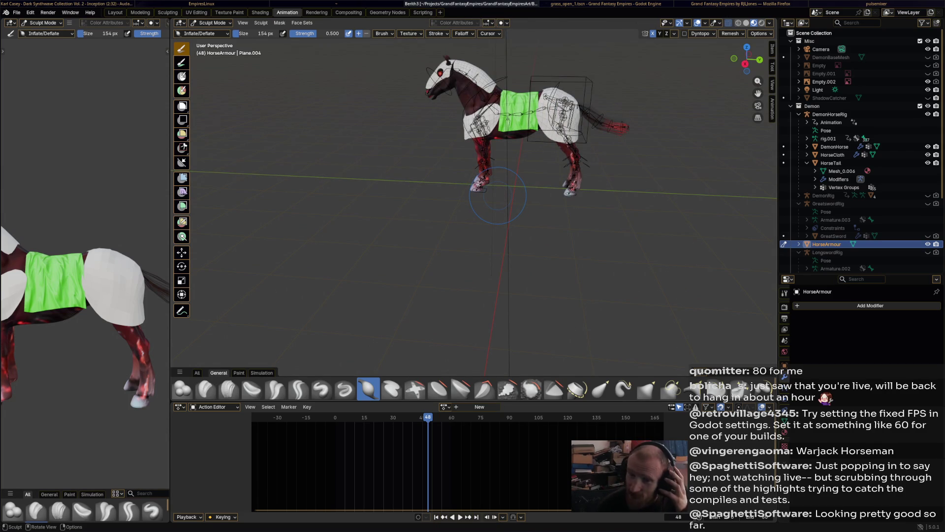
Hide the HorseArmour object in the outliner.
mouse_move(479, 192)
middle_down()
mouse_move(411, 173)
mouse_move(581, 196)
mouse_move(473, 192)
middle_up()
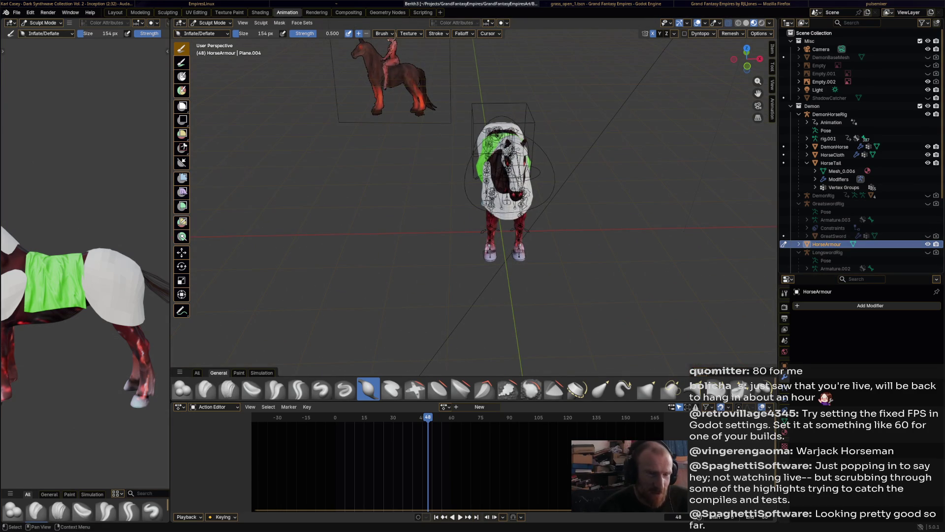
middle_drag(655, 221, 566, 232)
scroll(566, 231, up, 2)
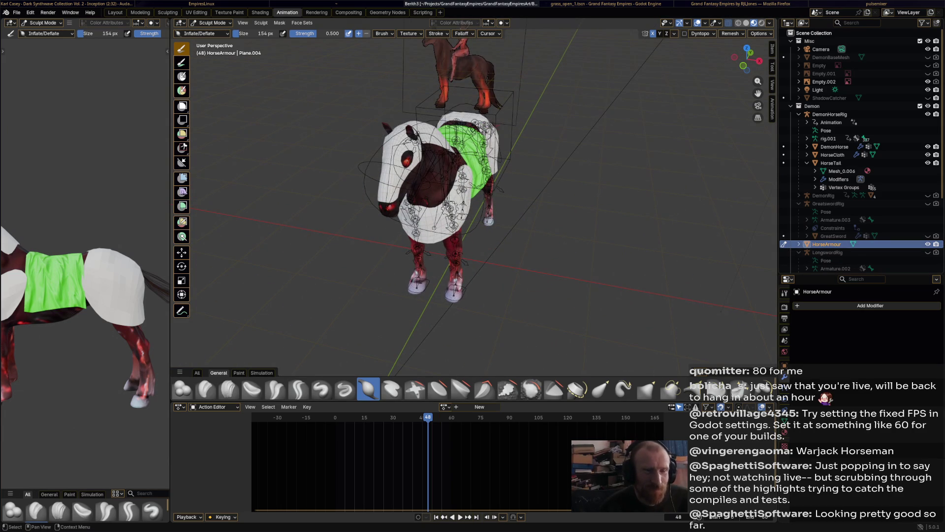
click(927, 244)
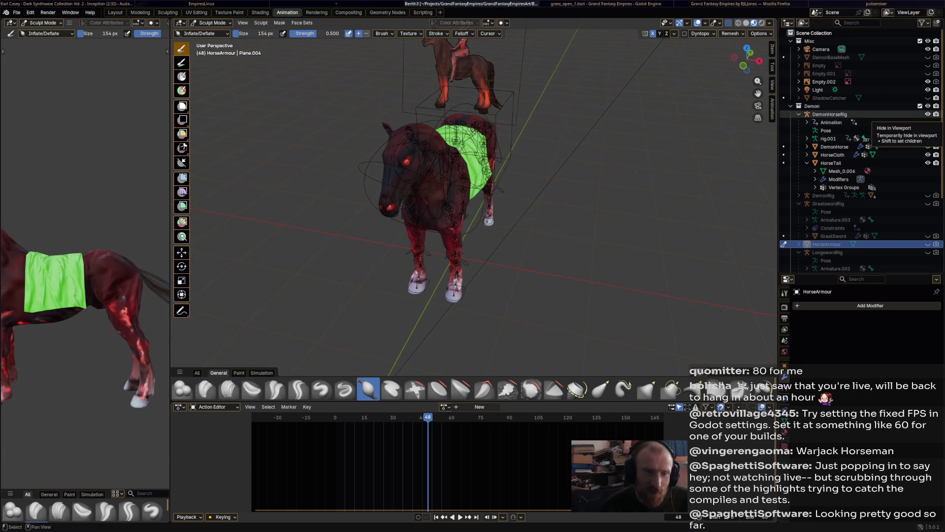
Hide DemonHorseRig, show and zoom in on the DemonRig knight, then hide DemonRig too.
click(928, 114)
click(928, 195)
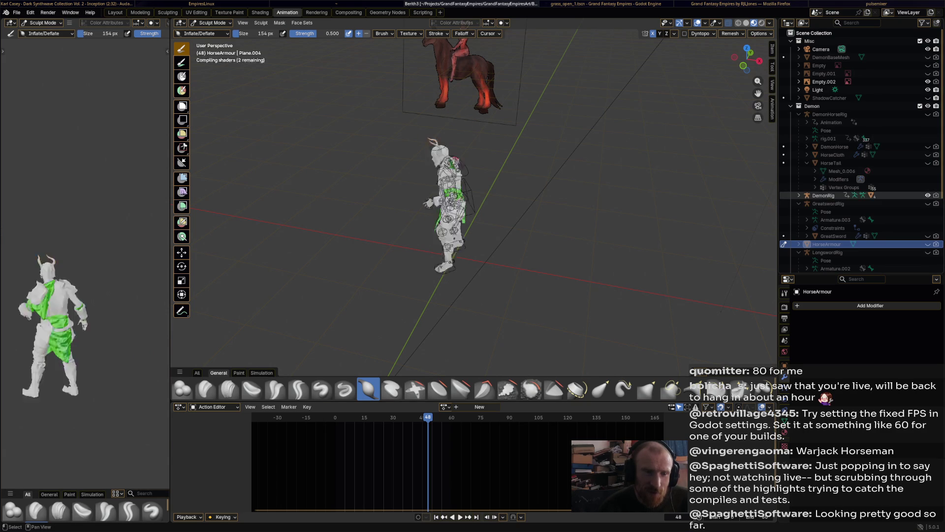
mouse_move(492, 163)
middle_down()
mouse_move(443, 155)
mouse_move(494, 154)
mouse_move(616, 212)
mouse_move(628, 184)
mouse_move(374, 189)
middle_up()
scroll(494, 153, up, 3)
scroll(494, 154, up, 3)
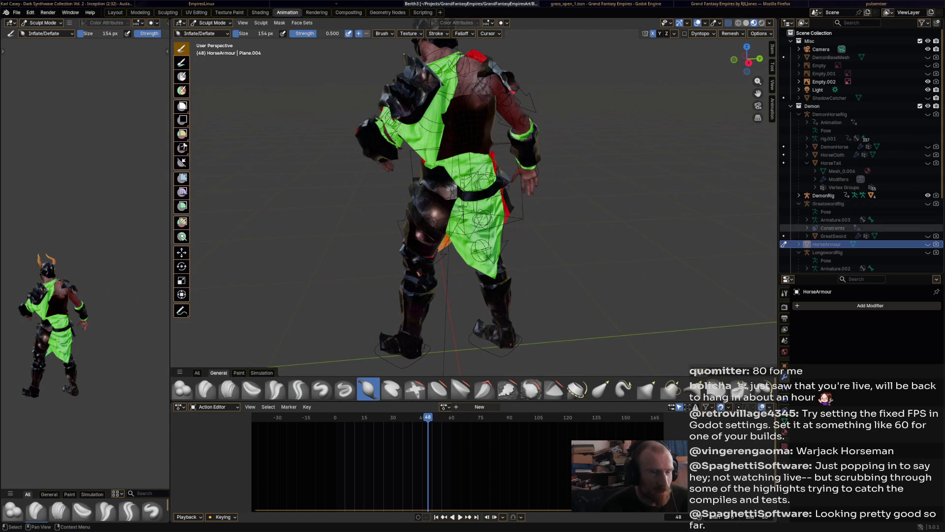
click(928, 195)
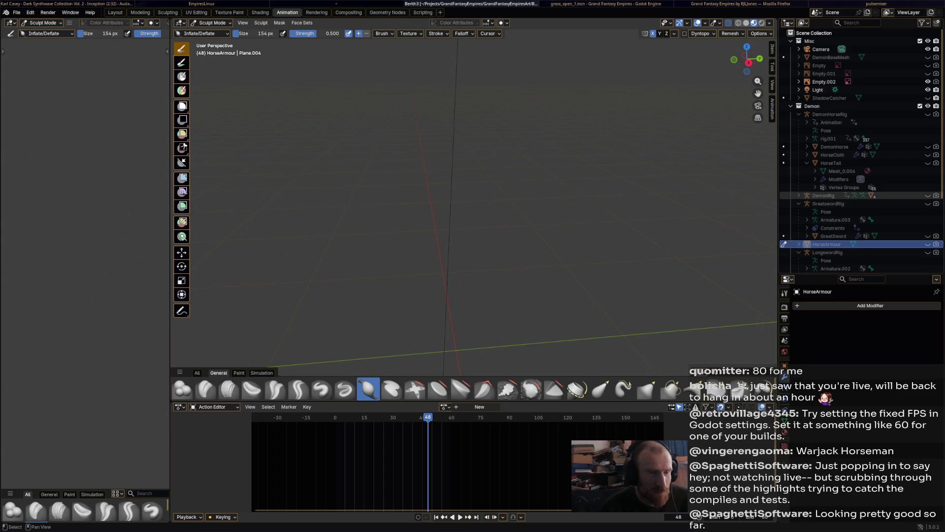
Show HorseArmour and DemonHorseRig again and frame the armour in view.
click(927, 244)
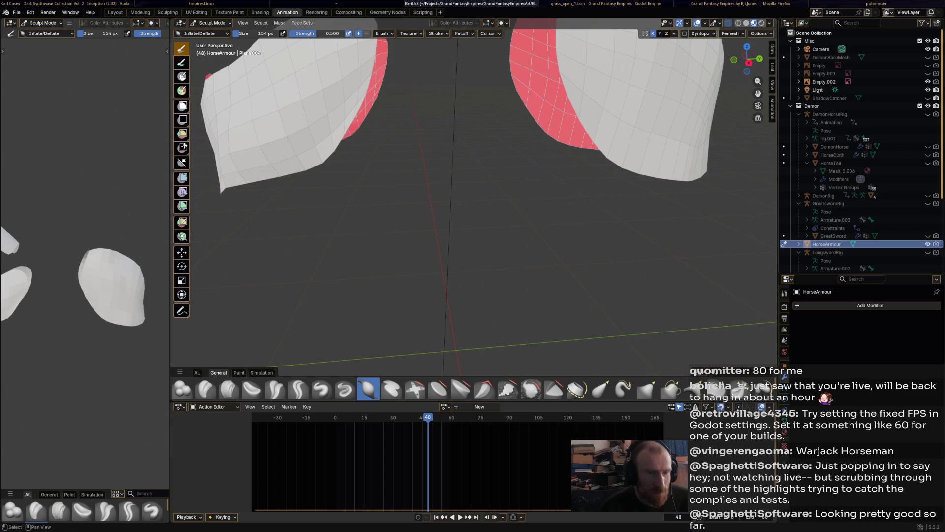
key(KP_Decimal)
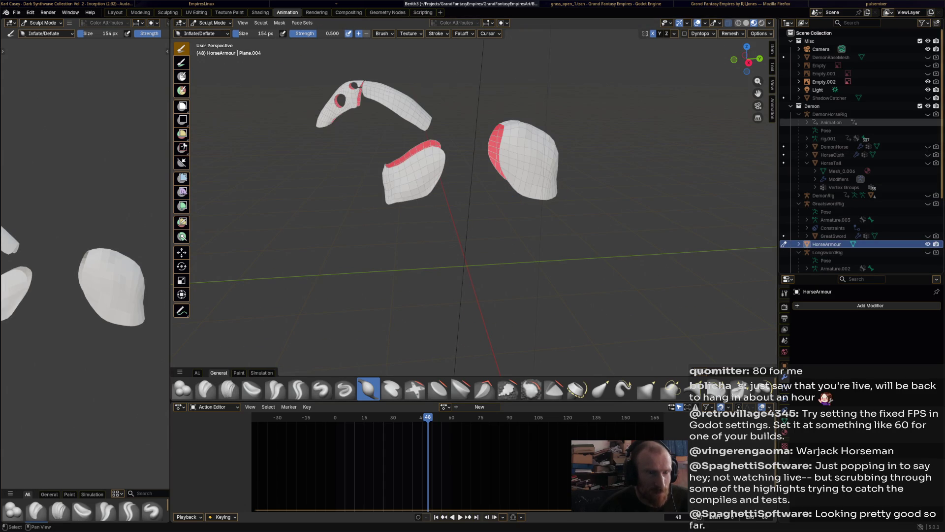
shift+click(928, 114)
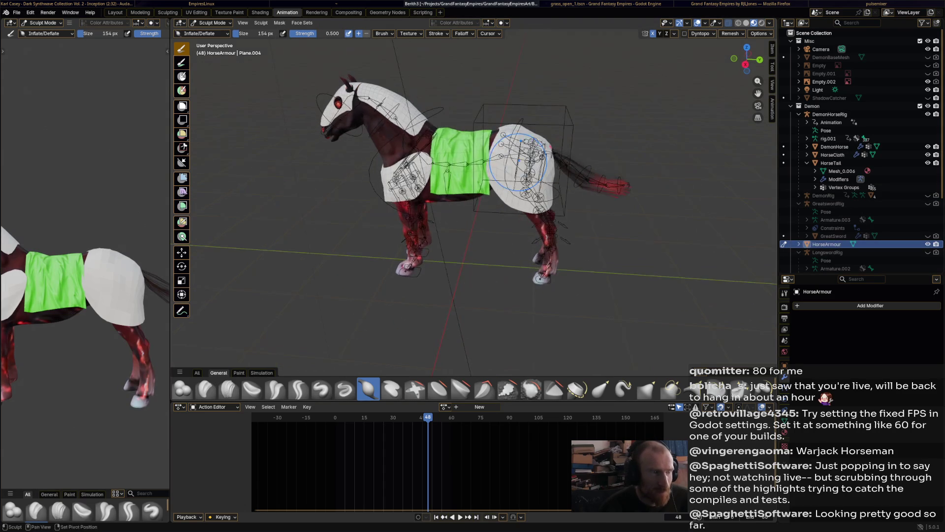
scroll(402, 157, up, 5)
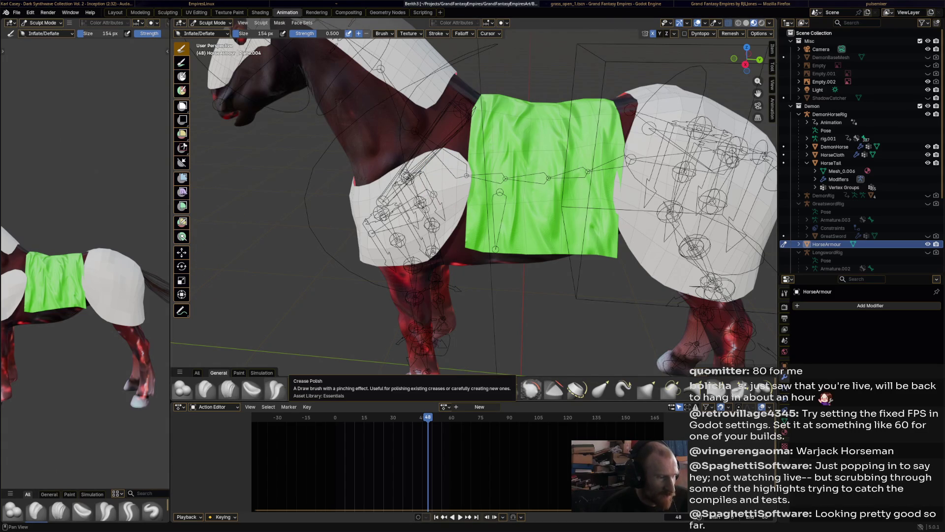
Pick the Crease Sharp brush and stroke across the chest armour from the front.
click(298, 389)
middle_drag(345, 296, 419, 275)
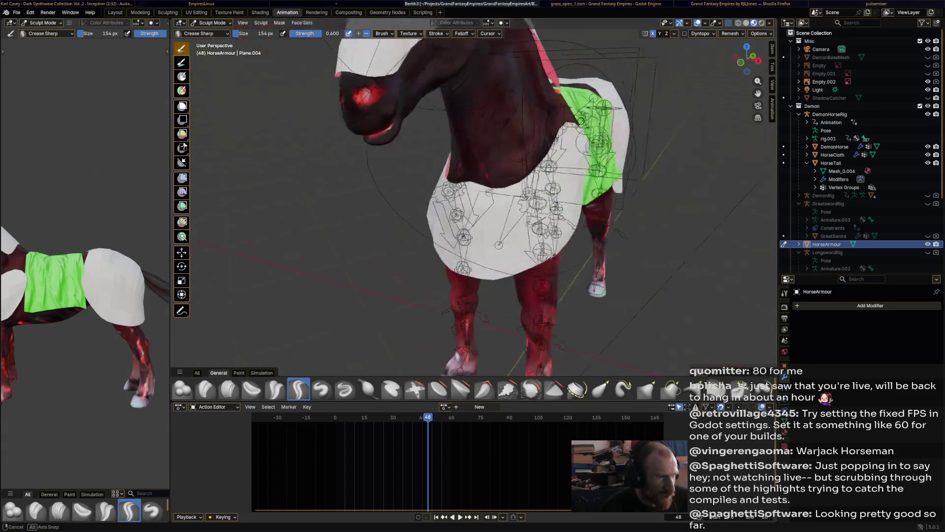
middle_drag(463, 236, 485, 229)
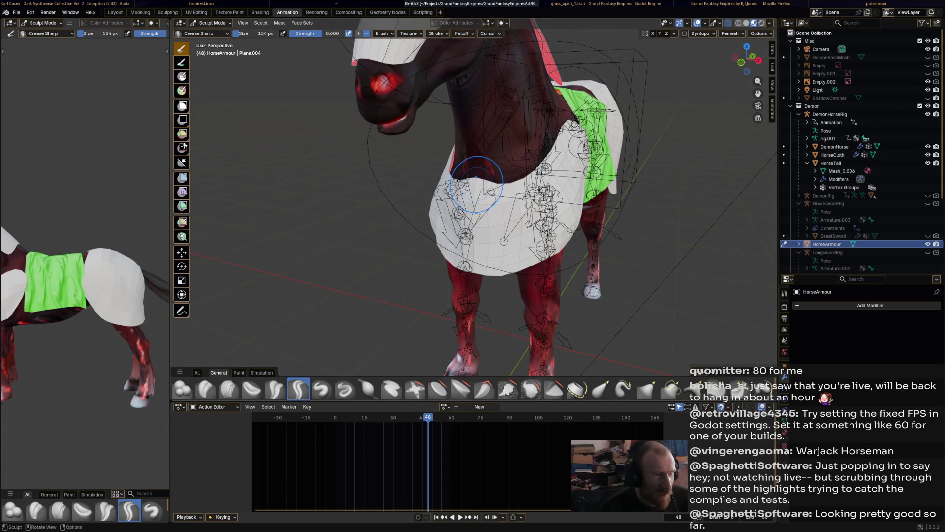
mouse_move(472, 183)
ctrl+shift+mouse_down()
mouse_move(561, 143)
mouse_move(488, 203)
mouse_move(472, 186)
mouse_move(512, 211)
ctrl+shift+mouse_up()
ctrl+shift+drag(480, 239, 446, 290)
Orbit around the horse to inspect the armour from the front and both sides.
middle_drag(546, 239, 475, 251)
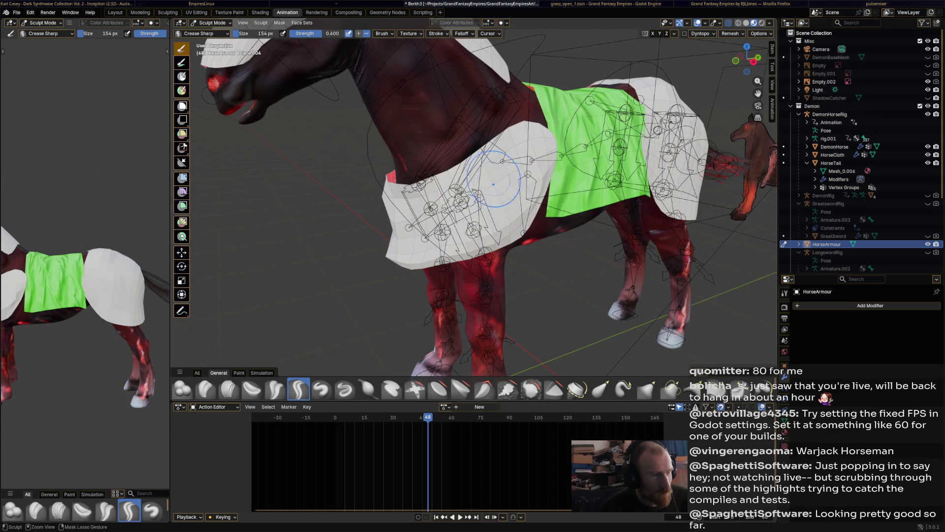
middle_drag(438, 251, 571, 255)
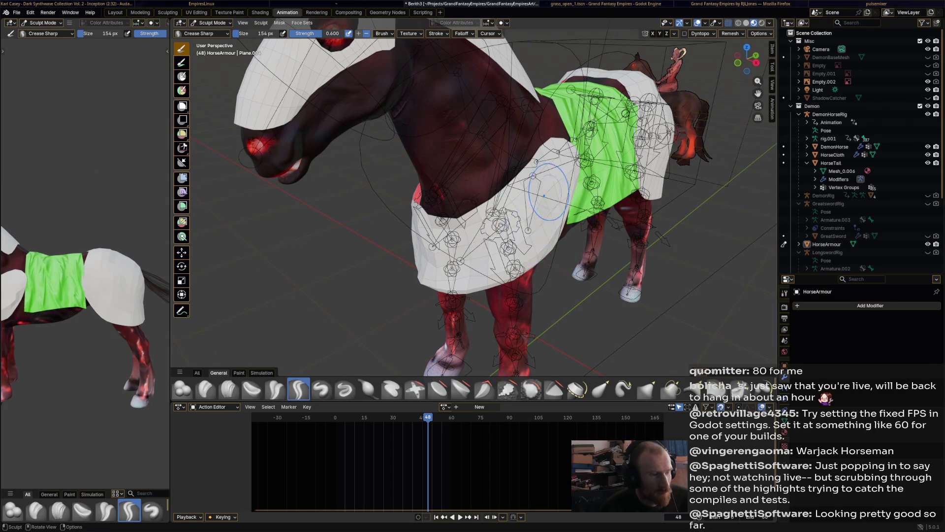
mouse_move(534, 212)
middle_down()
mouse_move(527, 236)
mouse_move(579, 193)
mouse_move(540, 170)
middle_up()
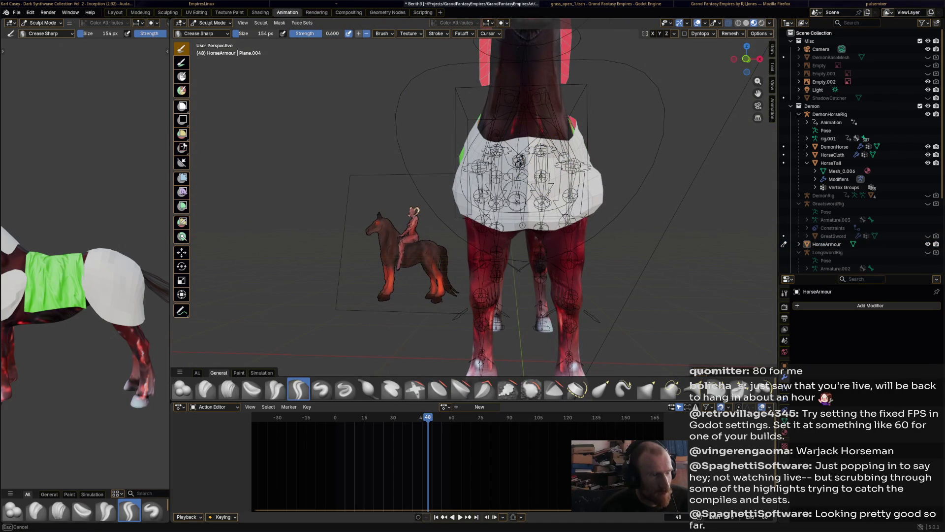
middle_drag(529, 249, 634, 243)
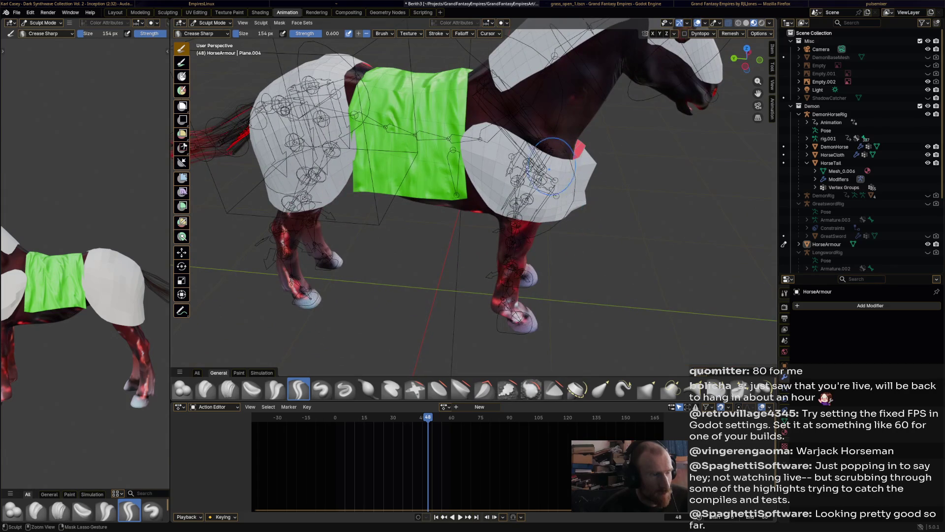
middle_drag(537, 157, 559, 154)
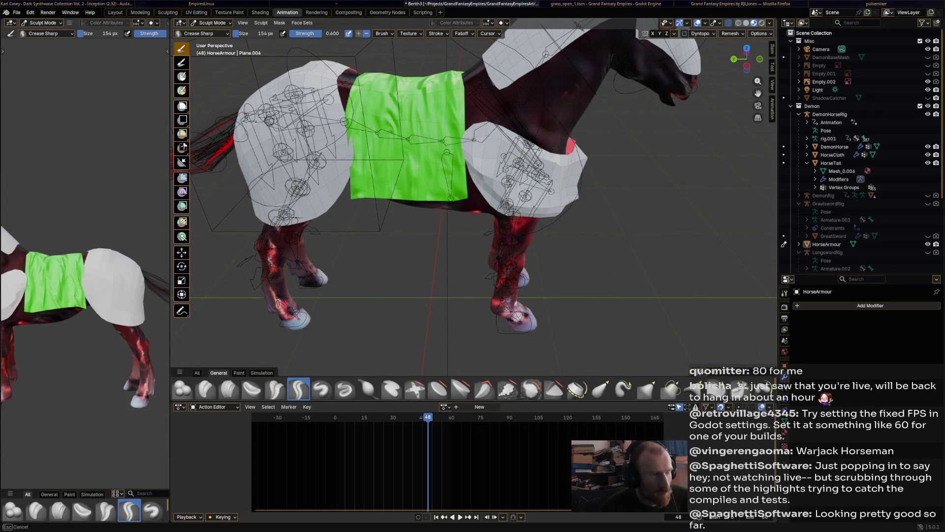
mouse_move(542, 196)
middle_down()
mouse_move(394, 200)
mouse_move(611, 211)
mouse_move(415, 216)
middle_up()
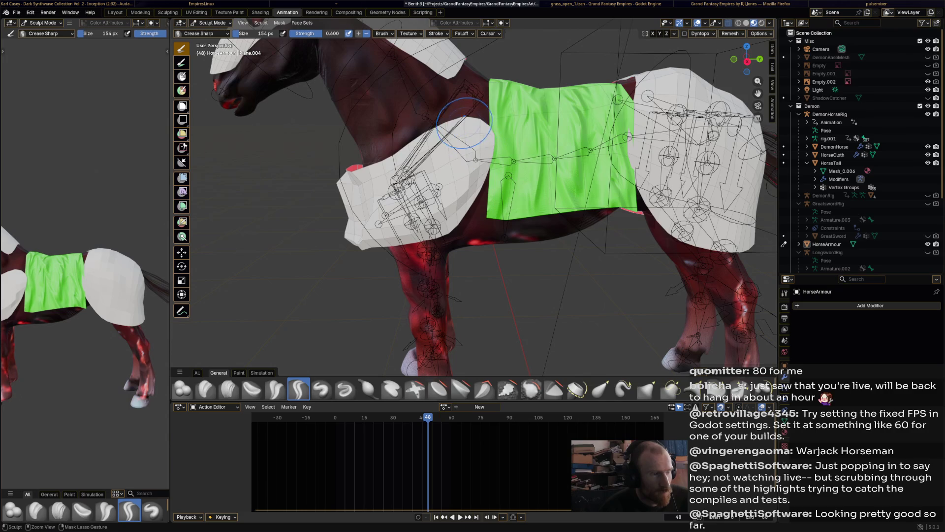
middle_drag(415, 217, 354, 214)
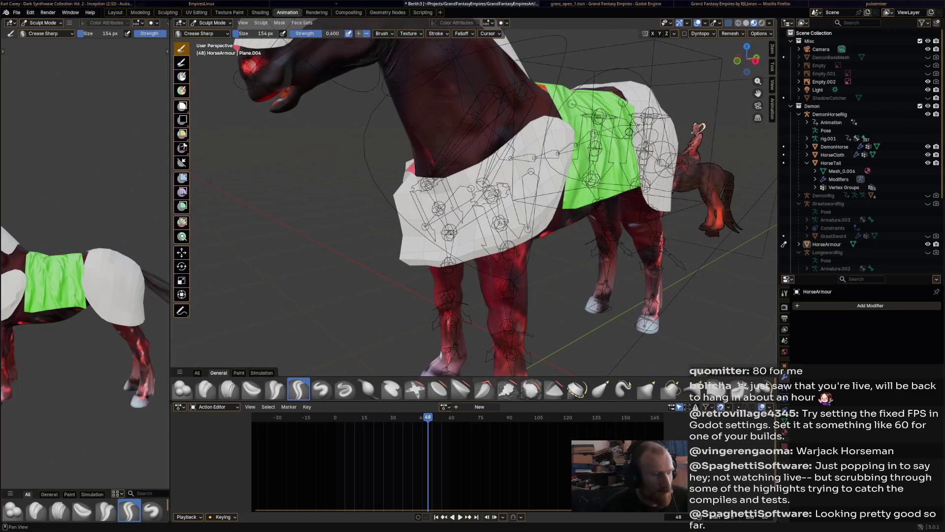
Briefly pick the Smooth brush, then reselect Crease Sharp from the brush shelf.
key(shift+s)
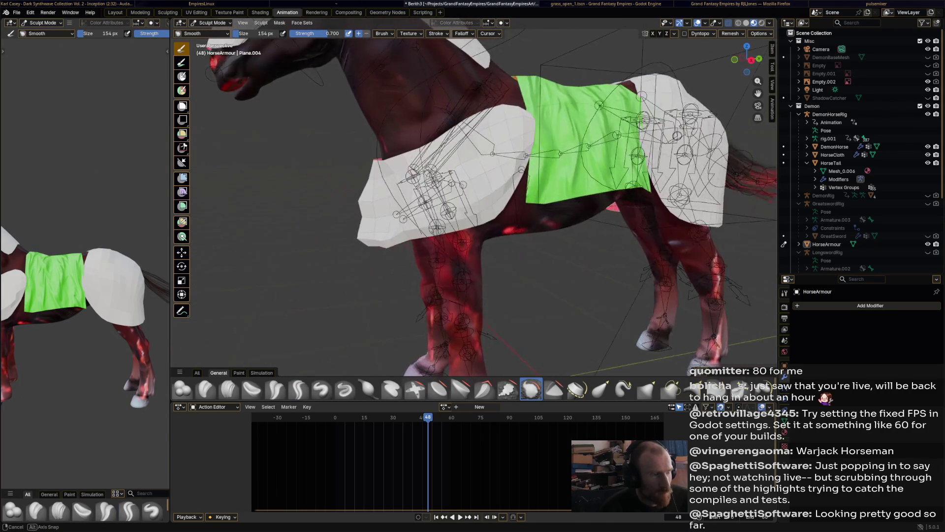
scroll(424, 177, down, 6)
mouse_move(404, 183)
middle_down()
mouse_move(477, 175)
mouse_move(649, 192)
mouse_move(531, 184)
middle_up()
scroll(476, 175, up, 3)
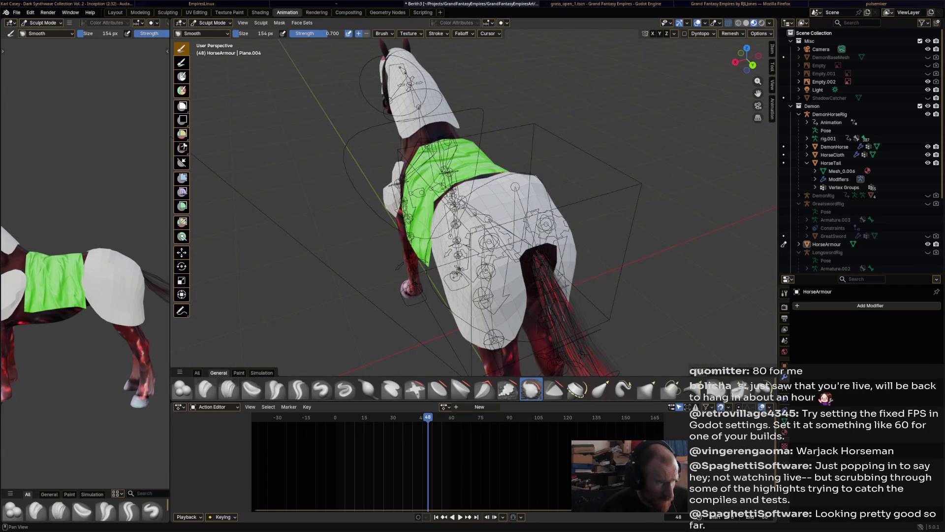
click(298, 389)
Orbit to the rear and sculpt the rear armour plate with Crease Sharp.
middle_drag(443, 221, 526, 225)
mouse_move(463, 179)
middle_down()
mouse_move(541, 162)
mouse_move(517, 158)
middle_up()
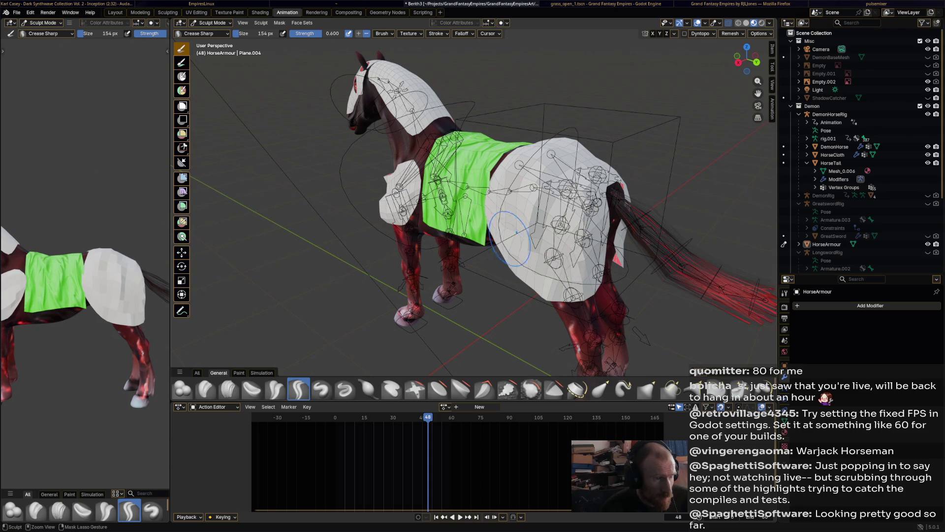
middle_drag(584, 297, 358, 260)
drag(358, 260, 360, 261)
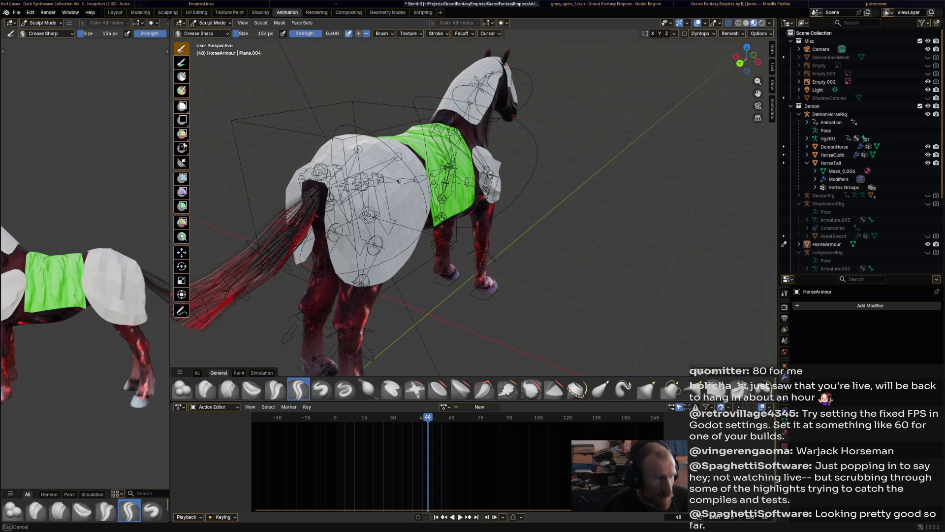
middle_drag(416, 210, 376, 197)
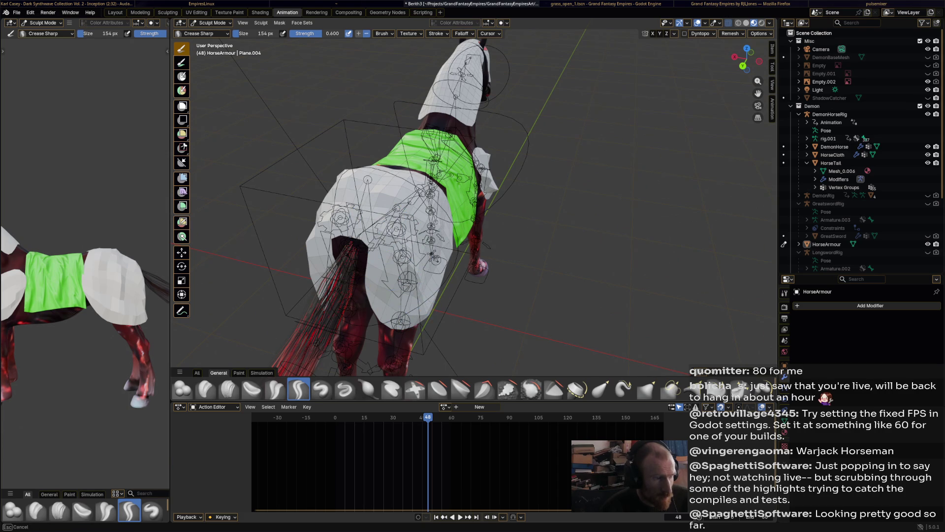
Crease the armour beside the tail opening and undo the dent behind the green cloth.
drag(390, 295, 387, 315)
middle_drag(386, 315, 436, 207)
drag(434, 203, 436, 206)
middle_drag(436, 205, 439, 170)
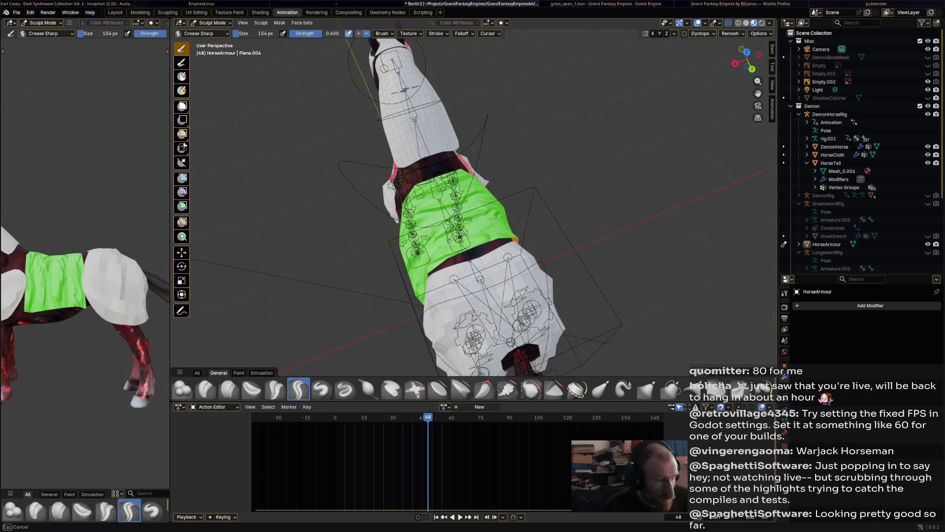
mouse_move(526, 296)
mouse_down()
mouse_move(443, 280)
mouse_move(502, 270)
mouse_up()
key(ctrl+z)
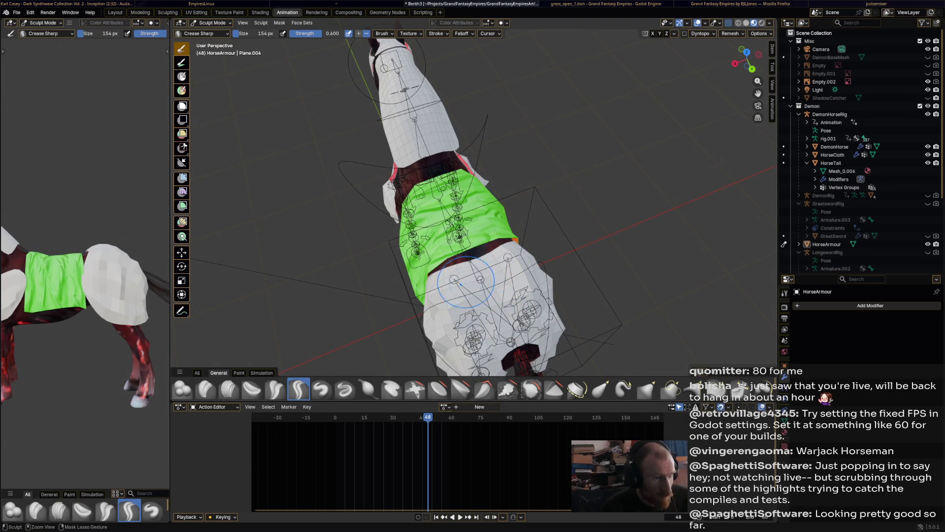
Continue sculpting the rear armour plate, then view the horse's body from the side.
mouse_move(476, 274)
middle_down()
mouse_move(559, 197)
mouse_move(590, 201)
mouse_move(177, 192)
mouse_move(484, 224)
middle_up()
middle_drag(427, 277, 427, 277)
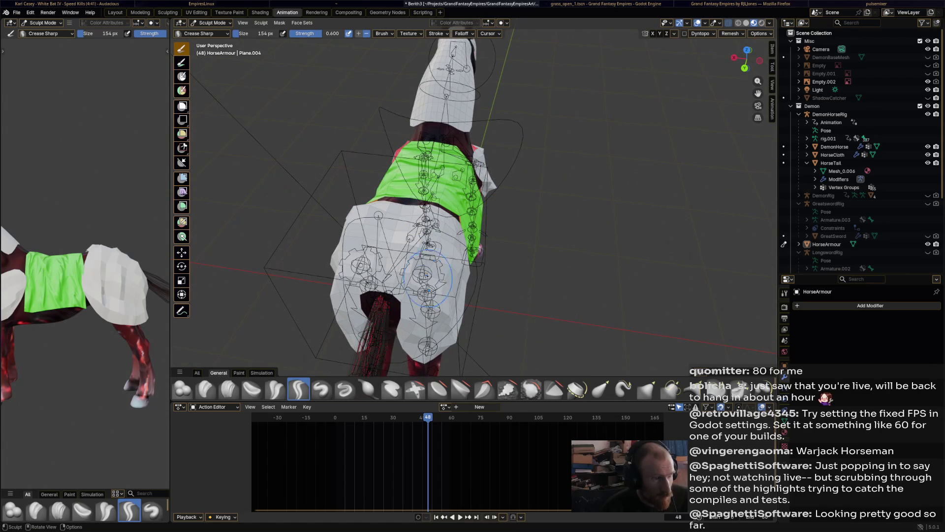
middle_drag(399, 216, 398, 216)
middle_drag(438, 268, 318, 265)
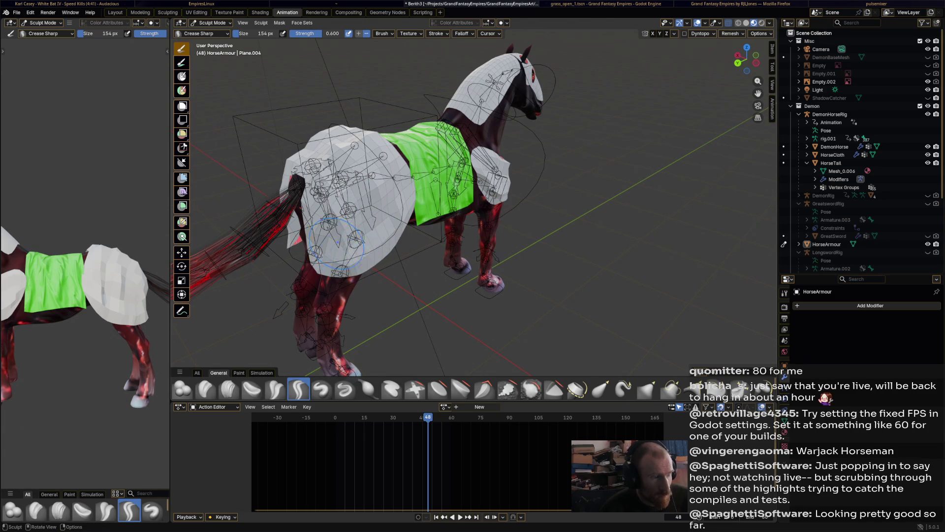
mouse_move(373, 261)
middle_down()
mouse_move(581, 147)
mouse_move(708, 153)
middle_up()
scroll(581, 147, up, 4)
scroll(305, 261, up, 4)
Crease the armour on the horse's head with Crease Sharp strokes from above and the front.
middle_drag(305, 261, 305, 261)
drag(305, 261, 302, 253)
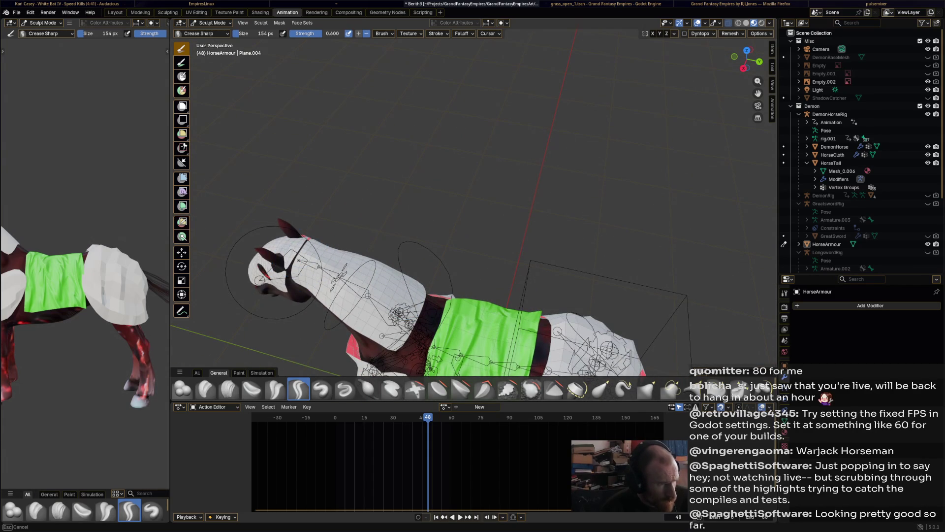
middle_drag(407, 307, 418, 182)
drag(419, 181, 399, 251)
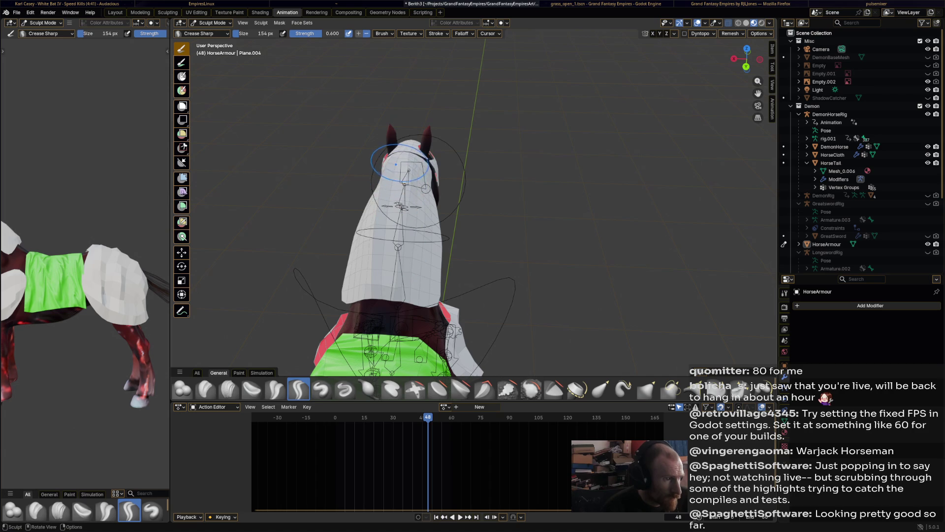
drag(418, 180, 418, 181)
Push in the armour near the neck and reshape the head armour from the side.
middle_drag(418, 181, 542, 183)
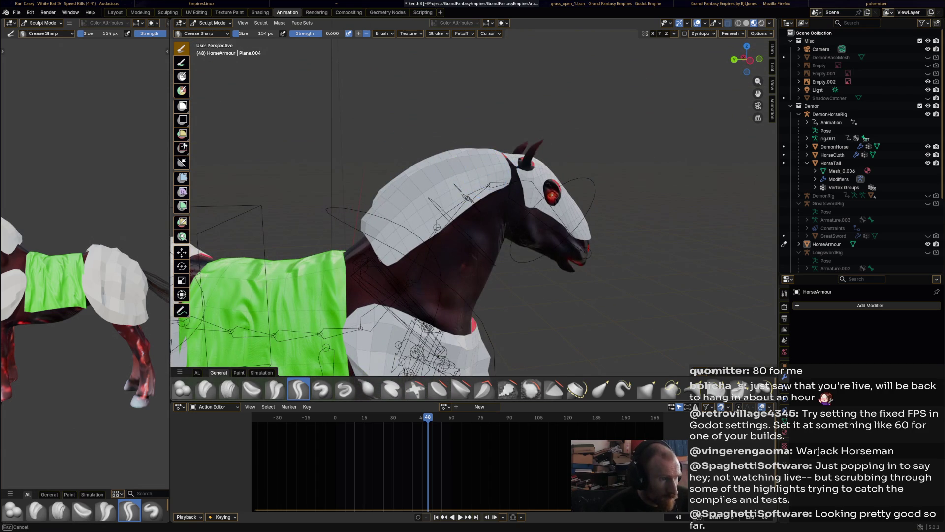
middle_drag(640, 207, 417, 206)
drag(417, 206, 417, 211)
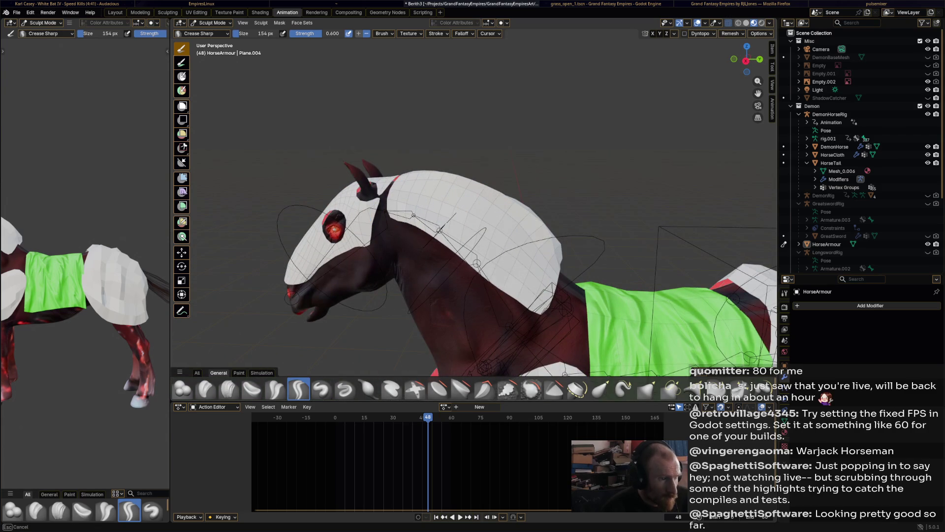
mouse_move(439, 229)
middle_down()
mouse_move(434, 313)
mouse_move(568, 121)
middle_up()
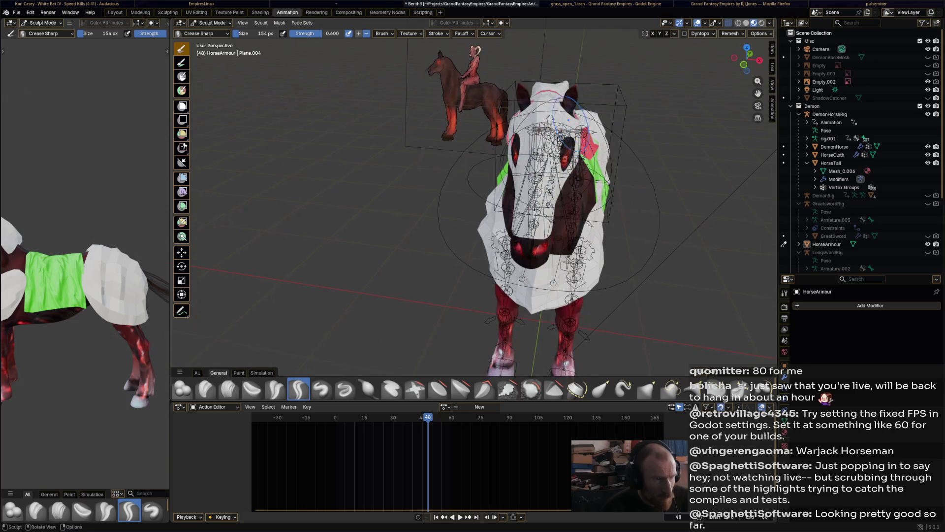
middle_drag(492, 156, 368, 153)
mouse_move(367, 153)
mouse_down()
mouse_move(354, 168)
mouse_move(357, 124)
mouse_up()
mouse_move(389, 89)
mouse_down()
mouse_move(419, 91)
mouse_move(451, 118)
mouse_up()
Reshape the forehead and nose armour from the front, then select the Inflate/Deflate brush.
mouse_move(375, 178)
mouse_down()
mouse_move(374, 163)
mouse_move(423, 143)
mouse_move(452, 103)
mouse_up()
mouse_move(453, 104)
middle_down()
mouse_move(445, 101)
mouse_move(487, 114)
middle_up()
scroll(488, 114, up, 3)
drag(433, 111, 399, 69)
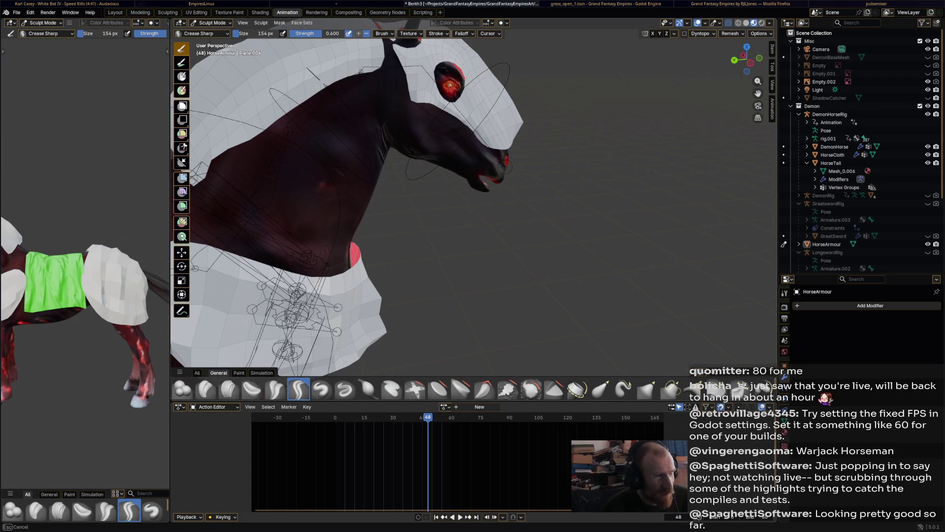
drag(458, 120, 458, 121)
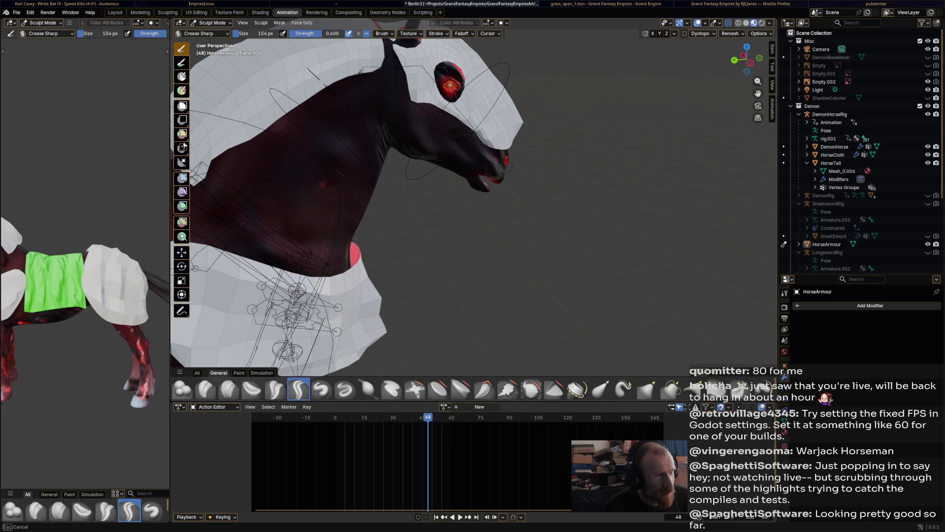
mouse_move(430, 54)
middle_down()
mouse_move(330, 62)
mouse_move(517, 147)
middle_up()
scroll(517, 146, up, 3)
click(368, 389)
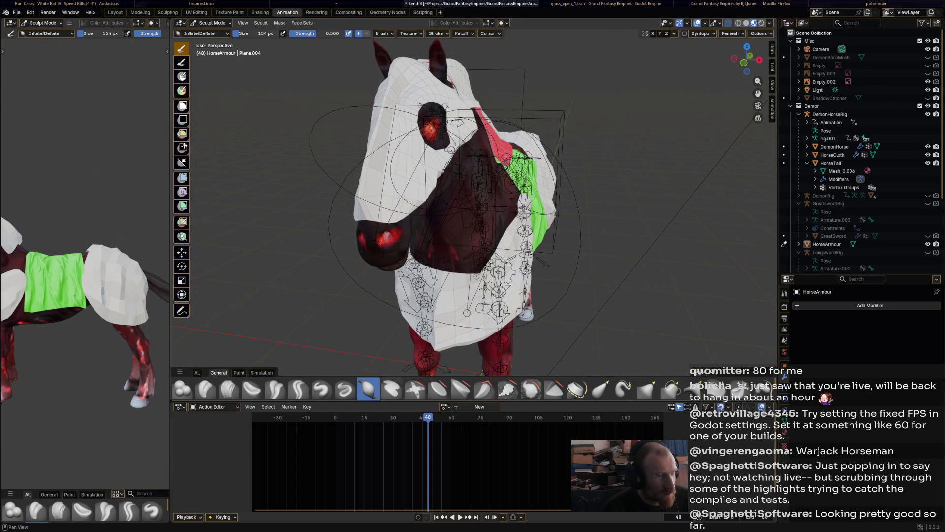
Try the Smooth and Clay brushes, then go back to Crease Sharp.
click(531, 389)
mouse_move(531, 364)
middle_down()
mouse_move(467, 355)
mouse_move(561, 350)
mouse_move(458, 354)
middle_up()
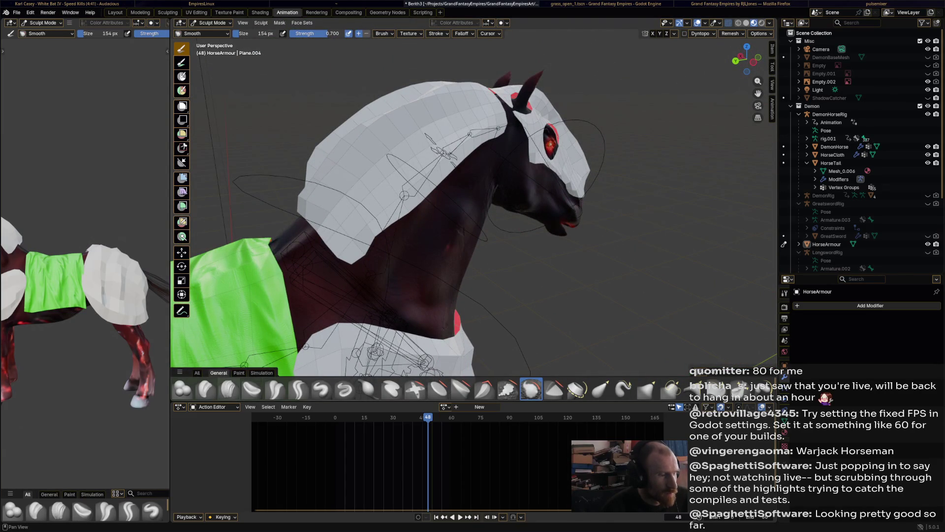
click(206, 388)
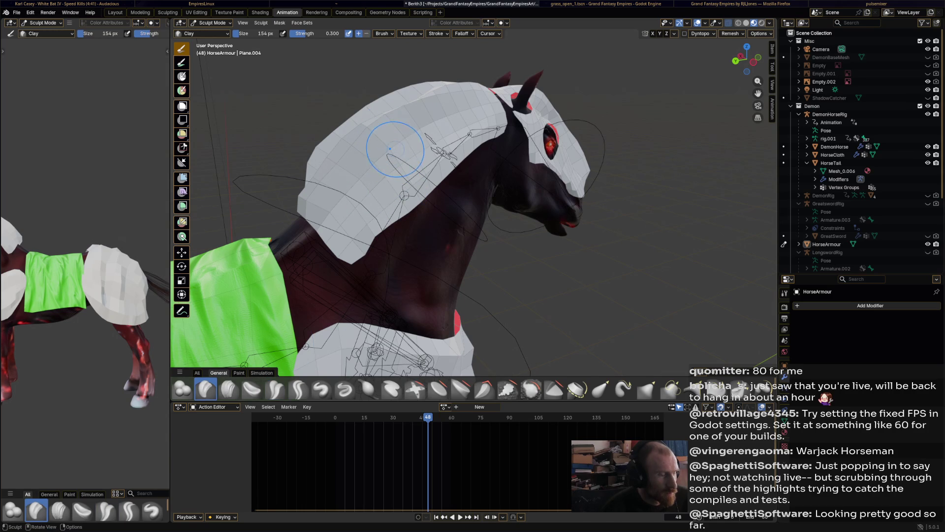
click(298, 389)
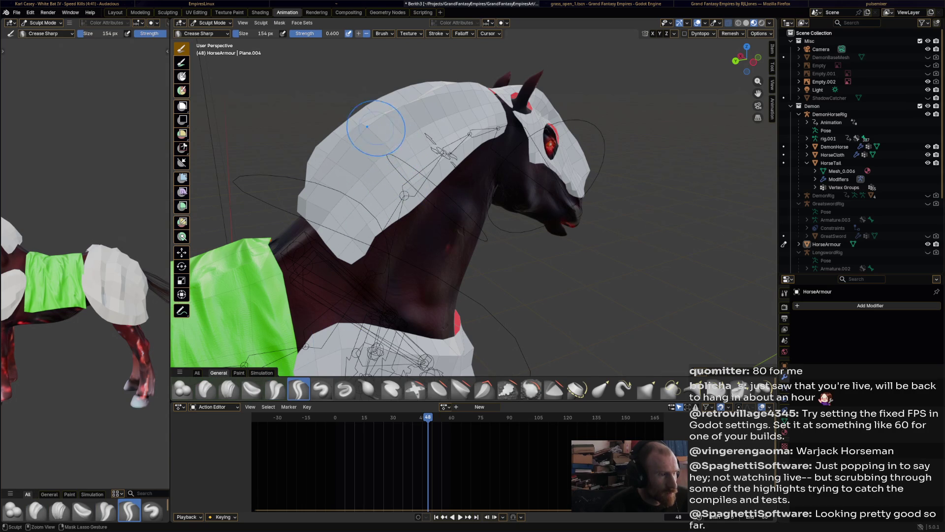
Orbit around the horse to inspect the armour from side, rear and head-on views.
middle_drag(336, 187, 483, 192)
middle_drag(581, 148, 598, 143)
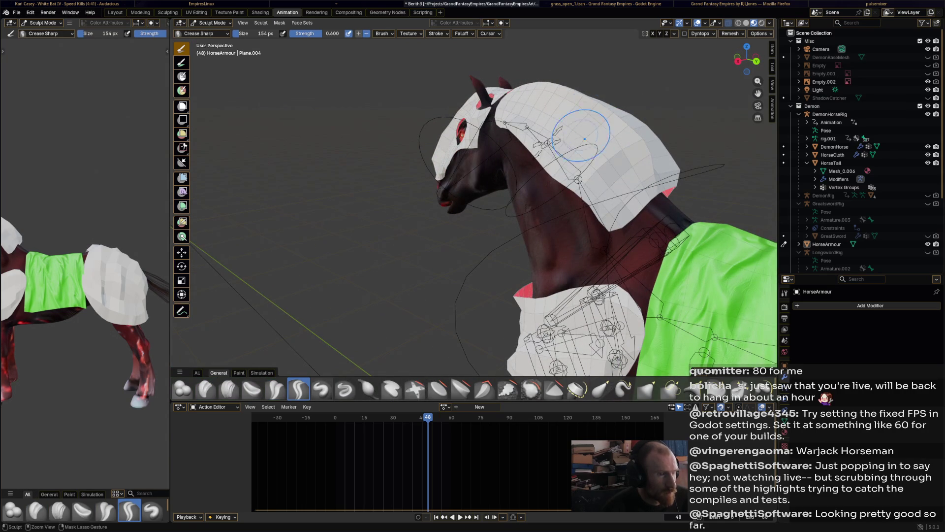
mouse_move(513, 119)
middle_down()
mouse_move(541, 136)
mouse_move(536, 152)
mouse_move(585, 144)
mouse_move(564, 150)
middle_up()
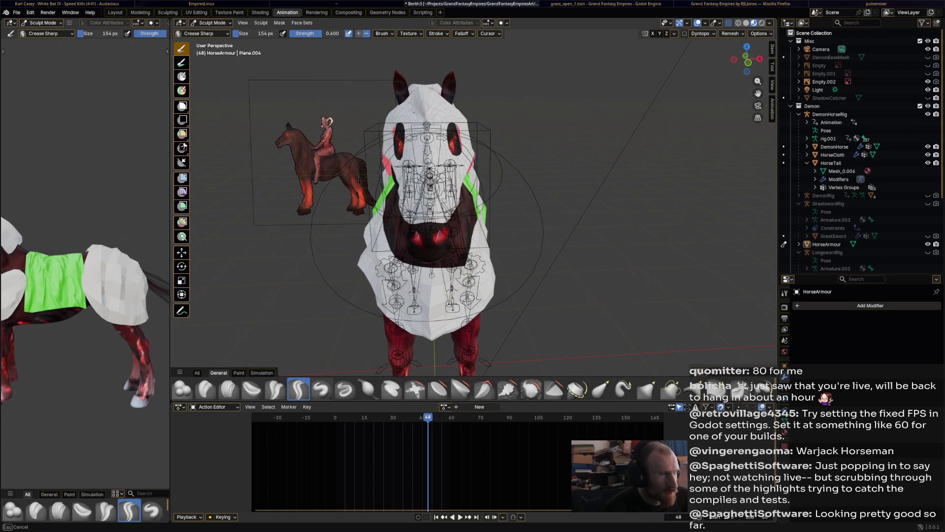
middle_drag(445, 101, 432, 93)
mouse_move(511, 133)
middle_down()
mouse_move(797, 142)
mouse_move(295, 118)
mouse_move(389, 113)
middle_up()
scroll(421, 155, up, 5)
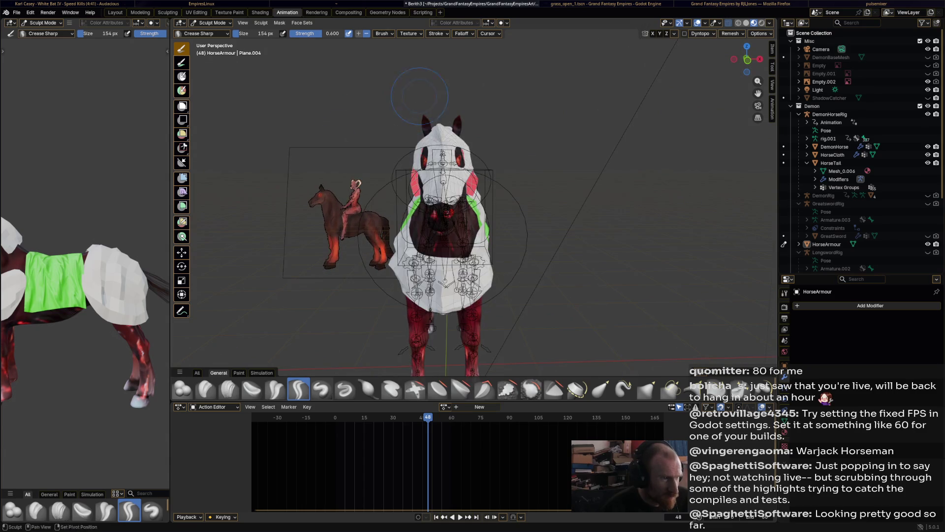
middle_drag(421, 155, 443, 182)
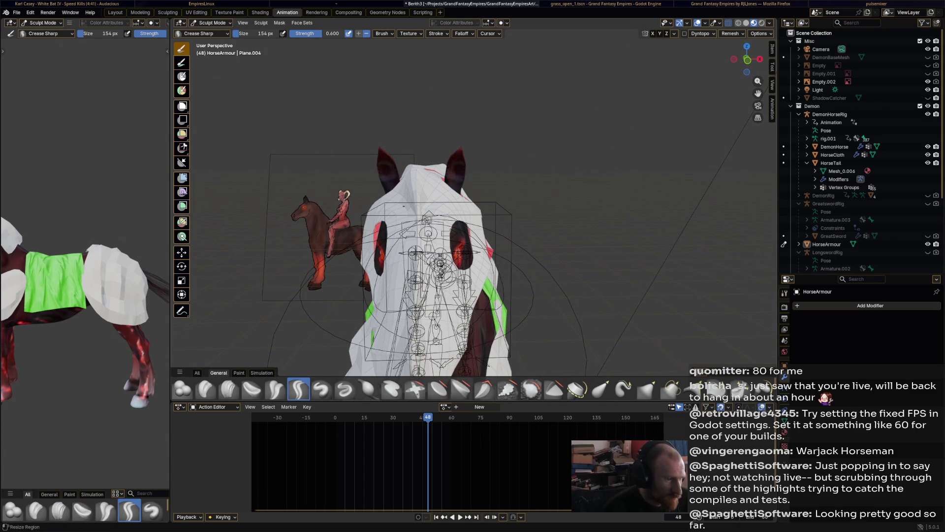
Try Elastic Grab, save Berith3.blend, return to Crease Sharp and save again.
click(600, 389)
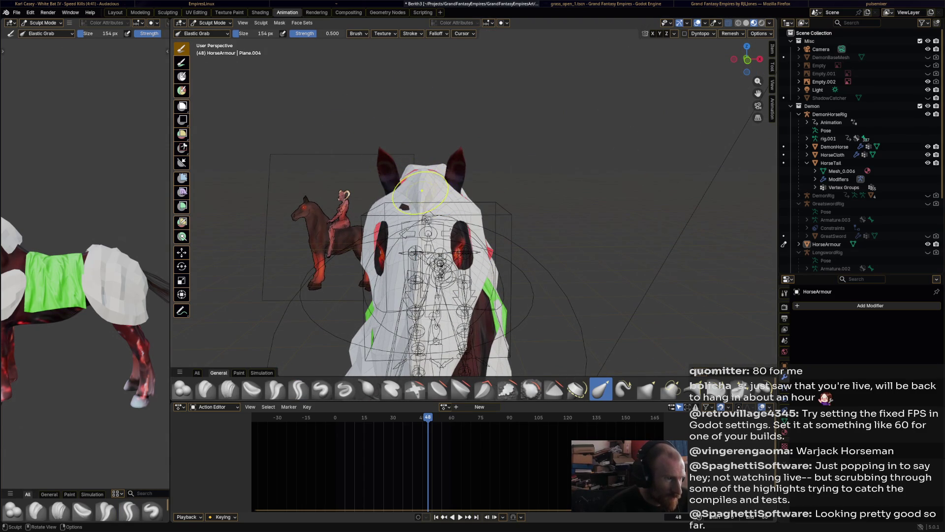
mouse_move(434, 200)
middle_down()
mouse_move(409, 192)
mouse_move(397, 202)
mouse_move(276, 208)
mouse_move(364, 197)
mouse_move(416, 176)
mouse_move(422, 165)
mouse_move(344, 84)
mouse_move(335, 113)
mouse_move(311, 131)
mouse_move(398, 261)
mouse_move(326, 273)
middle_up()
key(ctrl+s)
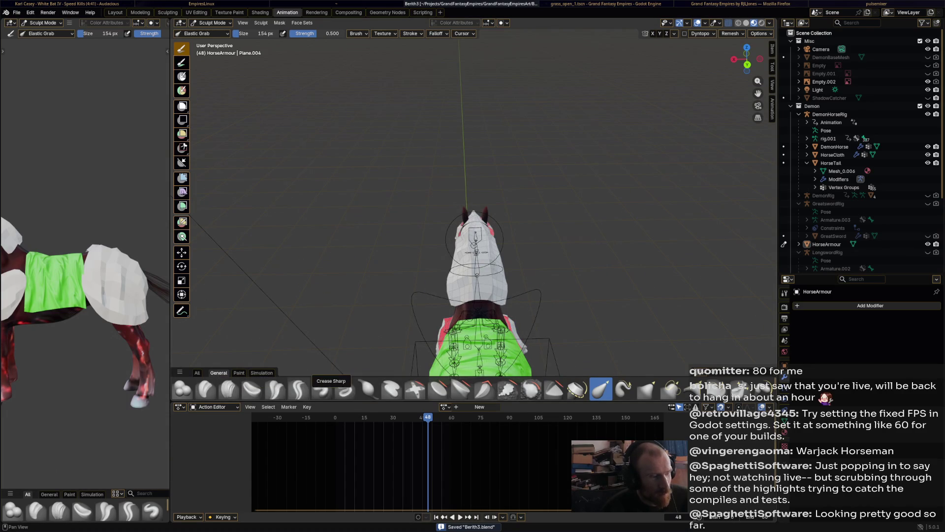
click(298, 389)
mouse_move(508, 287)
middle_down()
mouse_move(480, 267)
mouse_move(276, 271)
mouse_move(394, 268)
middle_up()
key(ctrl+s)
Switch to Object Mode with only HorseArmour selected.
click(210, 23)
click(211, 32)
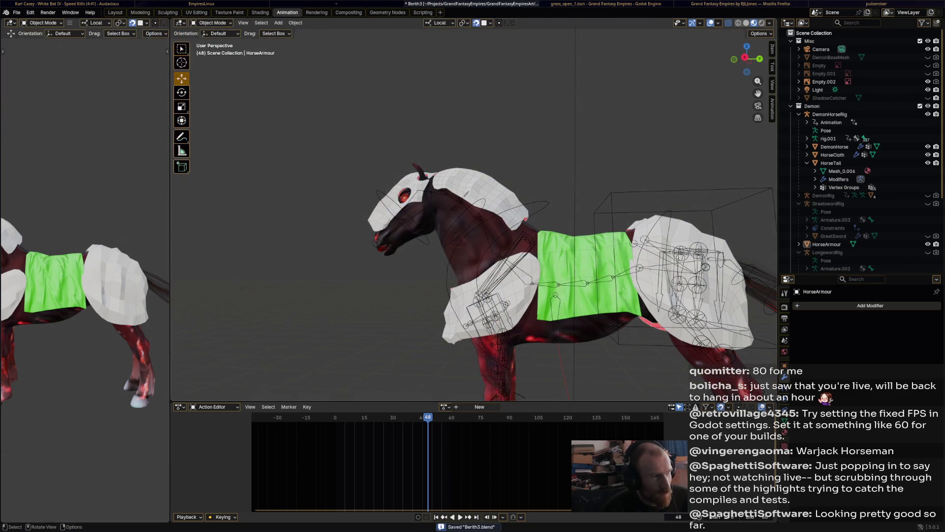
click(465, 193)
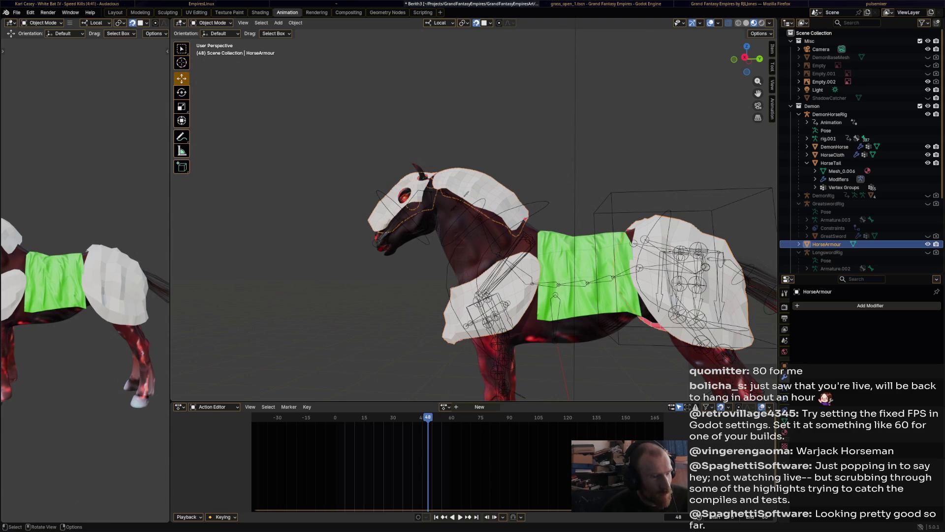
Apply Shade Auto Smooth to HorseArmour, save, and add a new material in the Shading workspace.
click(278, 23)
mouse_move(296, 23)
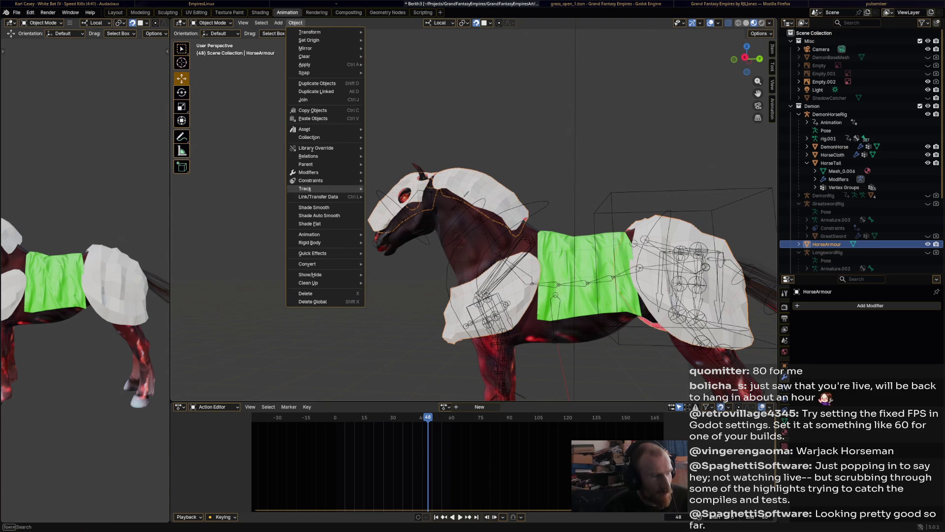
click(318, 215)
mouse_move(473, 222)
shift+middle_down()
mouse_move(399, 157)
mouse_move(369, 163)
shift+middle_up()
key(ctrl+s)
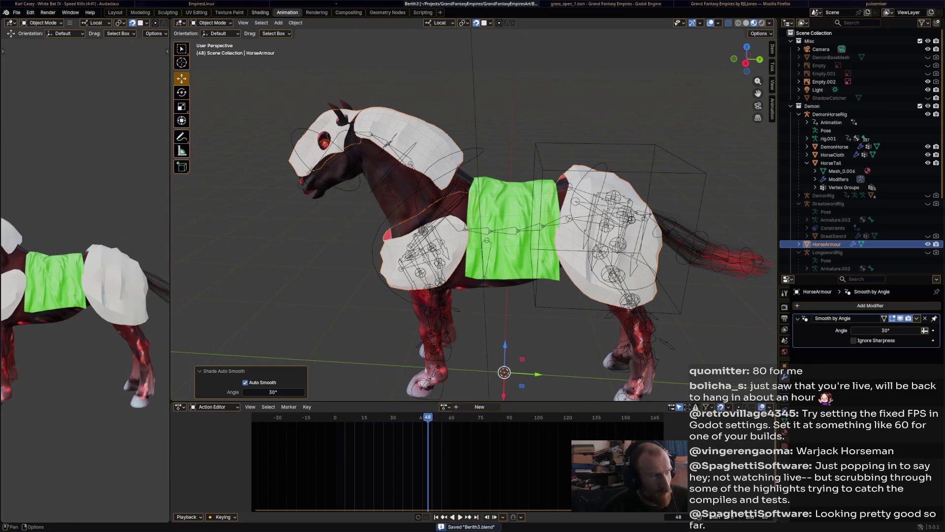
key(ctrl+Page_Up)
click(531, 276)
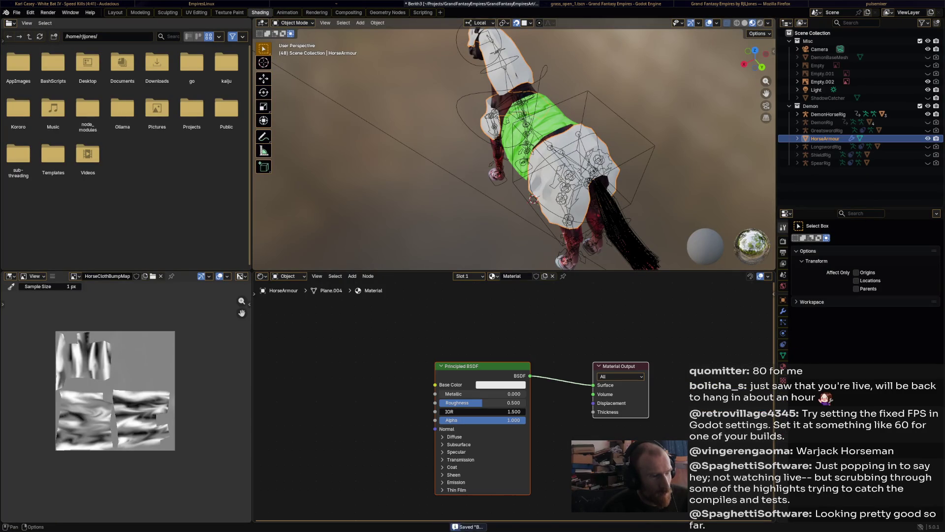
Replace the blank new material on HorseArmour with the existing SwordMat material.
click(552, 276)
click(495, 276)
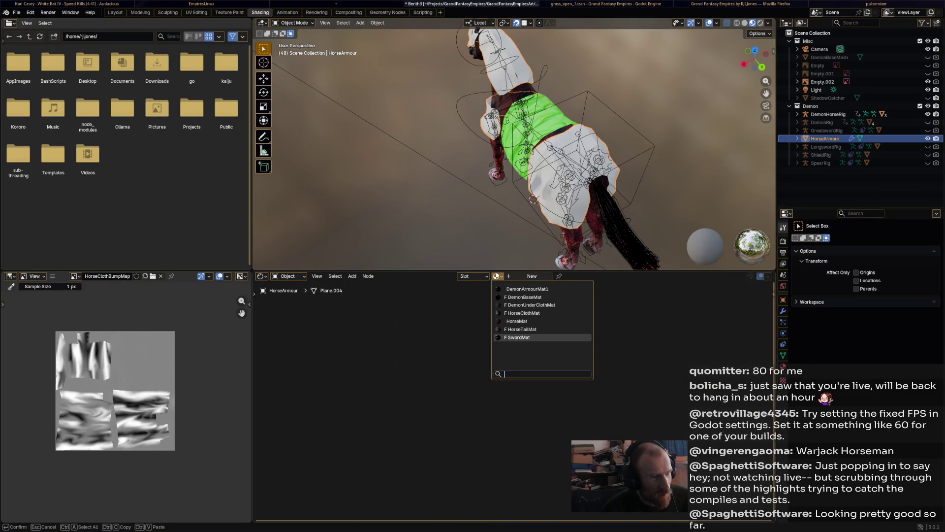
click(517, 337)
middle_drag(516, 221, 482, 205)
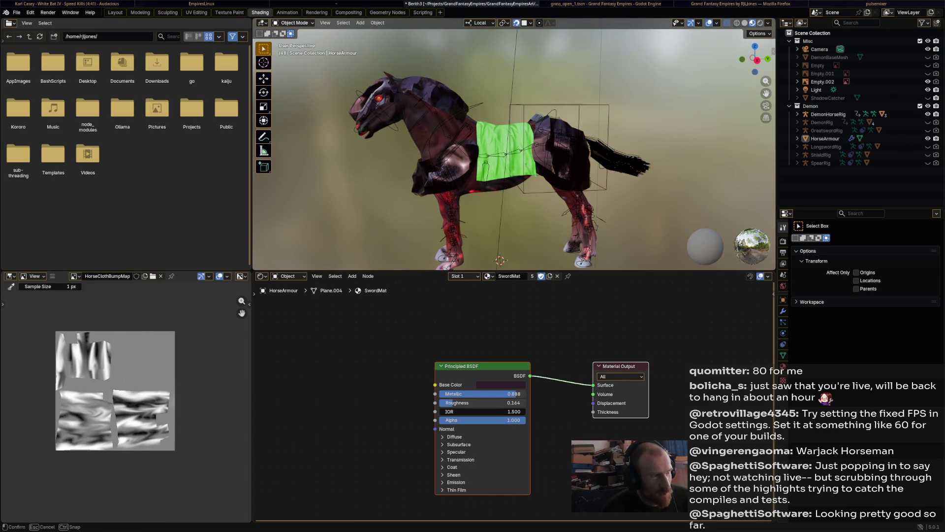
Orbit around to inspect the metallic armour, save, and return to the Animation workspace.
click(292, 23)
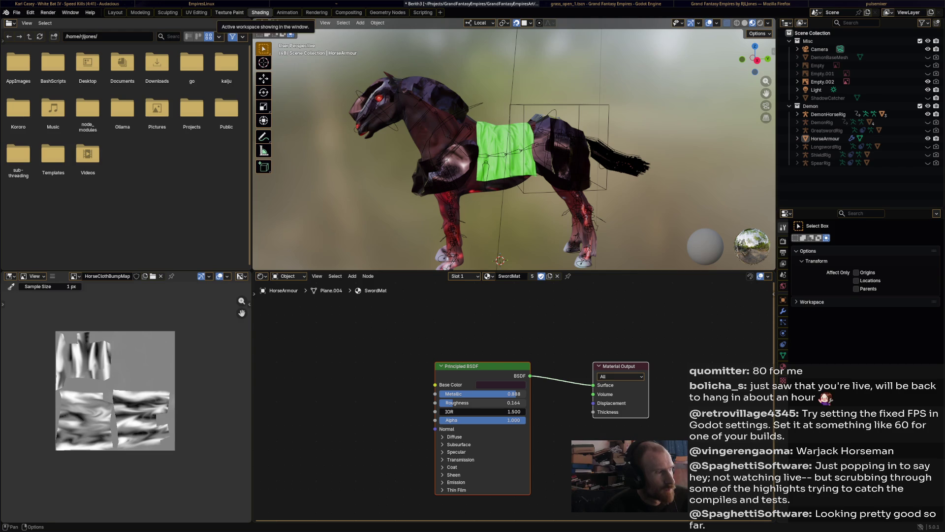
middle_drag(467, 147, 674, 147)
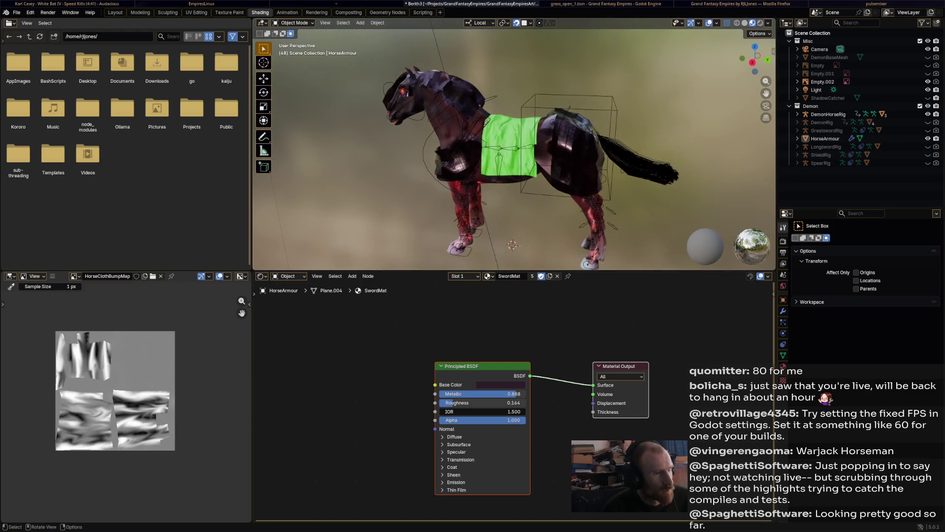
key(ctrl+s)
scroll(514, 148, down, 5)
middle_drag(515, 147, 515, 123)
scroll(503, 267, up, 10)
middle_drag(503, 261, 504, 267)
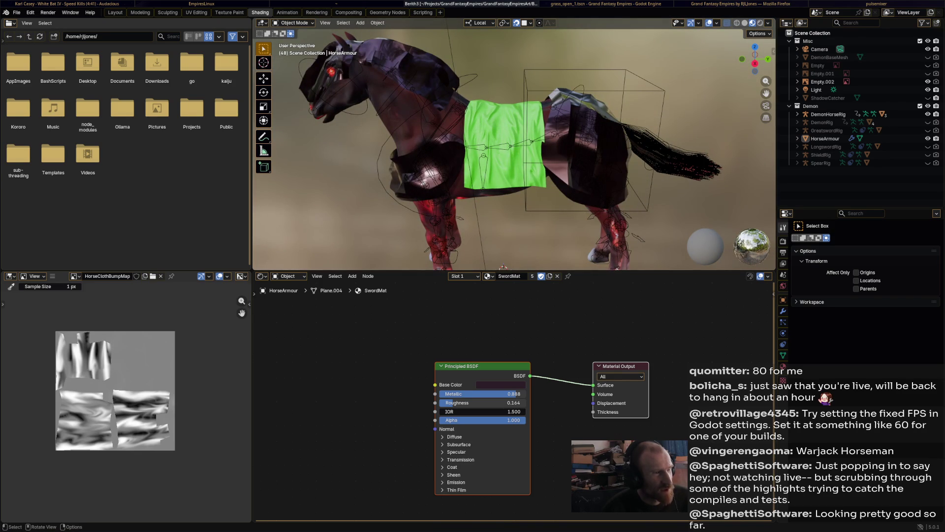
mouse_move(503, 267)
middle_down()
mouse_move(532, 261)
mouse_move(453, 256)
mouse_move(534, 260)
mouse_move(453, 253)
middle_up()
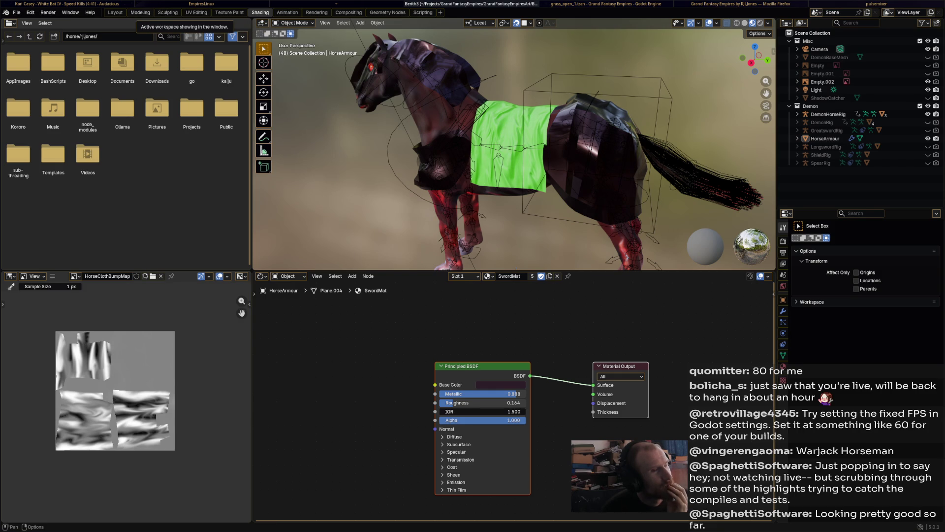
click(287, 13)
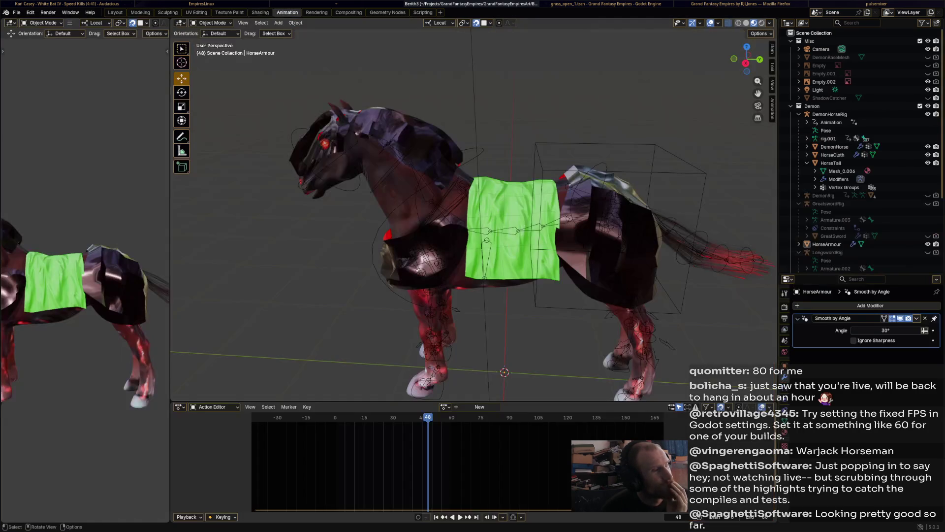
Parent HorseArmour to the DemonHorse mesh with automatic weights.
click(827, 244)
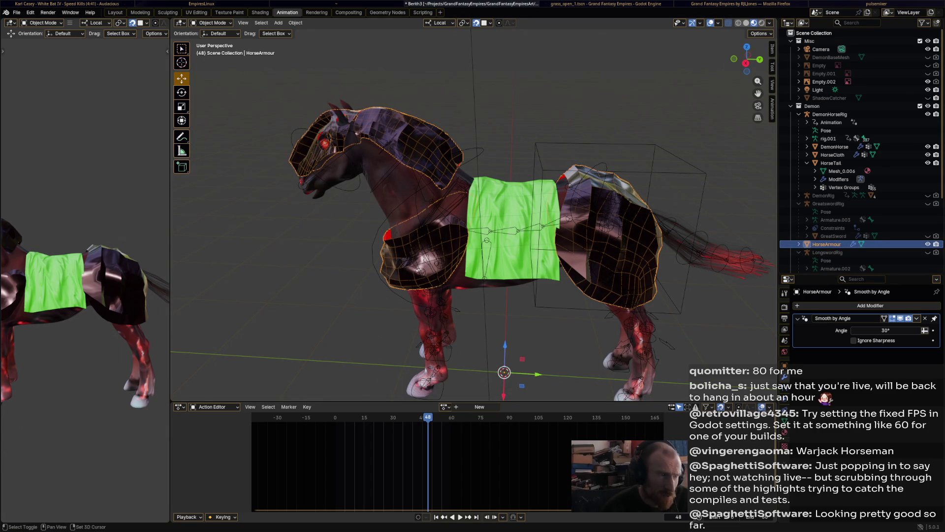
shift+click(384, 192)
right_click(384, 187)
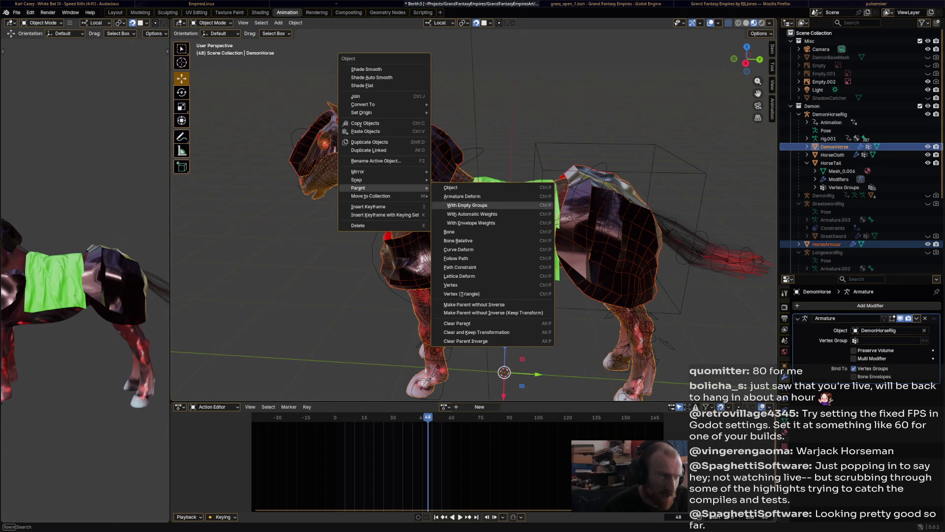
click(472, 214)
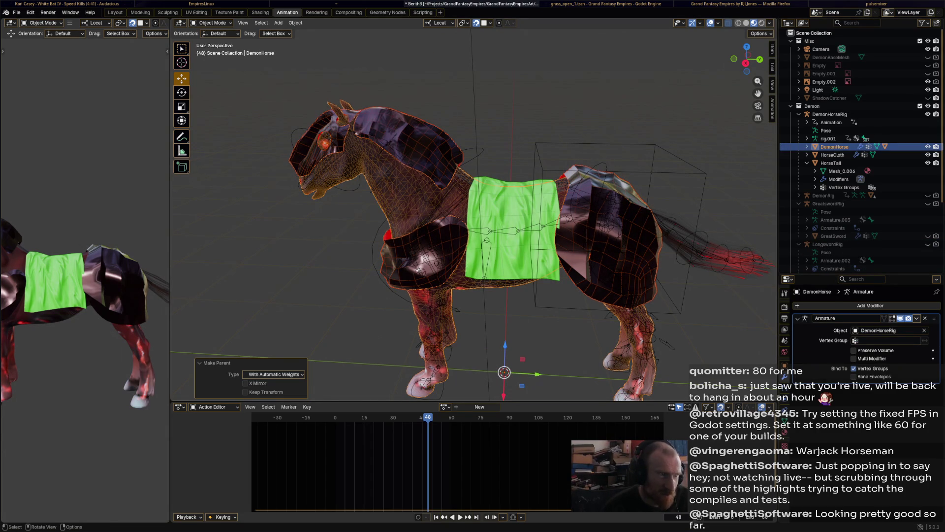
Put DemonHorseRig in Pose Mode, test-rotate the head bone, undo, and return to Object Mode.
click(211, 23)
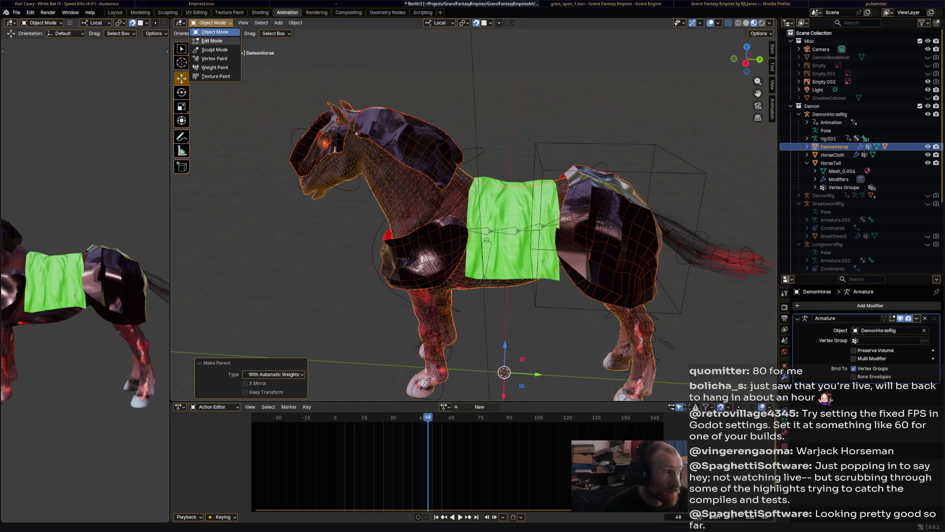
key(Escape)
click(829, 114)
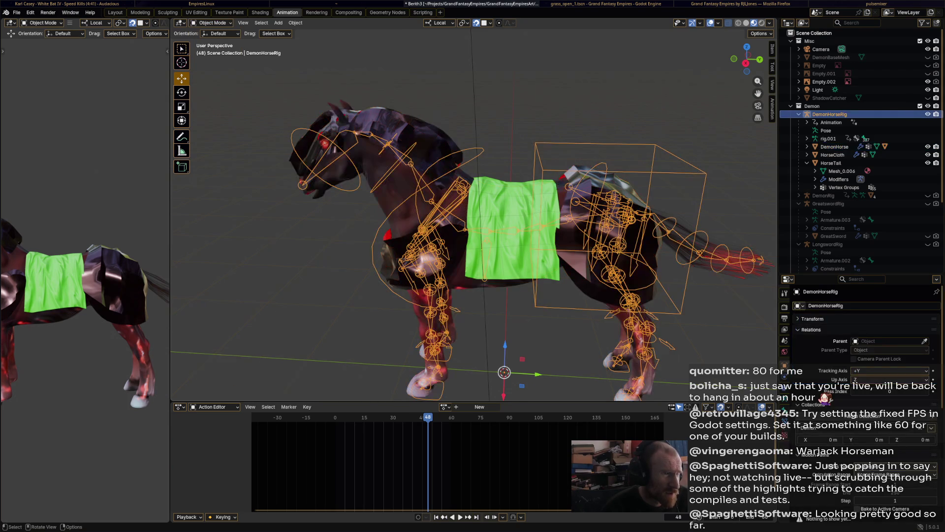
click(212, 23)
click(212, 50)
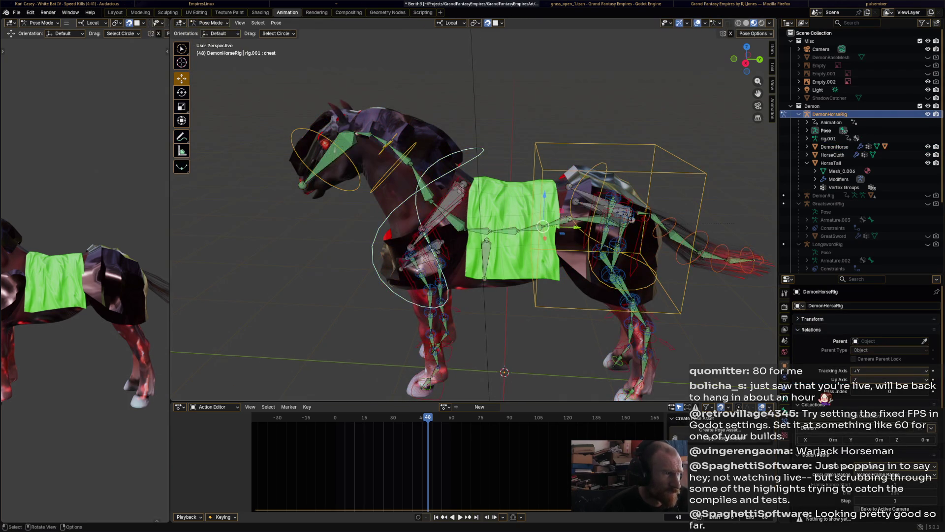
click(335, 158)
key(r)
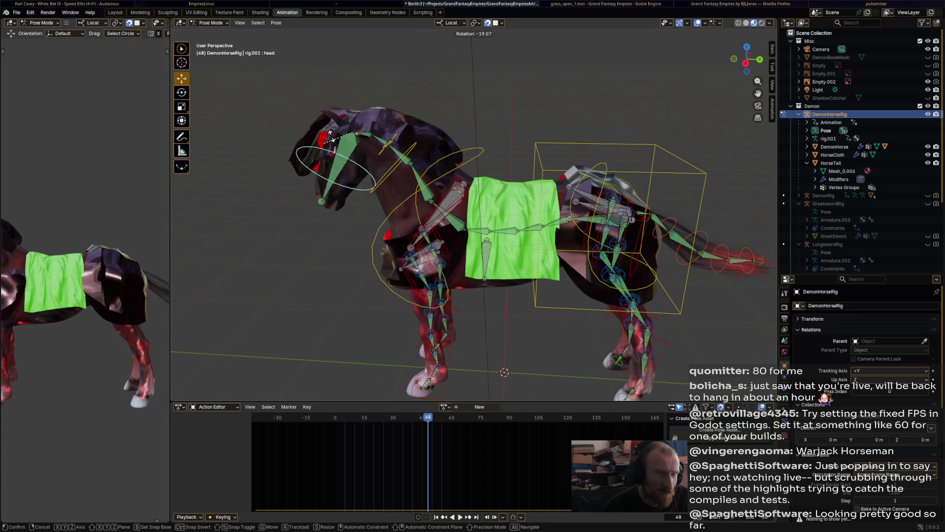
click(338, 99)
key(ctrl+z)
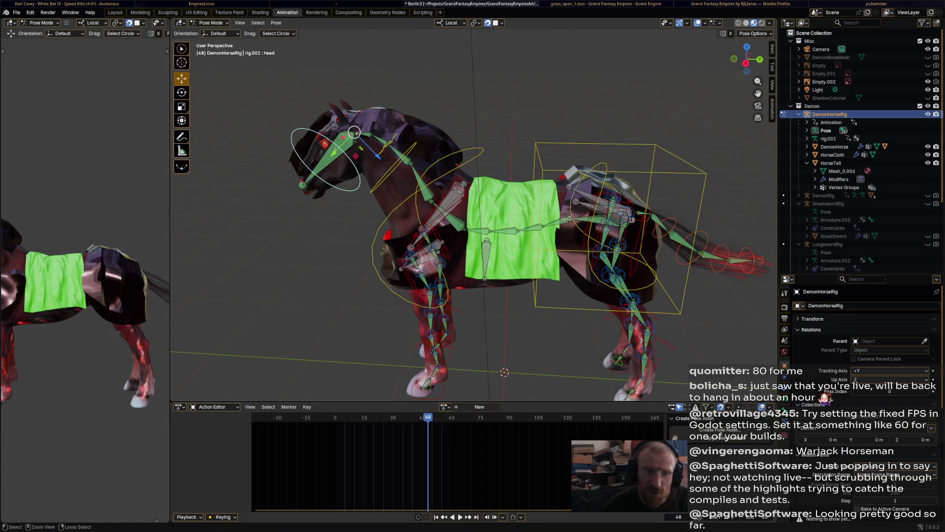
key(ctrl+Tab)
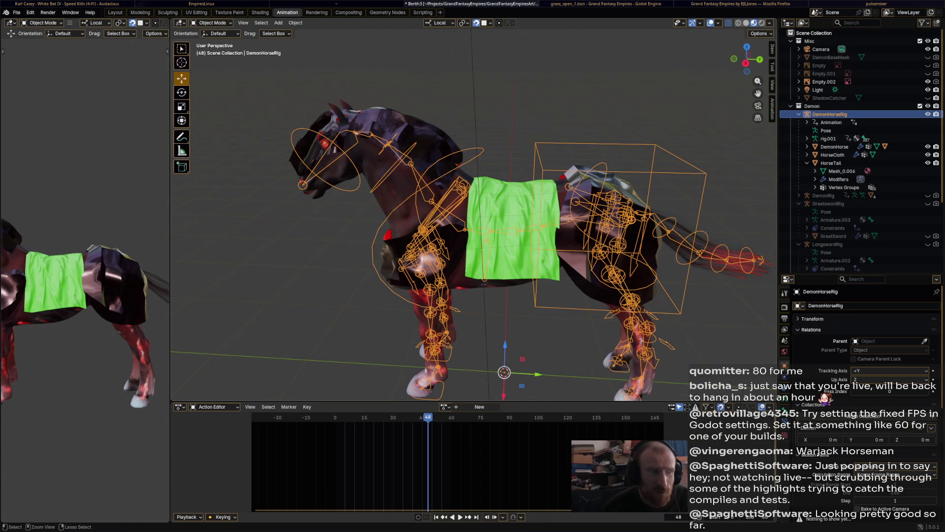
Select the DemonHorse mesh to check its armature, then undo back to the rig selection.
click(860, 147)
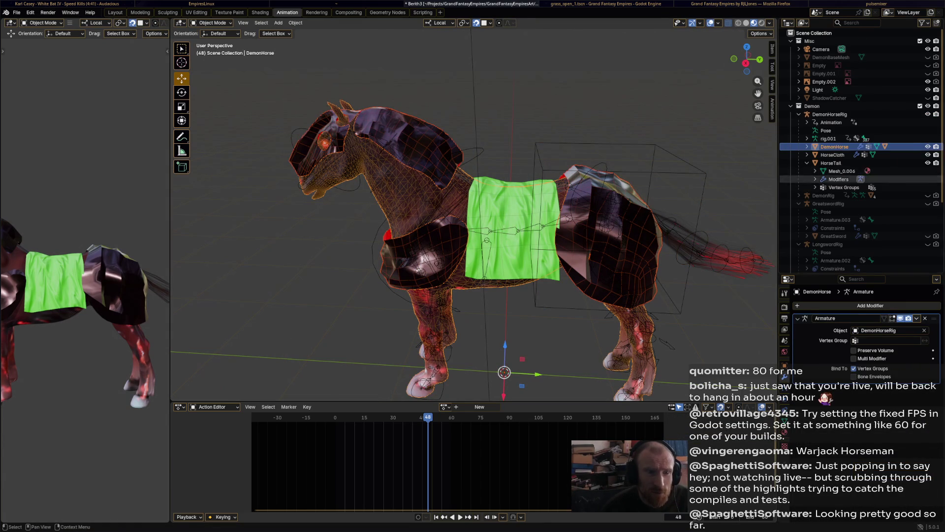
scroll(837, 196, down, 2)
scroll(837, 197, down, 5)
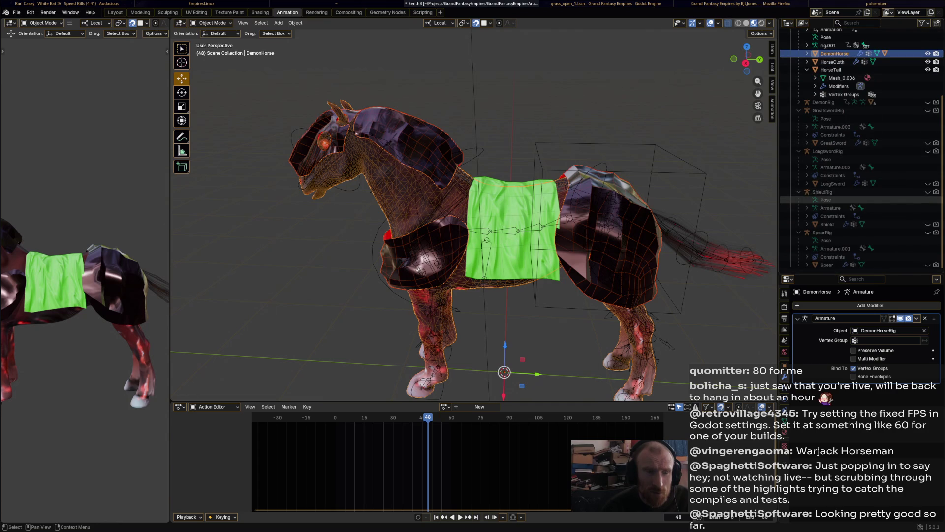
key(ctrl+z)
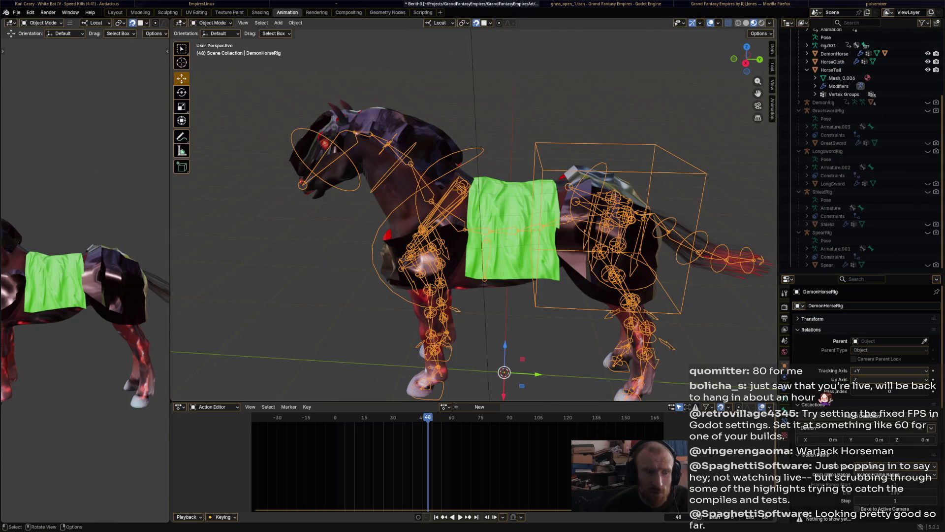
Expand DemonHorse in the Outliner and drag HorseArmour out from under it.
key(ctrl+z)
scroll(836, 239, up, 3)
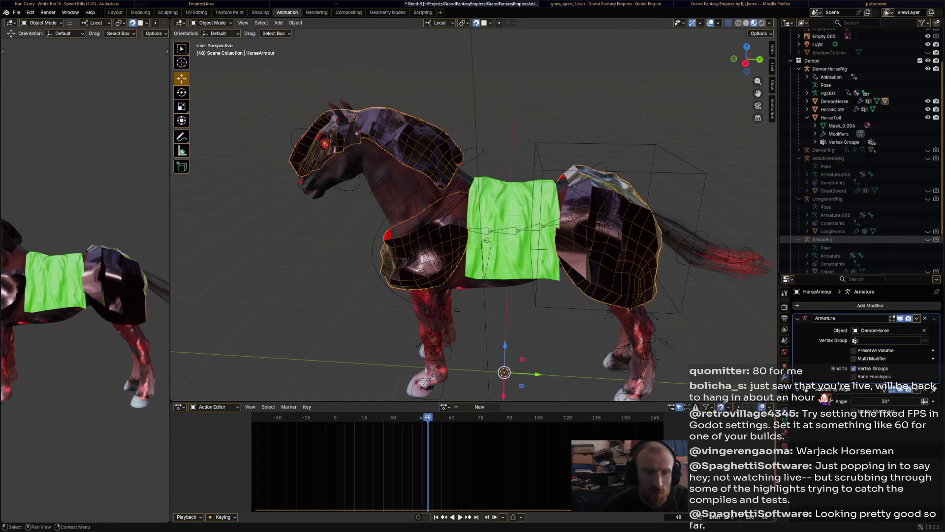
scroll(837, 241, up, 3)
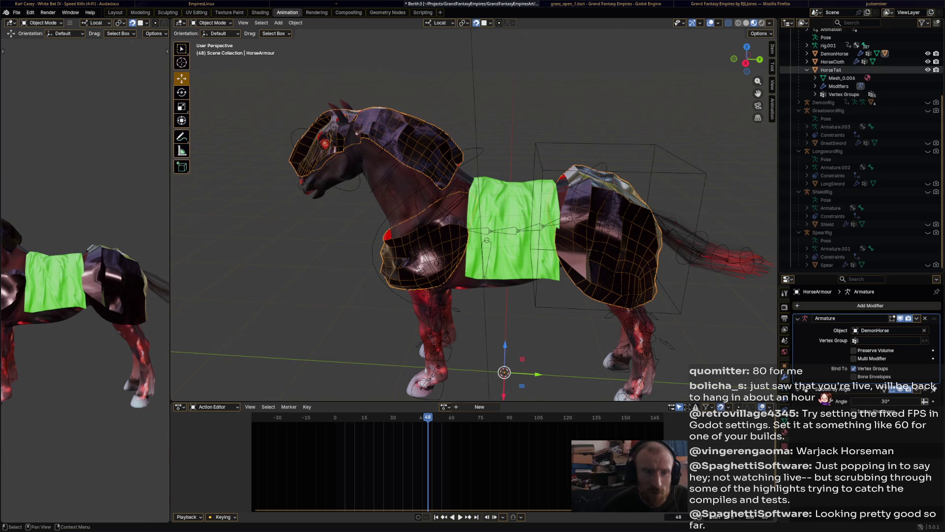
click(806, 53)
ctrl+click(834, 53)
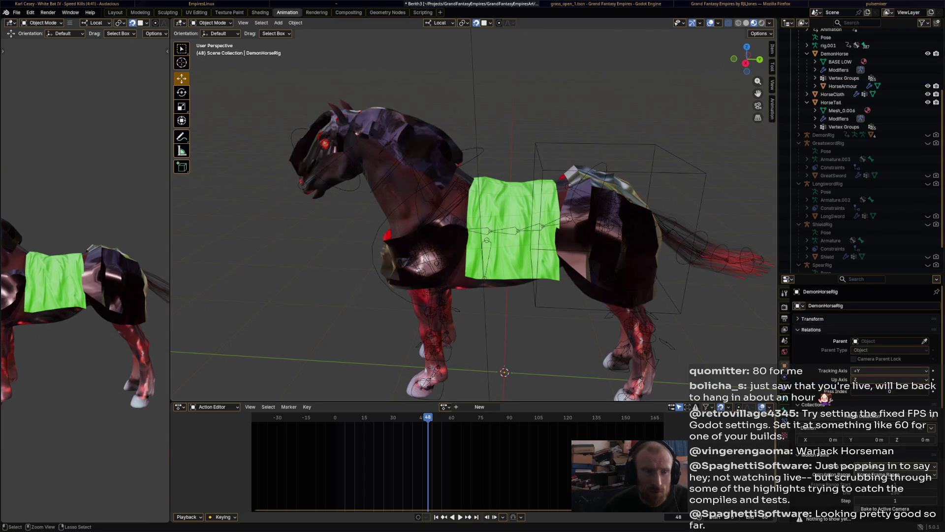
drag(842, 86, 826, 175)
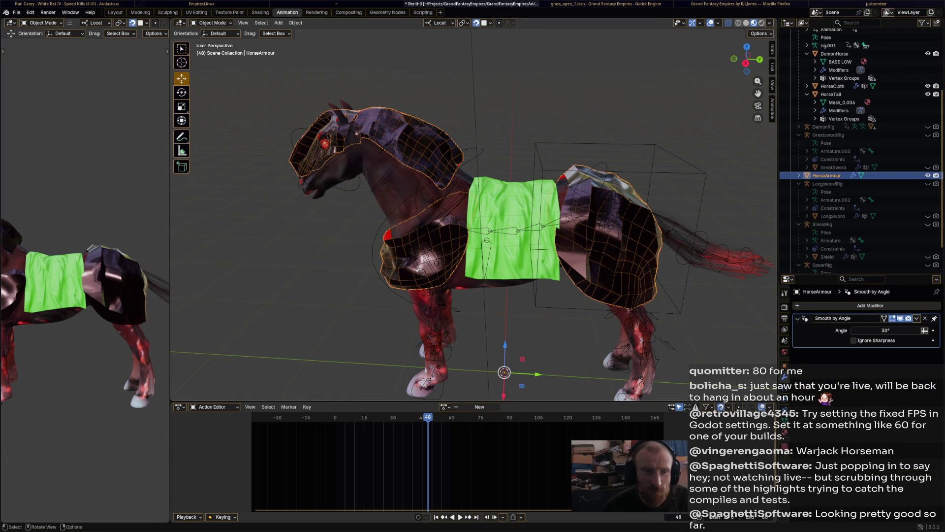
Parent HorseArmour to DemonHorseRig with automatic weights, clear the selection, and enter Pose Mode.
scroll(684, 170, up, 3)
shift+click(684, 170)
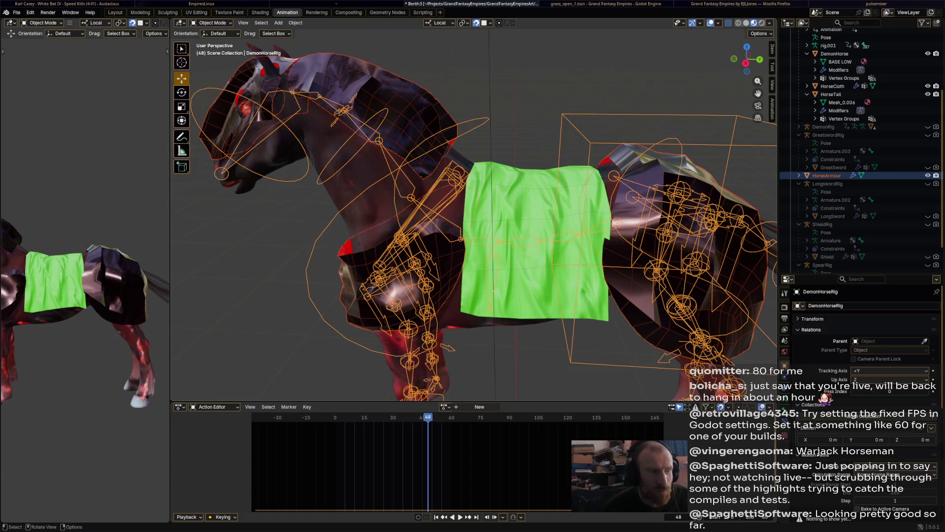
key(ctrl+p)
click(561, 165)
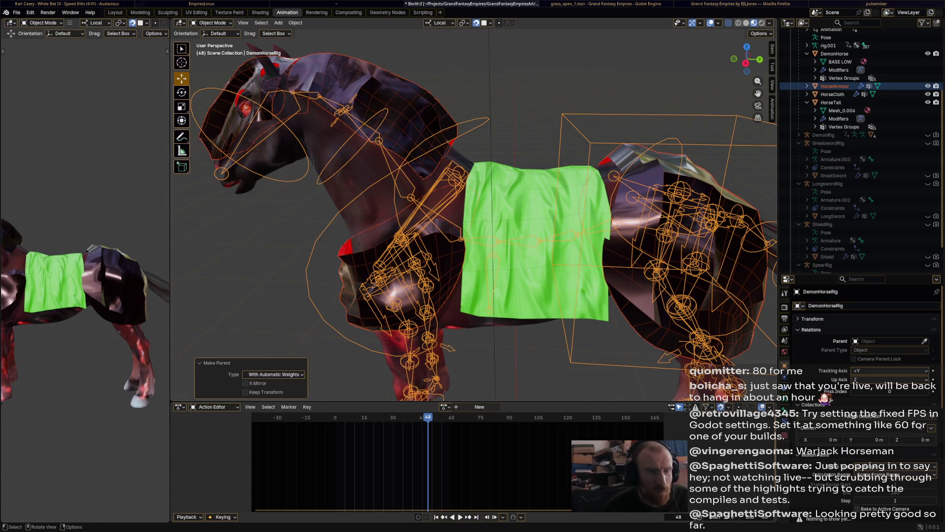
key(alt+a)
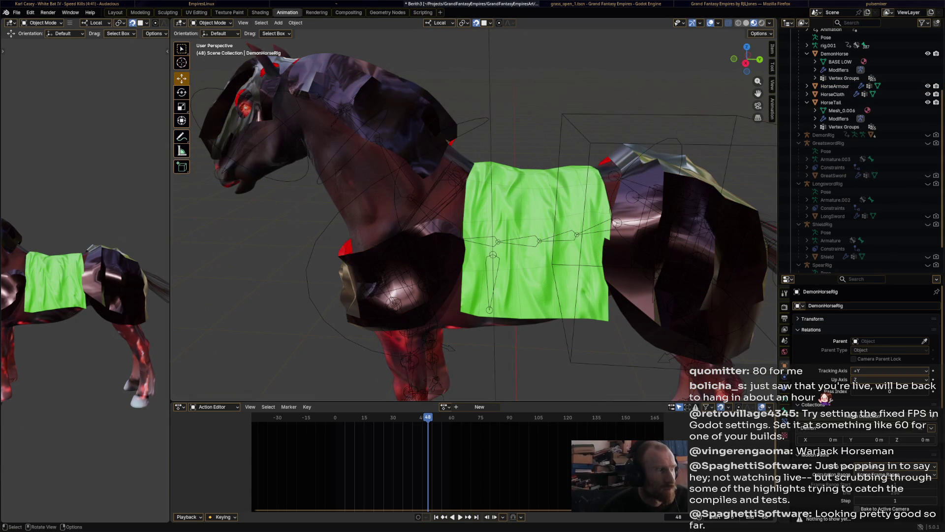
click(213, 23)
click(213, 50)
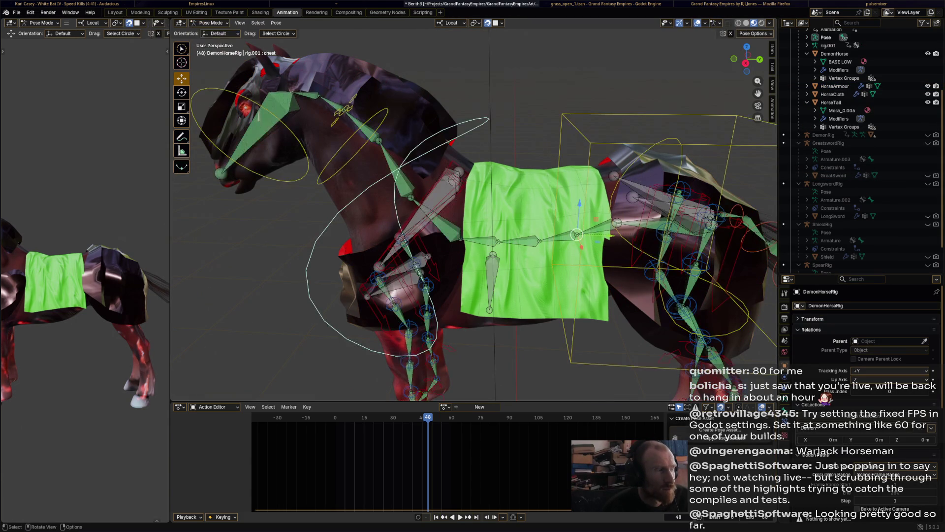
Test-rotate the head bone and the chest bone, undoing the chest rotation.
click(276, 105)
key(r)
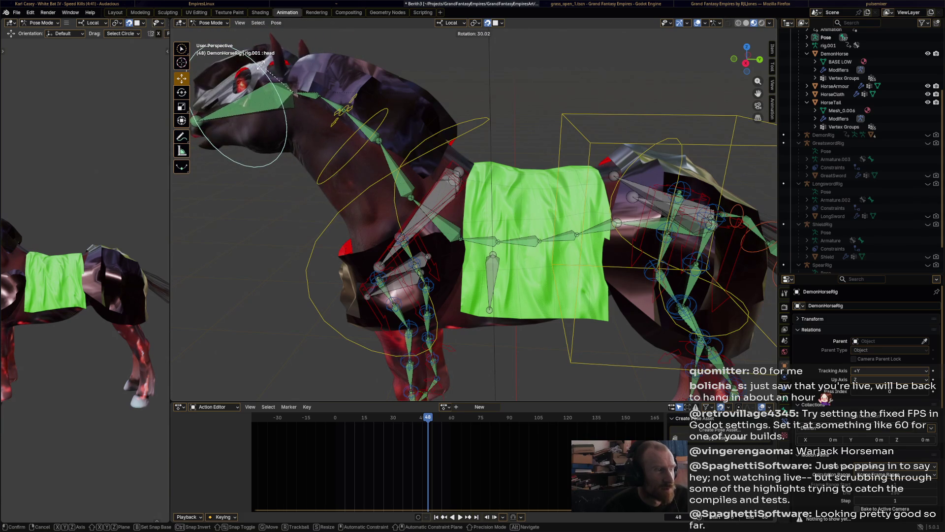
click(256, 92)
click(487, 119)
key(r)
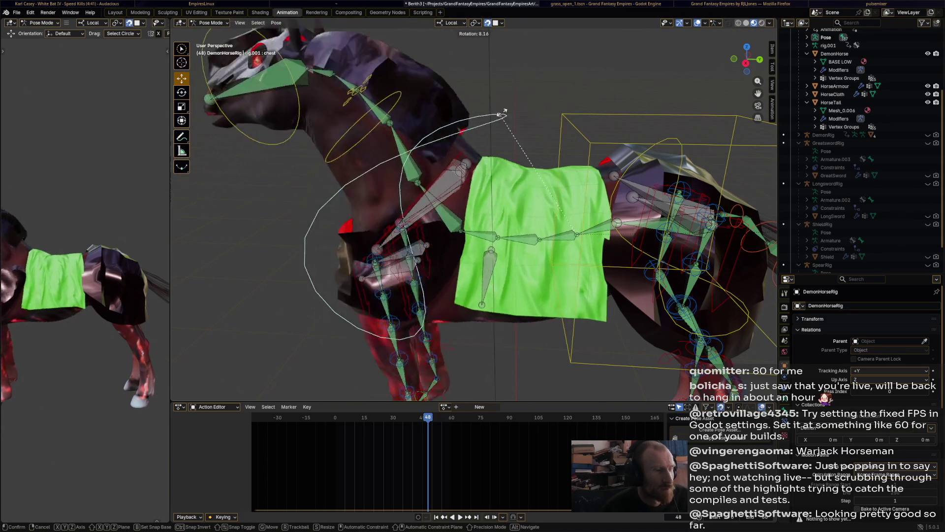
key(Return)
key(ctrl+z)
Rotate the hips control and the head bone, then save Berith3.blend.
click(684, 143)
key(r)
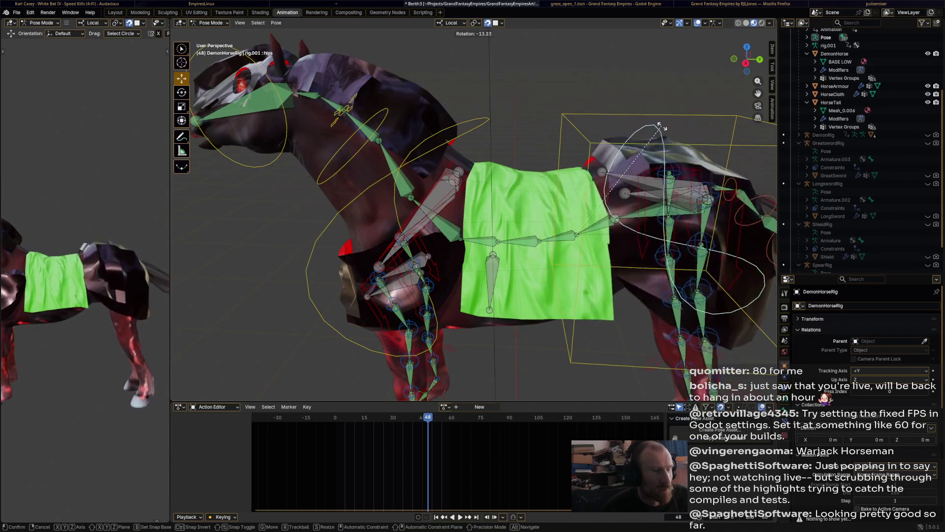
click(610, 90)
scroll(610, 90, down, 6)
scroll(505, 217, up, 2)
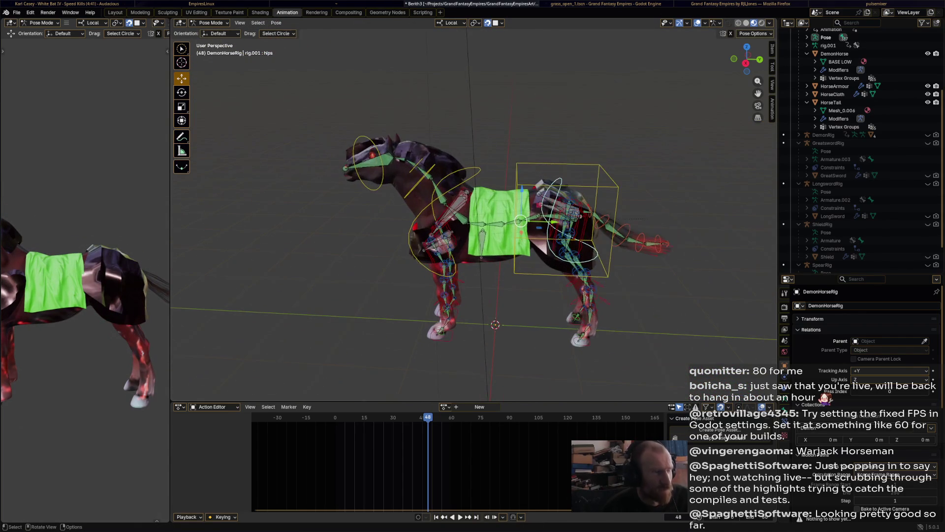
click(389, 165)
key(r)
click(394, 158)
middle_drag(393, 157, 740, 161)
key(ctrl+s)
Orbit to a side view, save again, and switch the rig back to Object Mode.
scroll(679, 160, up, 3)
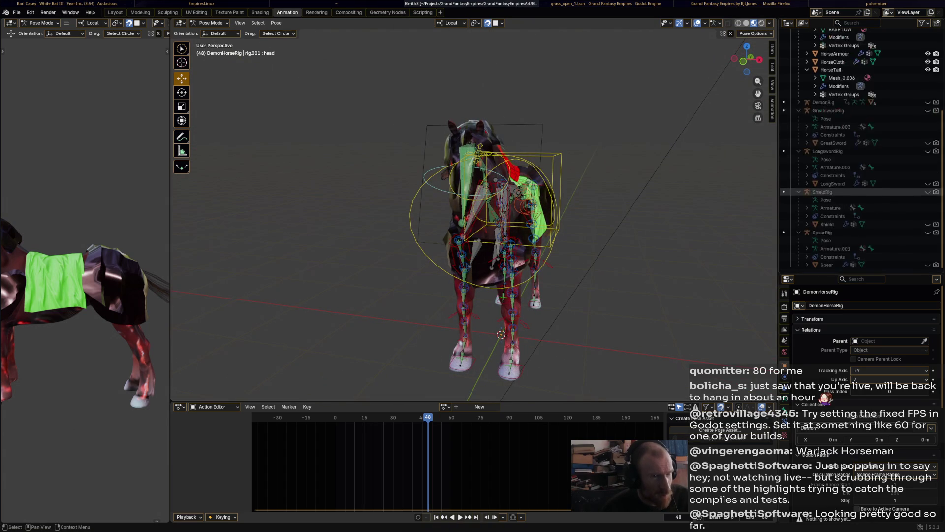
scroll(807, 191, up, 4)
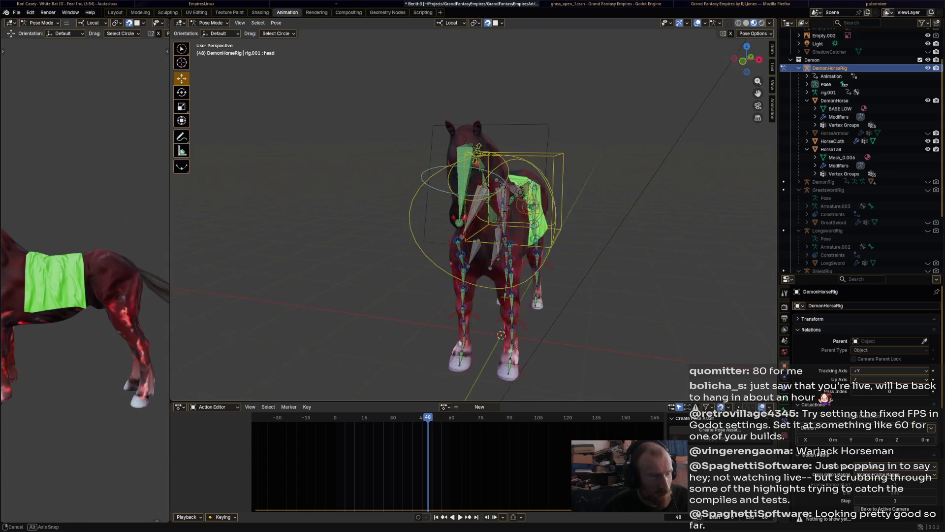
middle_drag(665, 209, 602, 209)
key(ctrl+s)
click(211, 23)
click(211, 31)
scroll(473, 212, down, 4)
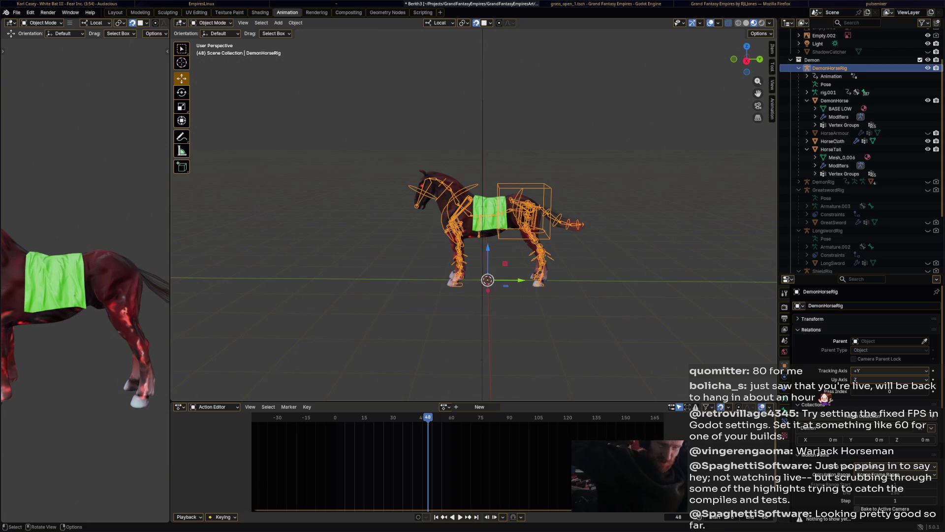
Run the Godot project, start the battle to check formations, then stop it with F8.
key(alt+Tab)
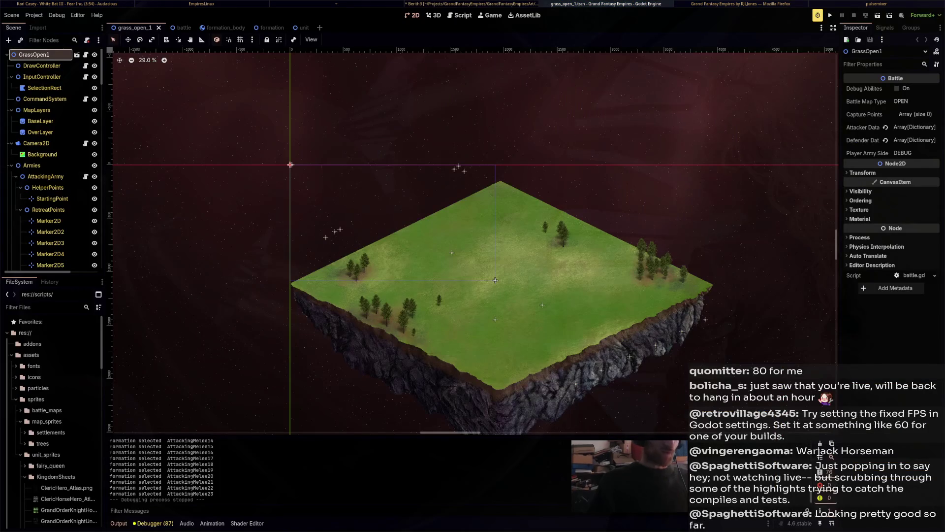
click(830, 15)
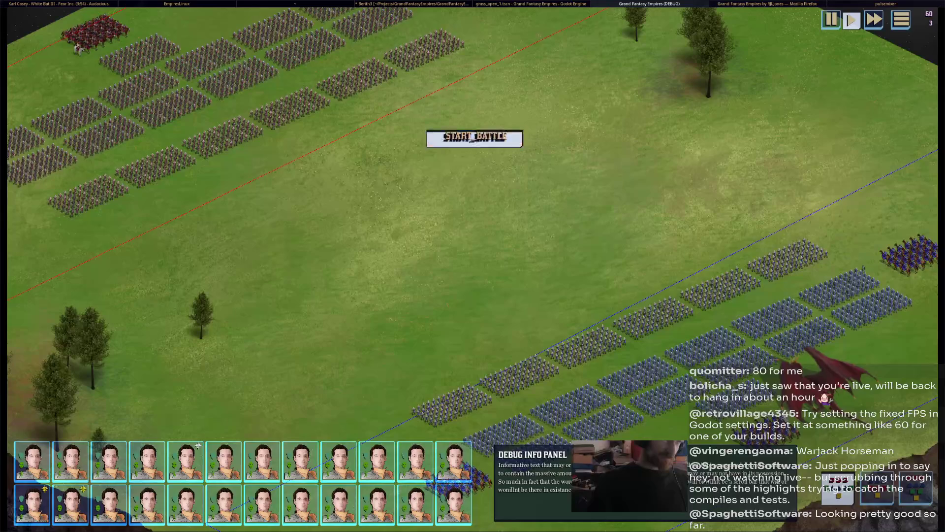
click(474, 137)
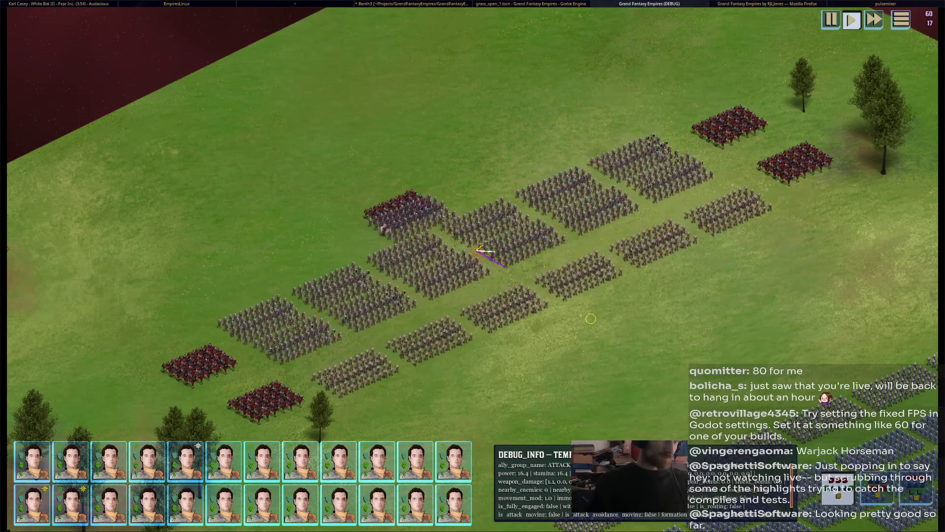
key(F8)
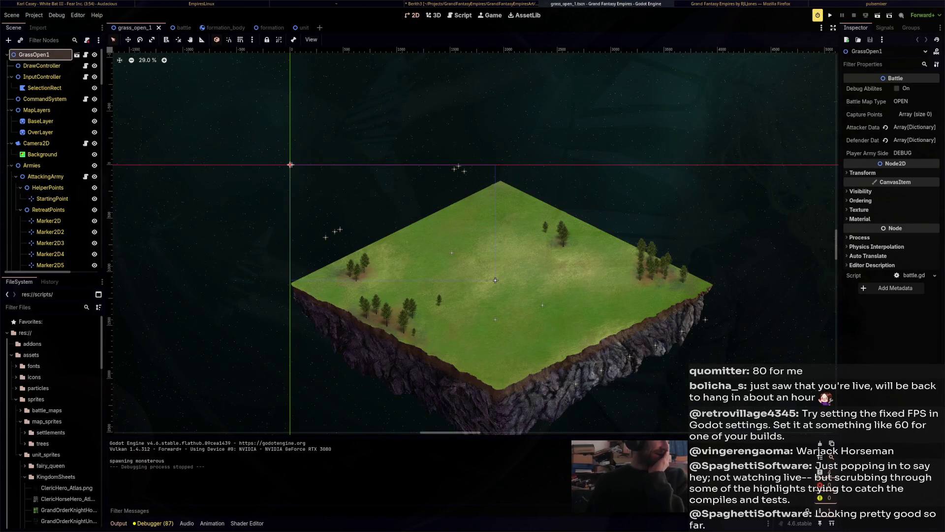
Open the formation_body scene for editing.
click(57, 15)
click(57, 14)
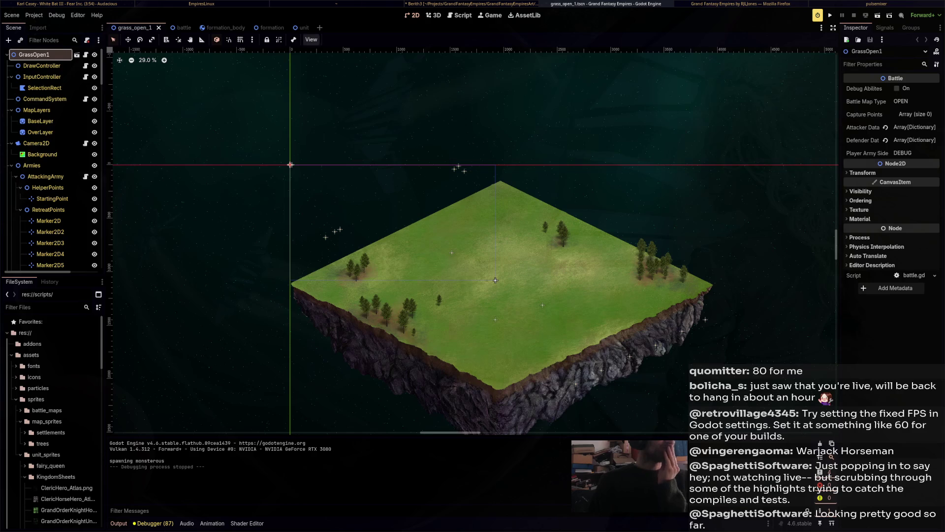
click(301, 28)
click(216, 28)
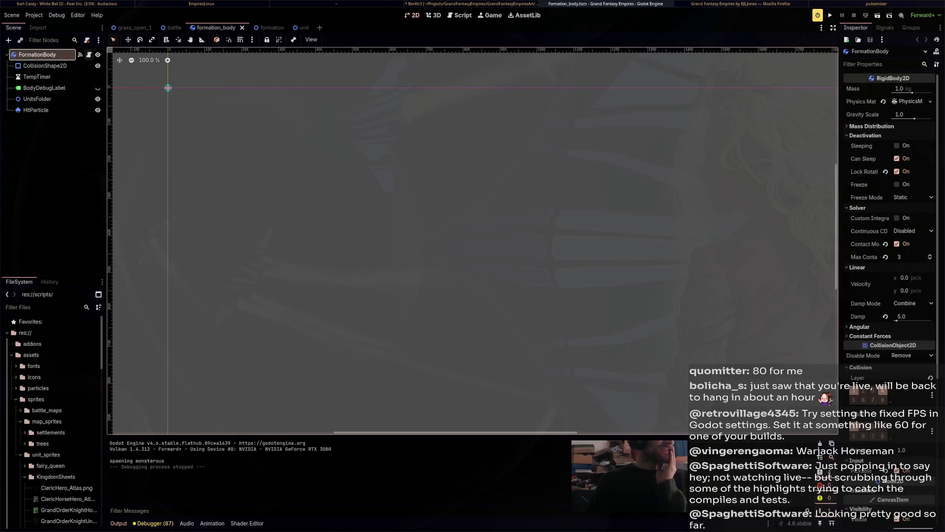
Open formation_body.gd in the script editor and locate the _process function.
key(ctrl+F3)
scroll(443, 236, up, 10)
scroll(443, 236, up, 15)
scroll(443, 236, up, 5)
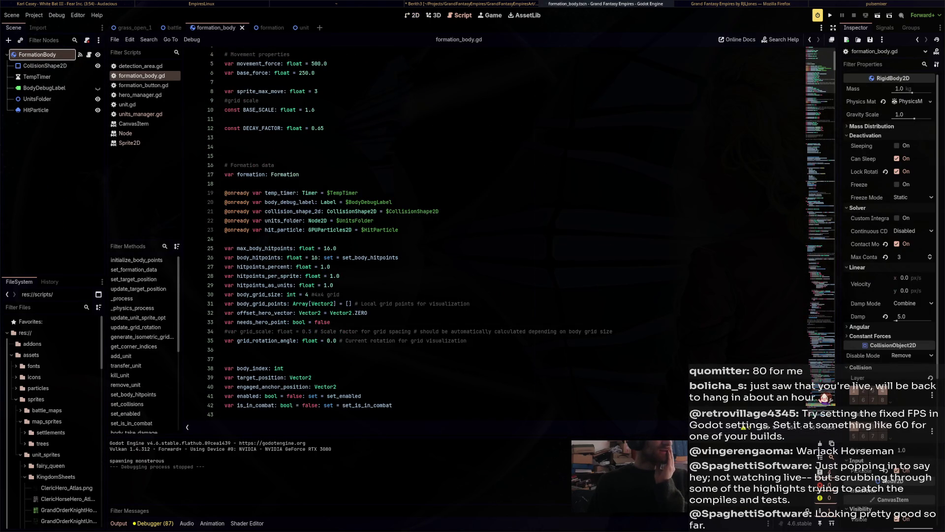
scroll(443, 236, down, 14)
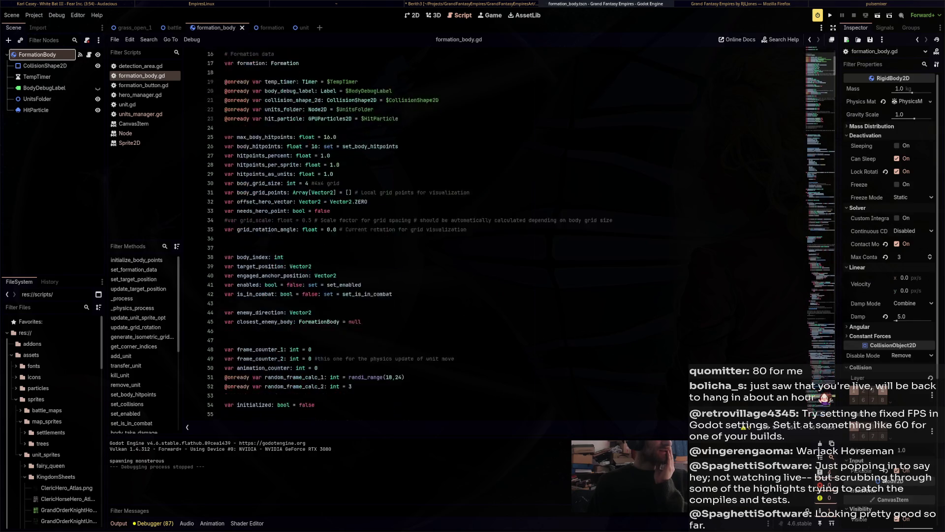
scroll(443, 237, down, 20)
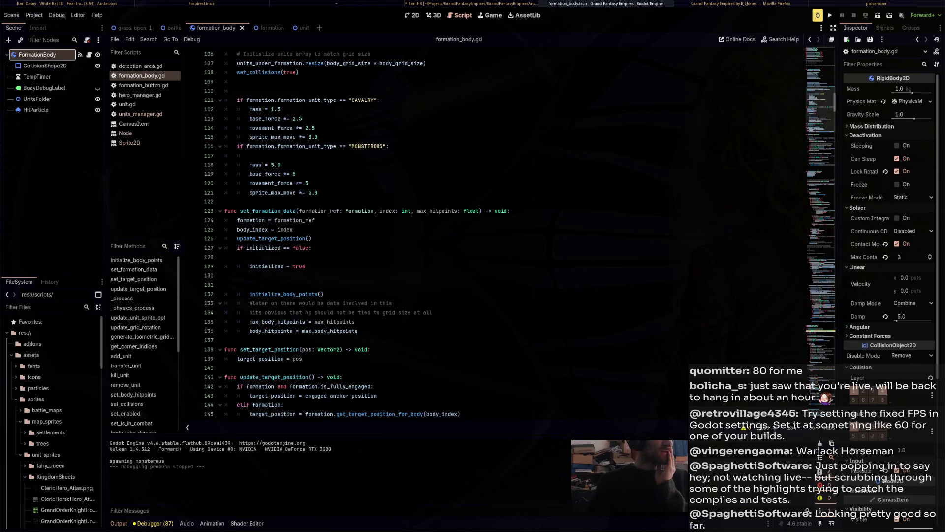
scroll(443, 236, down, 12)
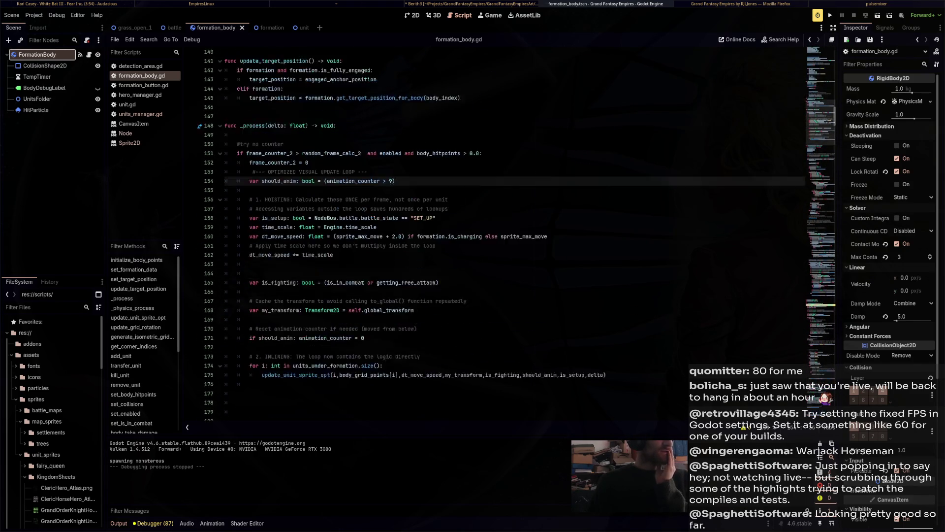
Select lines 150–177 of _process and delete the per-unit sprite update loop.
mouse_move(225, 90)
mouse_down()
mouse_move(231, 331)
mouse_move(250, 367)
mouse_up()
key(ctrl+c)
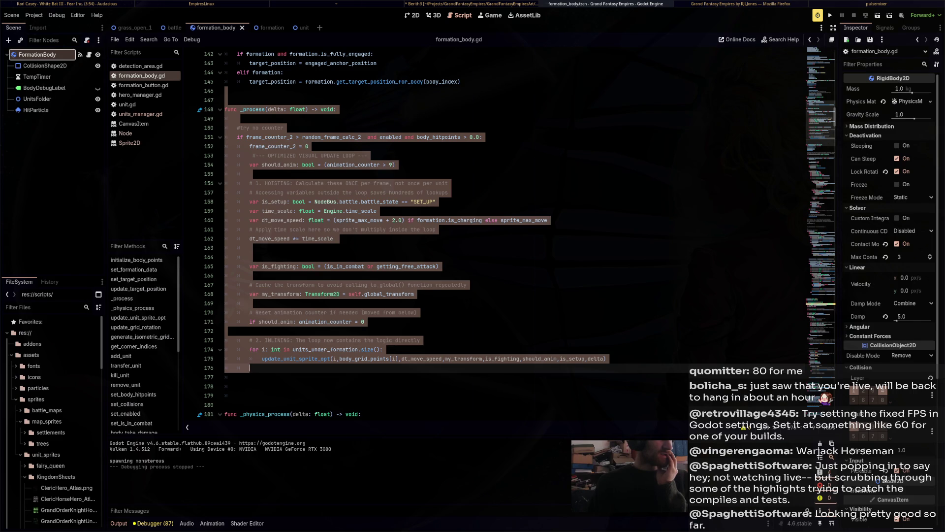
scroll(492, 231, down, 4)
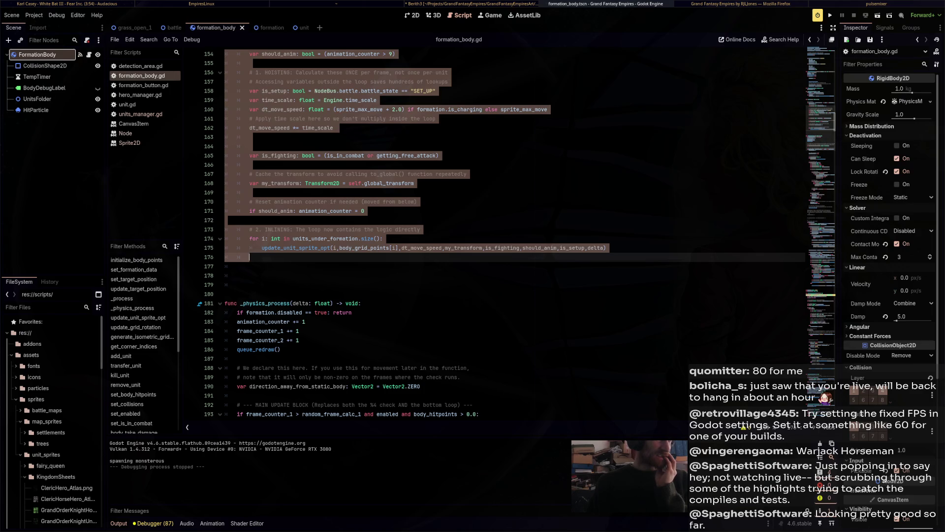
scroll(516, 231, up, 3)
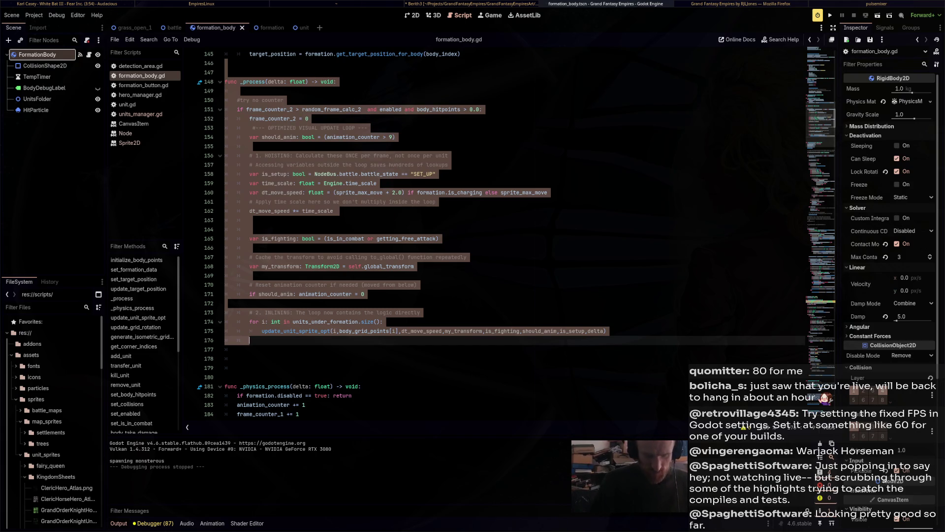
drag(237, 349, 225, 100)
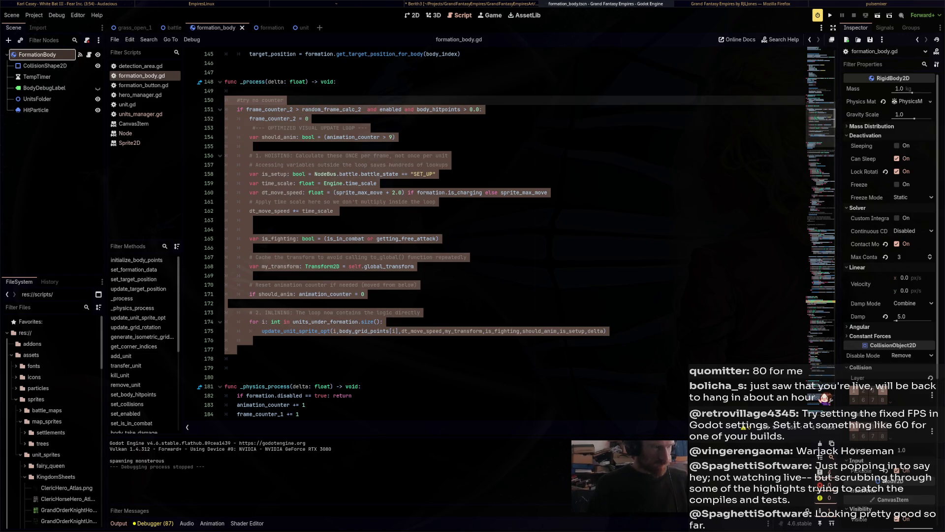
key(BackSpace)
key(BackSpace)
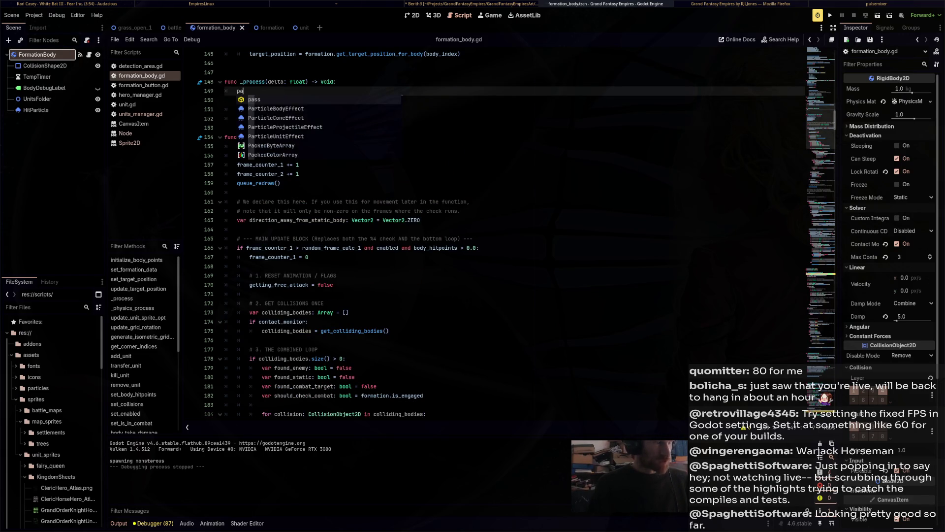
Paste the sprite update block onto empty line 226, below the frame-counter comments, and run the game.
scroll(492, 232, down, 10)
scroll(458, 232, down, 7)
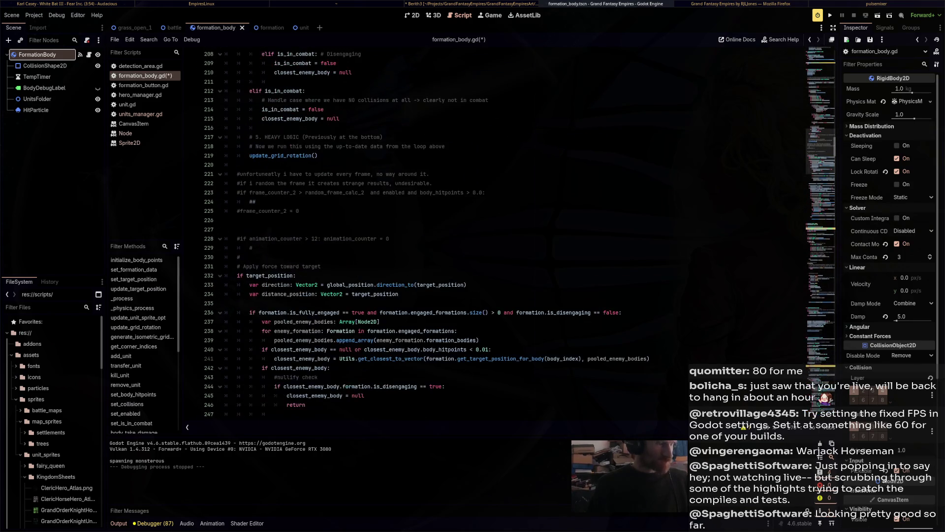
click(225, 220)
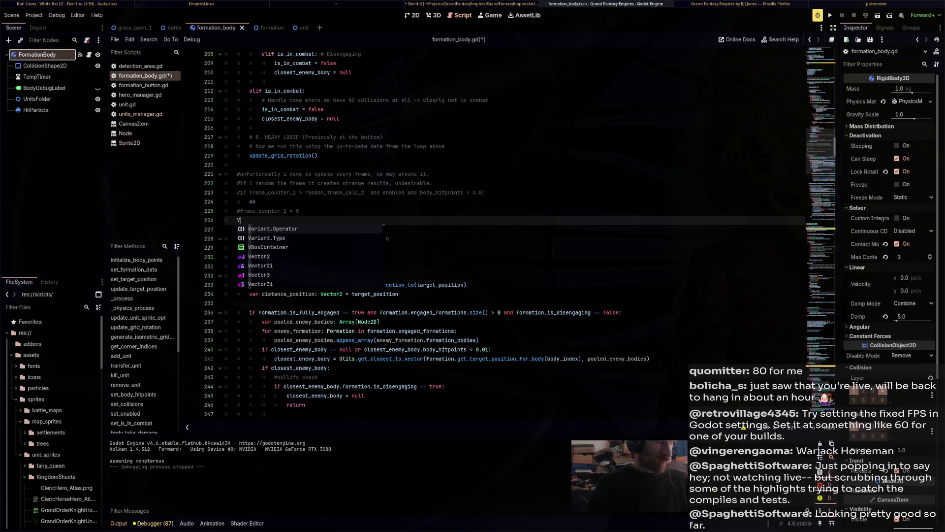
key(BackSpace)
key(ctrl+v)
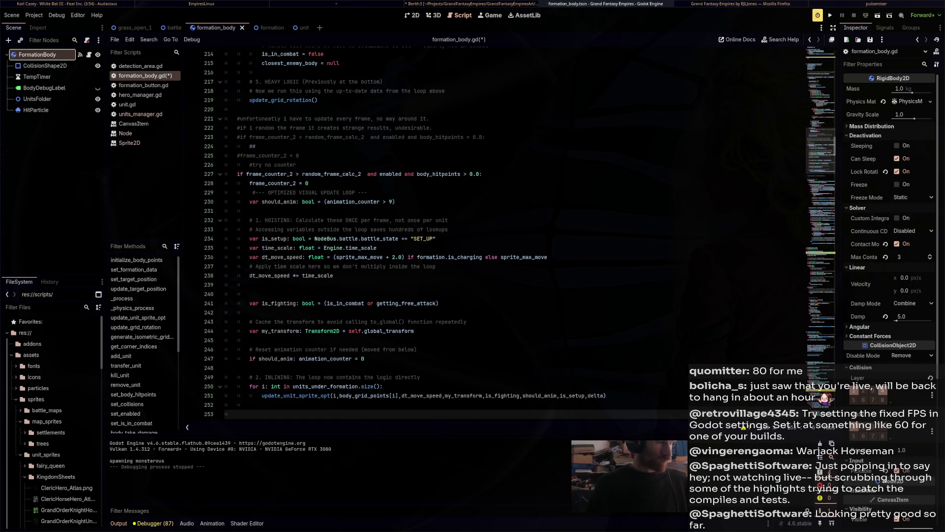
key(F5)
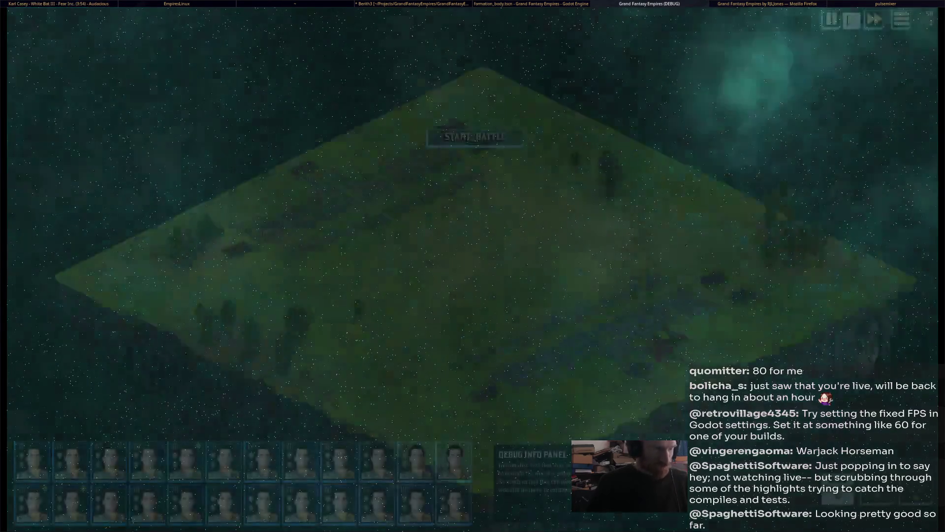
Zoom in on the marching formations, then stop the debug game with F8.
scroll(422, 196, up, 5)
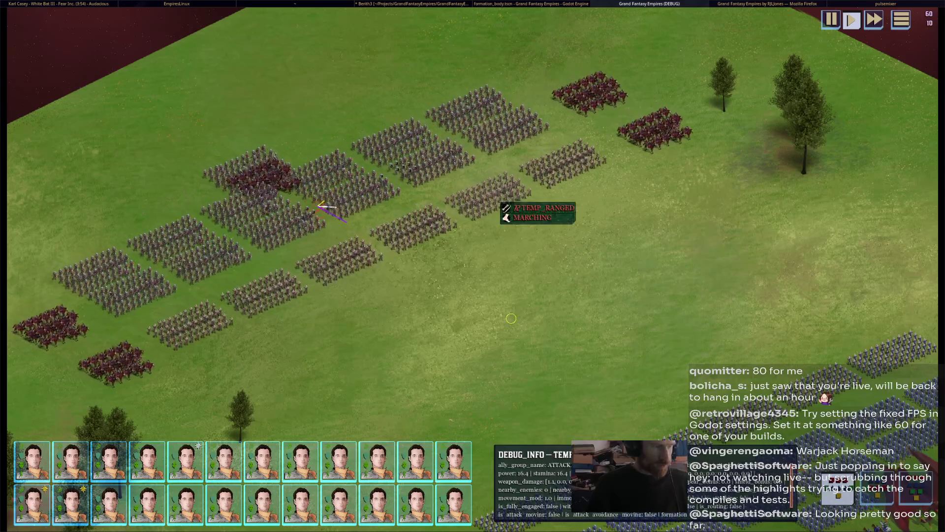
key(F8)
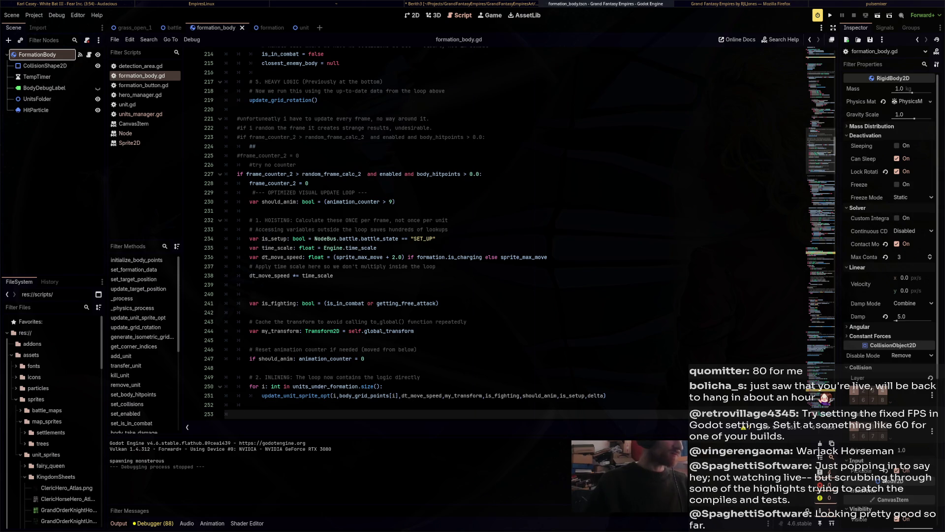
Undo the paste at line 226 and the cut, restoring the original _process body.
scroll(520, 234, down, 1)
scroll(520, 233, down, 2)
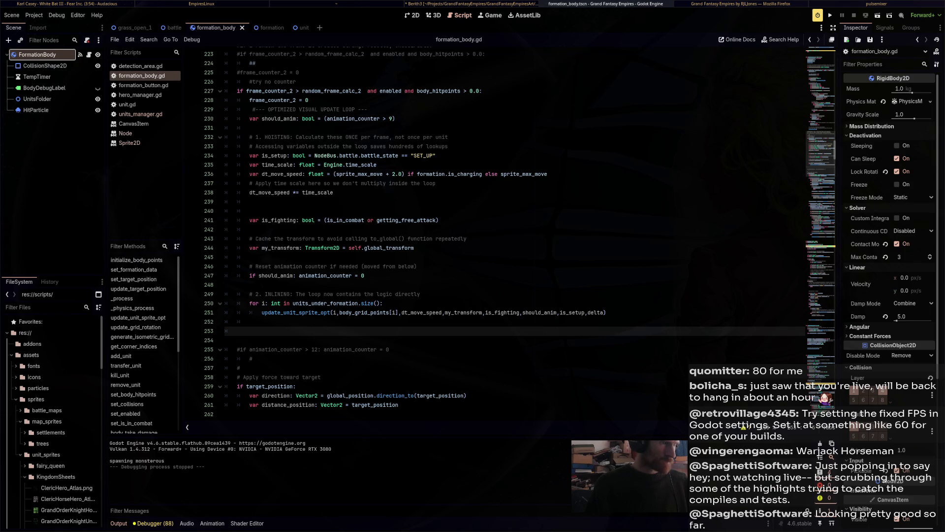
key(ctrl+z)
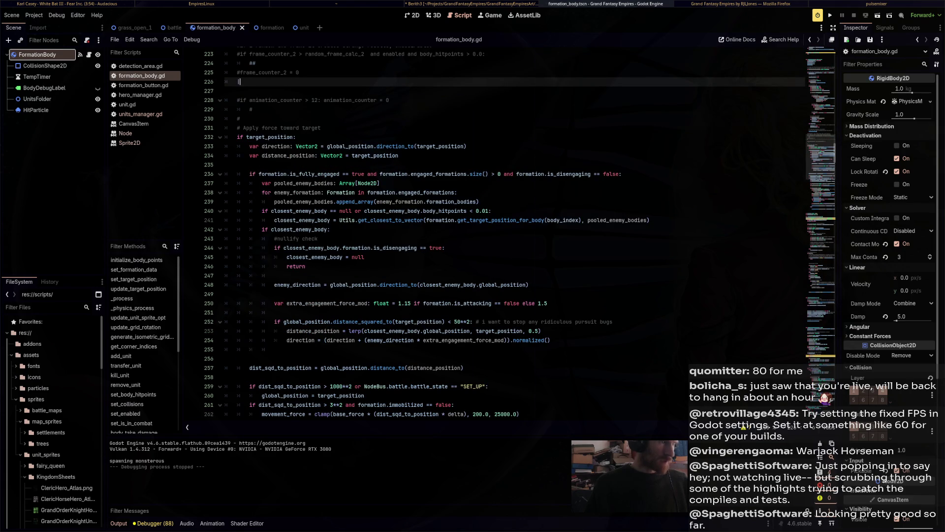
key(ctrl+z)
key(ctrl+z)
key(ctrl+z)
key(ctrl+z)
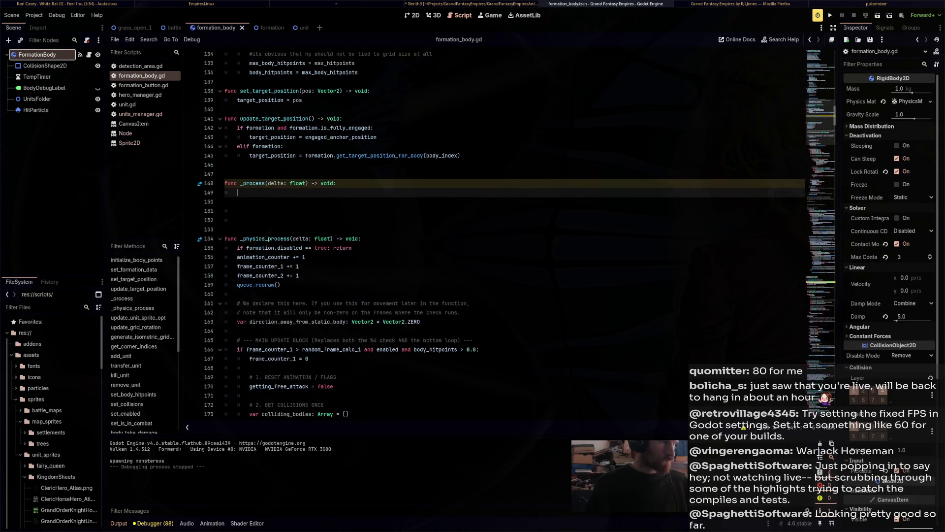
key(ctrl+z)
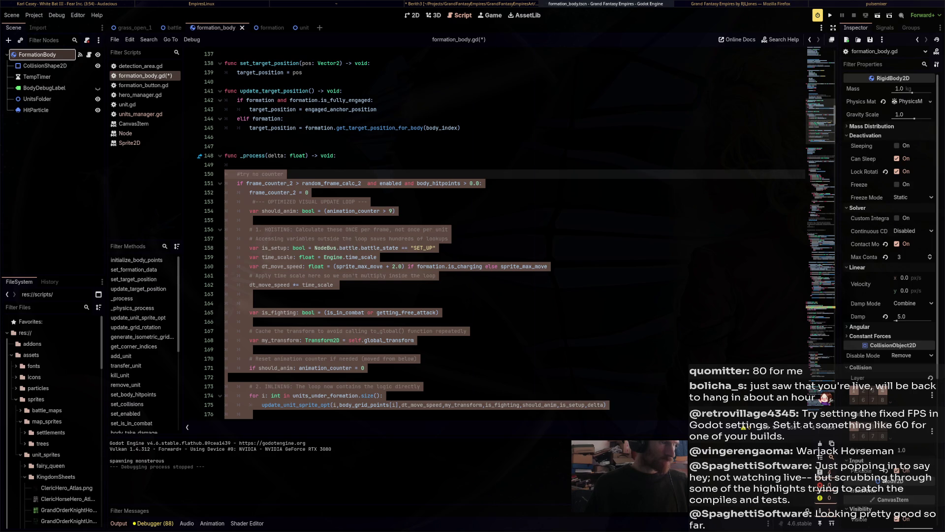
Declare 'var delta_timer: float = 0.0' and add 'delta_timer += delta' at the top of _process.
click(225, 146)
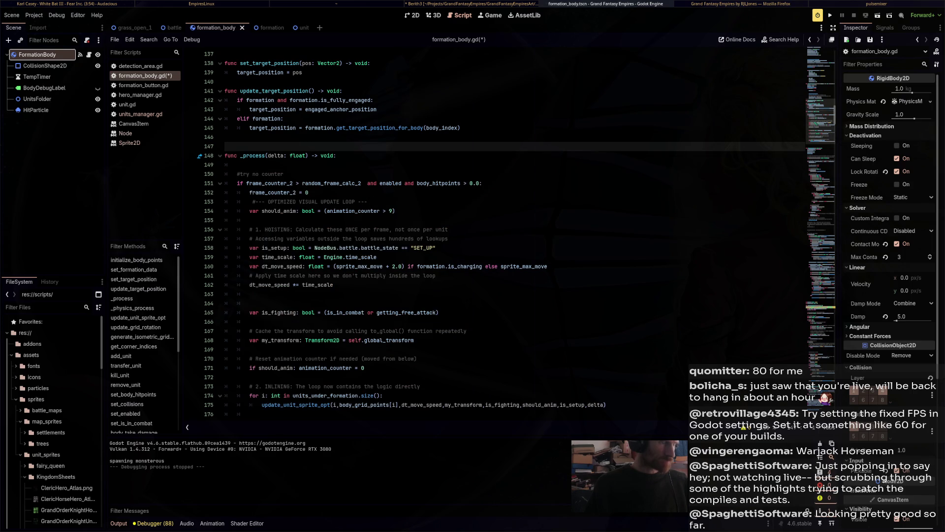
text(var delta_timer: float = 0.0)
key(Down)
key(Down)
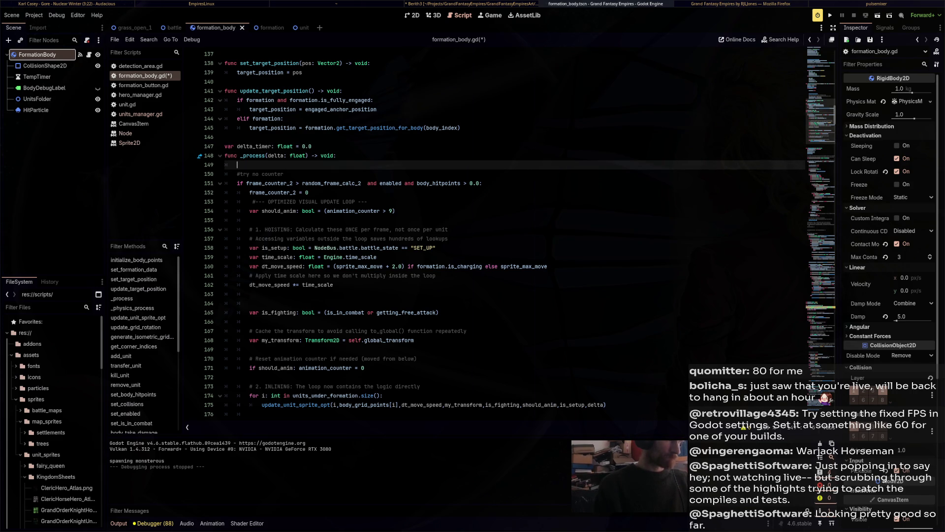
key(Return)
text(delta)
key(Escape)
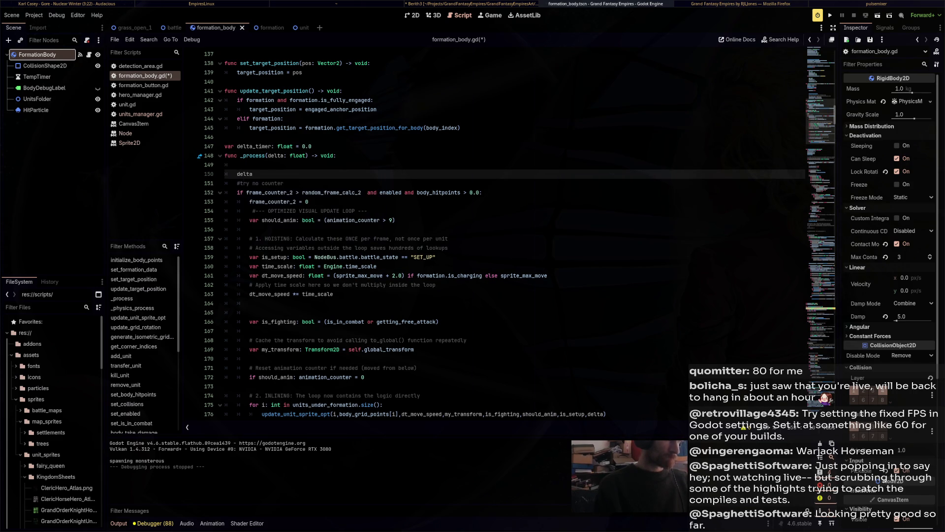
text(_ti)
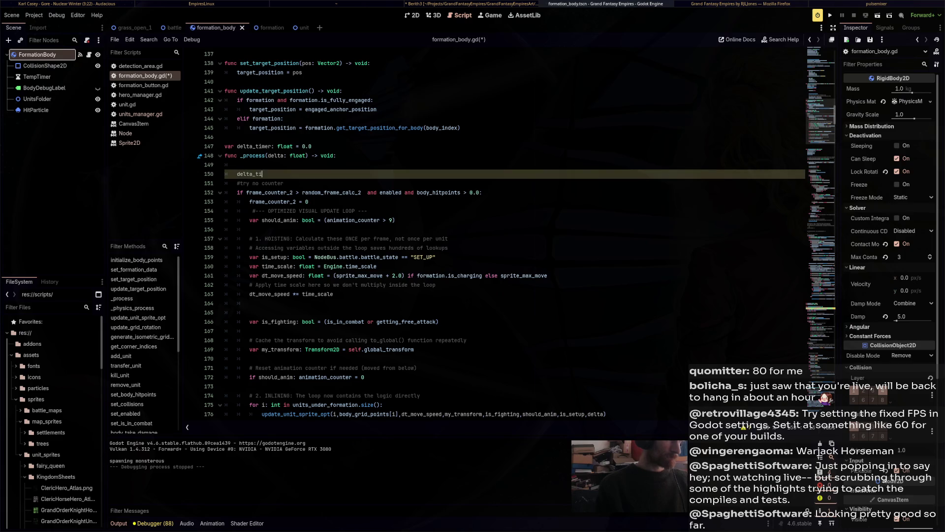
text(mer += delta)
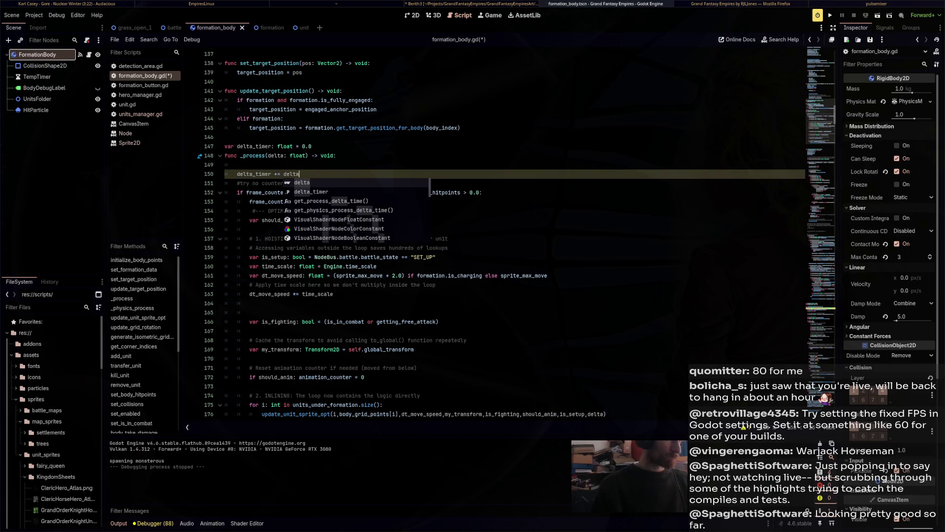
Replace the frame_counter_2 reset statement with a delta_timer reset.
click(377, 110)
drag(249, 202, 308, 201)
text(de)
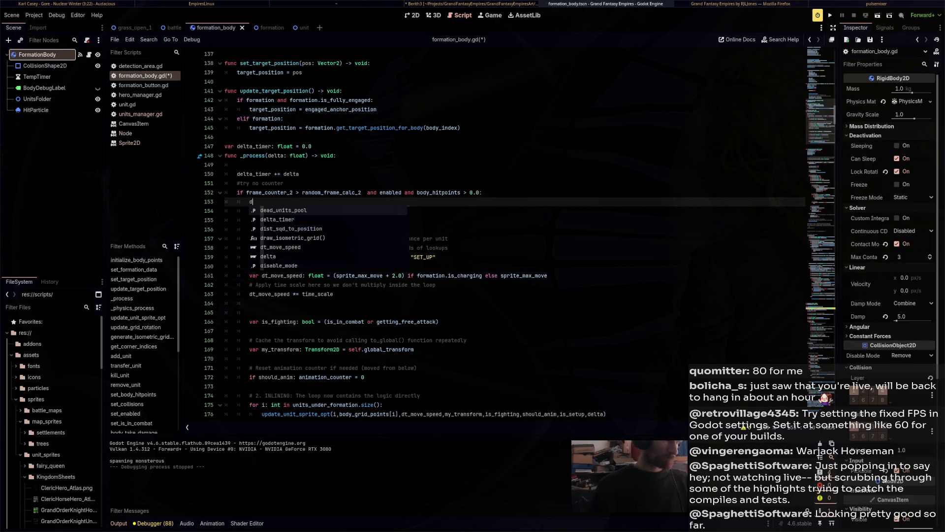
key(Down)
key(Return)
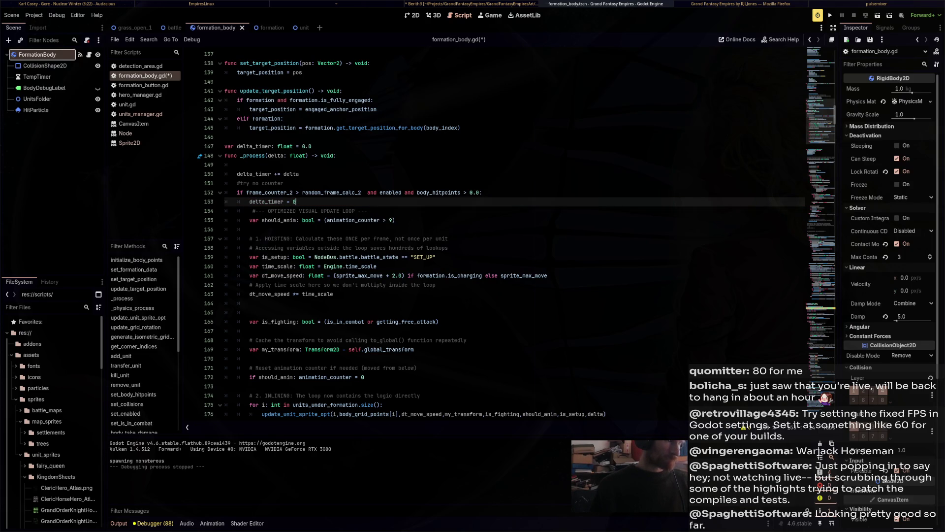
Make the if condition compare delta_timer against 1.0 and save the script.
double_click(254, 174)
key(ctrl+c)
double_click(270, 193)
key(ctrl+v)
double_click(319, 193)
text(1.0)
key(ctrl+s)
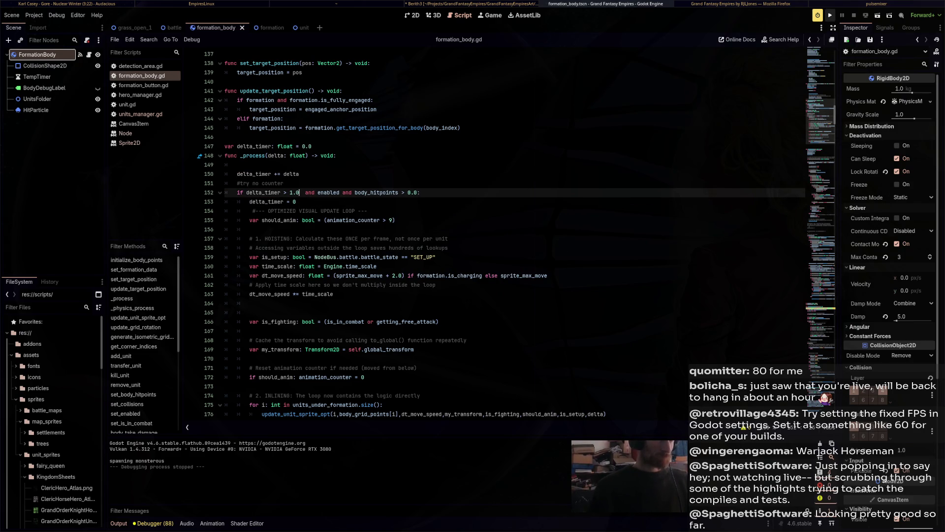
Lower the delta_timer threshold to 0.1, save, and run the game again.
click(830, 15)
key(BackSpace)
key(BackSpace)
key(BackSpace)
text(0.1)
key(ctrl+s)
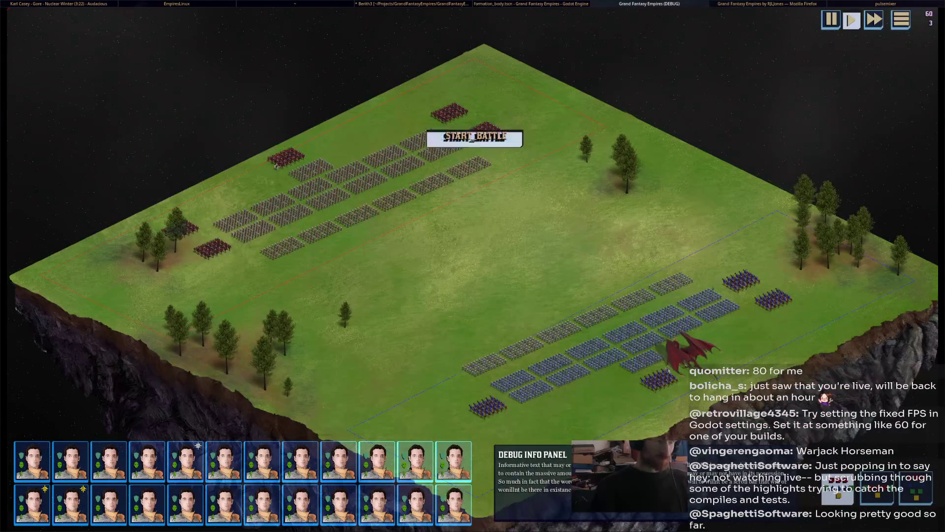
Zoom into the armies in the running battle, then stop the game with F8.
scroll(488, 313, up, 3)
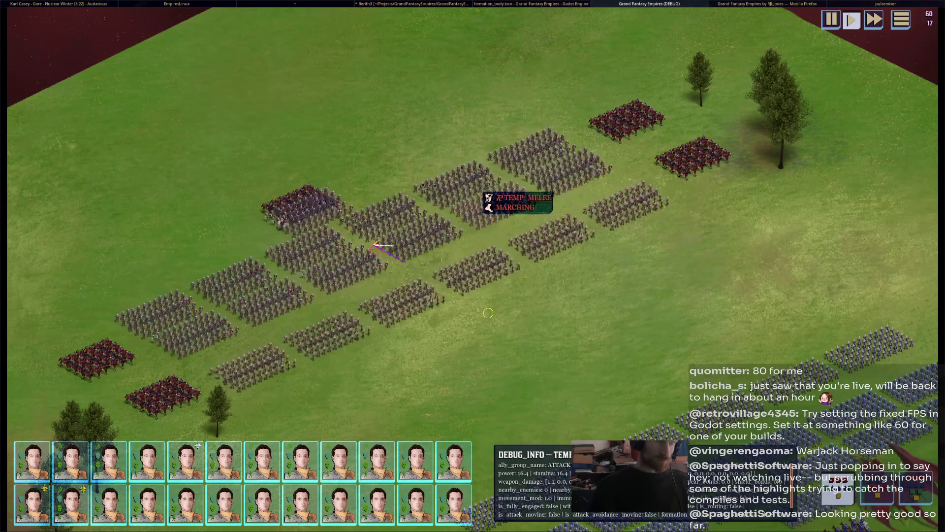
key(F8)
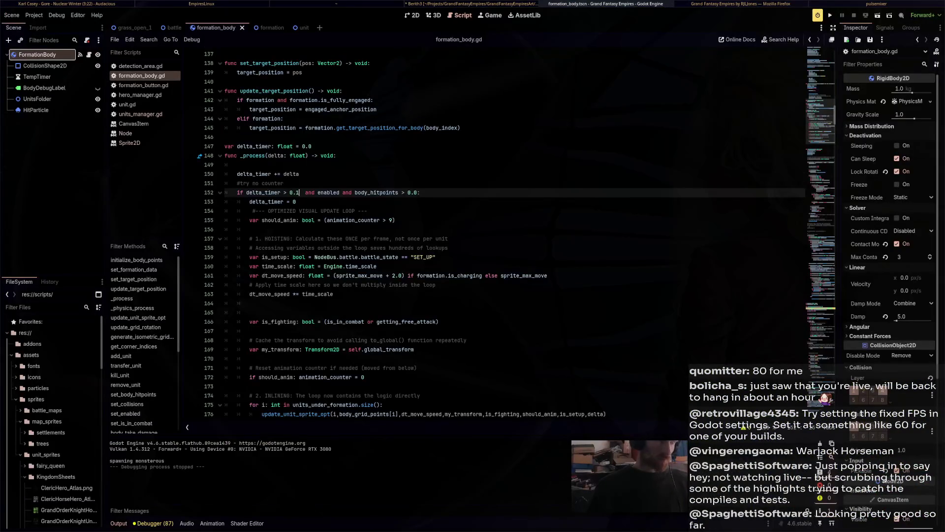
Change the dt_move_speed charging bonus on line 161 from + 2.0 to + 1.0 and run the project.
scroll(492, 231, down, 4)
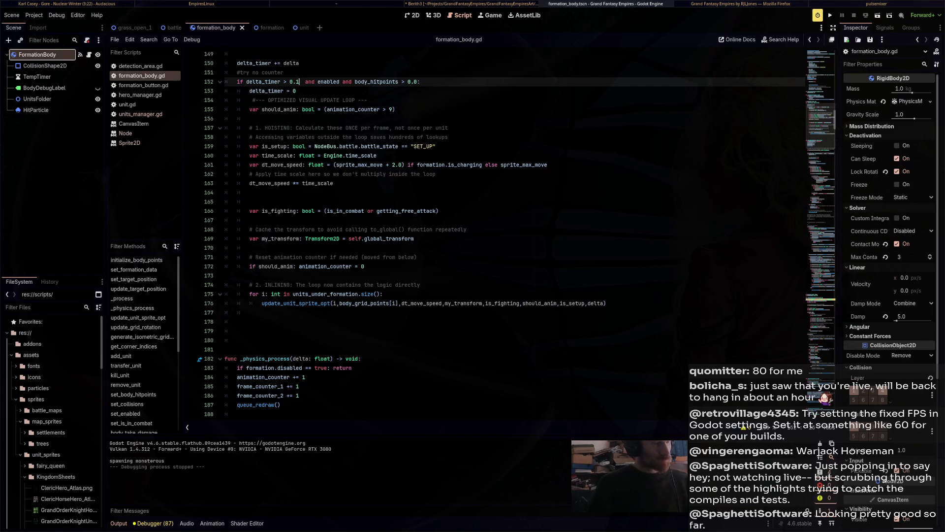
click(395, 164)
key(BackSpace)
text(1)
key(F5)
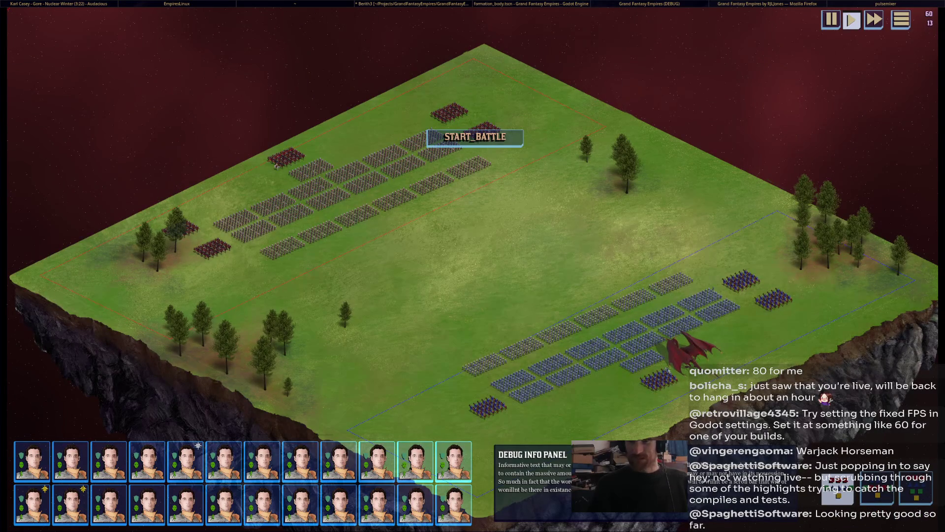
Start the battle, zoom in on the armies, then stop the game.
click(474, 136)
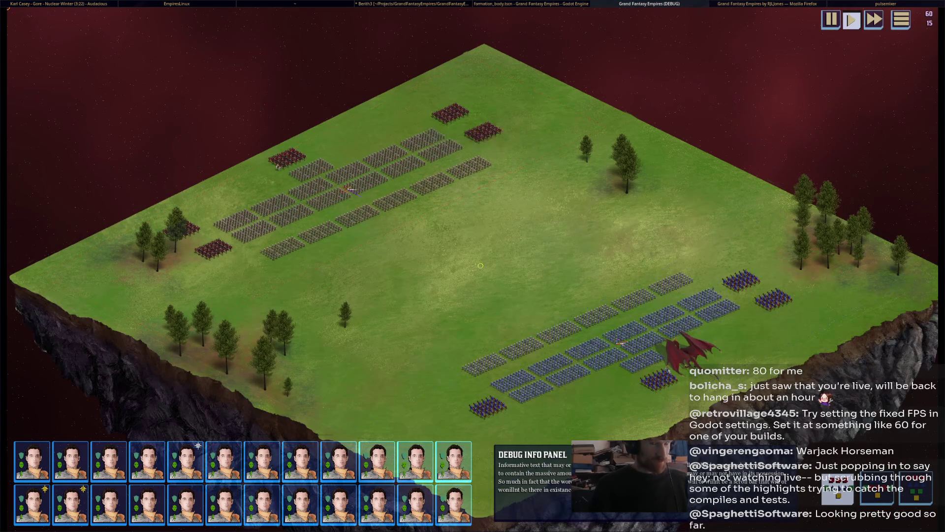
scroll(551, 306, up, 5)
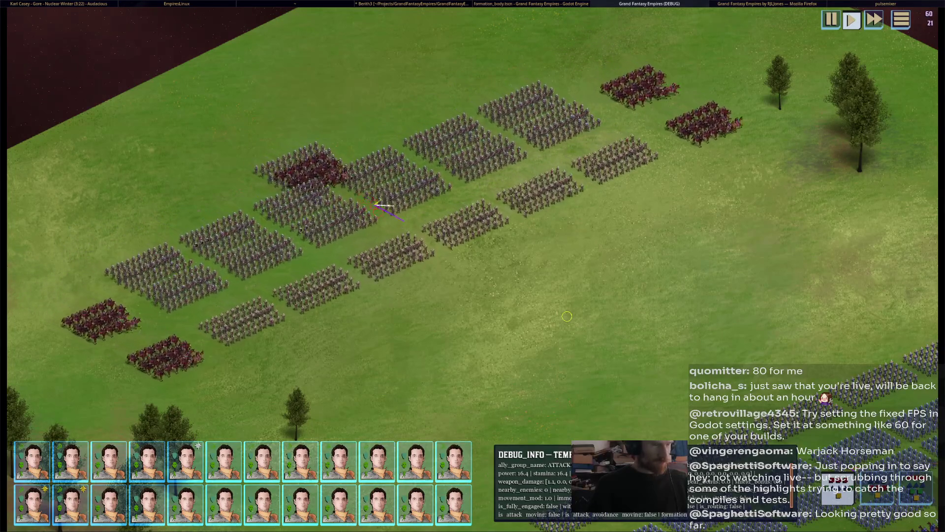
key(F8)
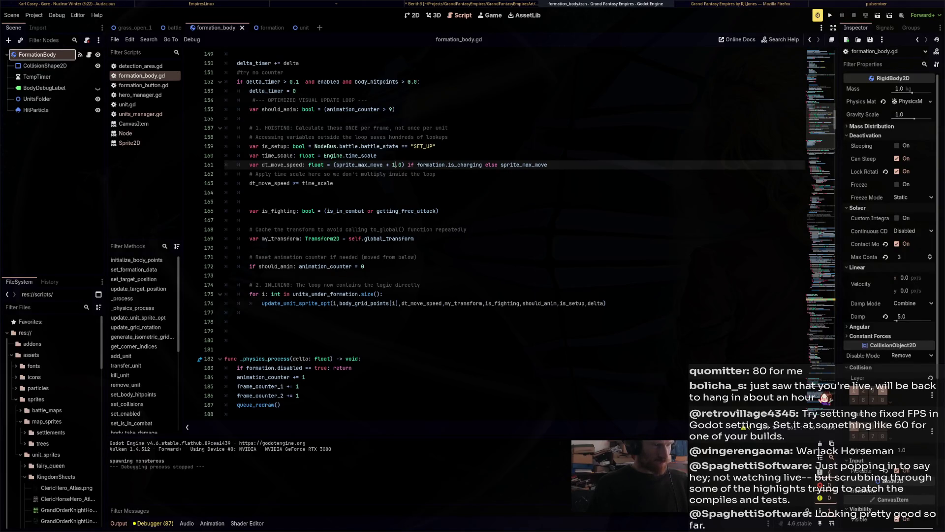
Set update_unit_sprite_opt's minimum move_amount on line 345 to 1.0, then run and stop another battle.
ctrl+click(296, 303)
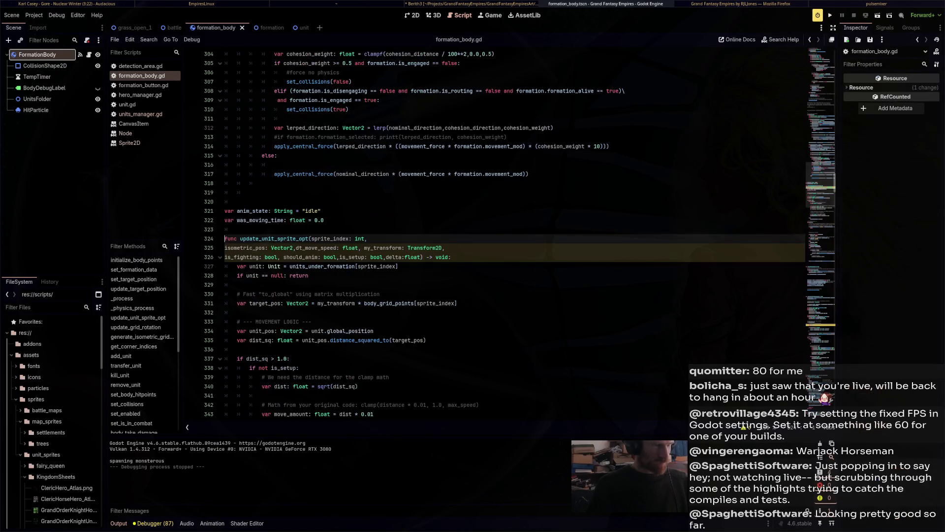
scroll(492, 231, down, 1)
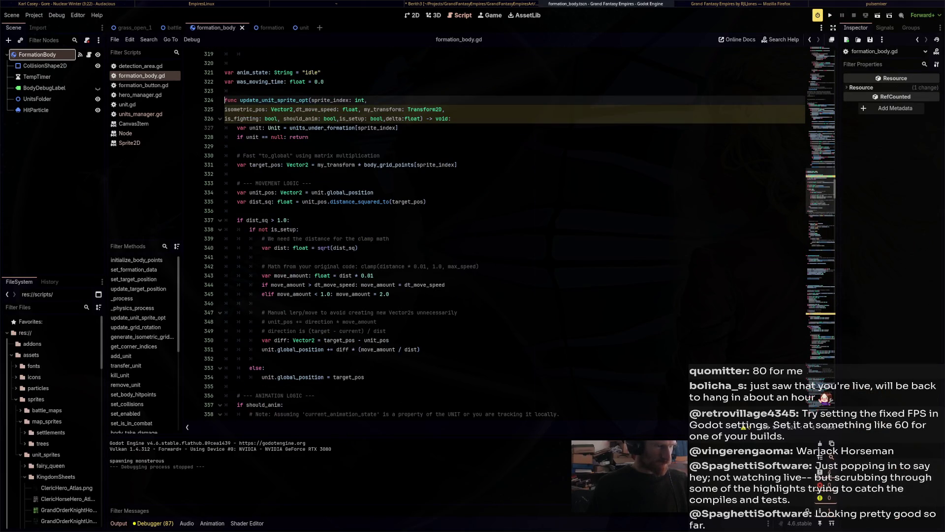
click(384, 294)
key(BackSpace)
text(1)
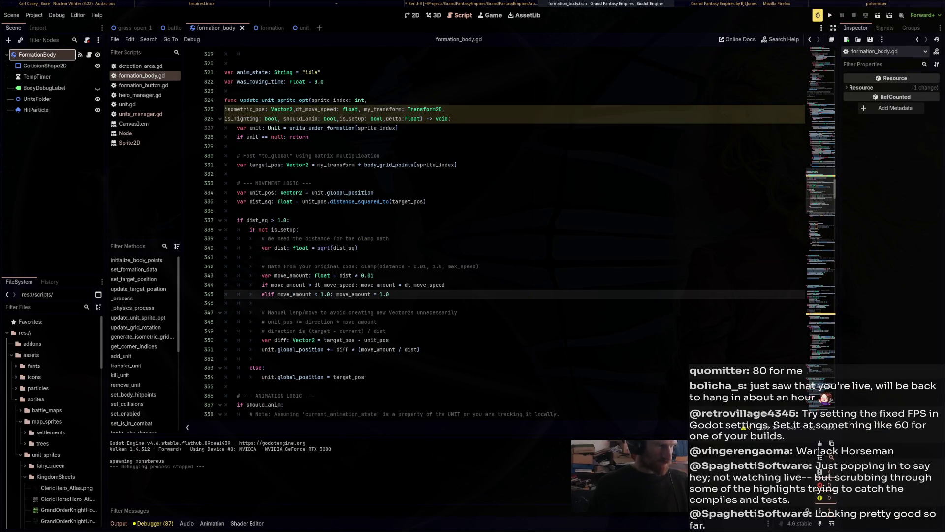
key(F5)
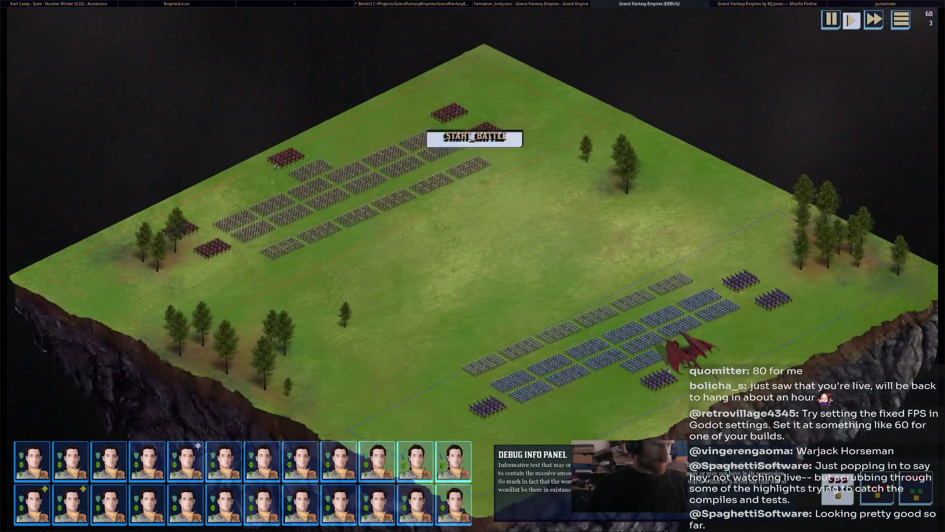
click(475, 137)
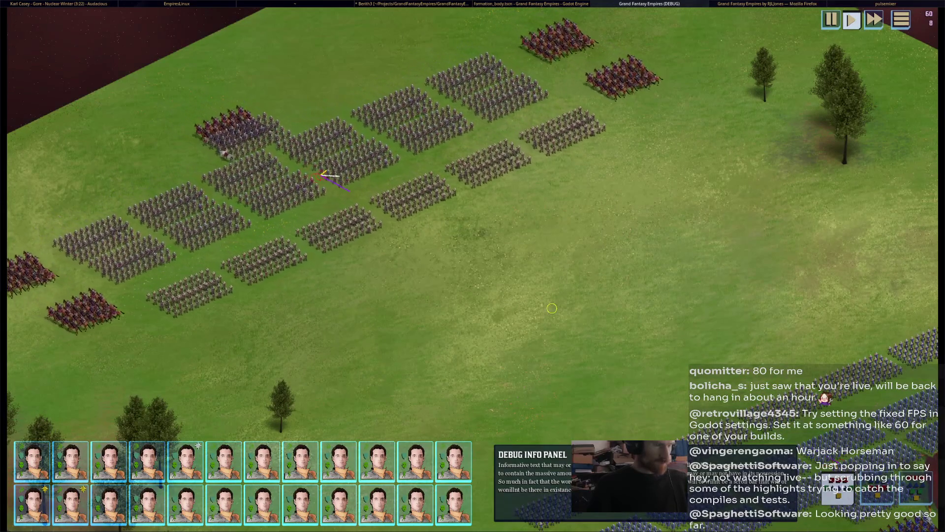
key(F8)
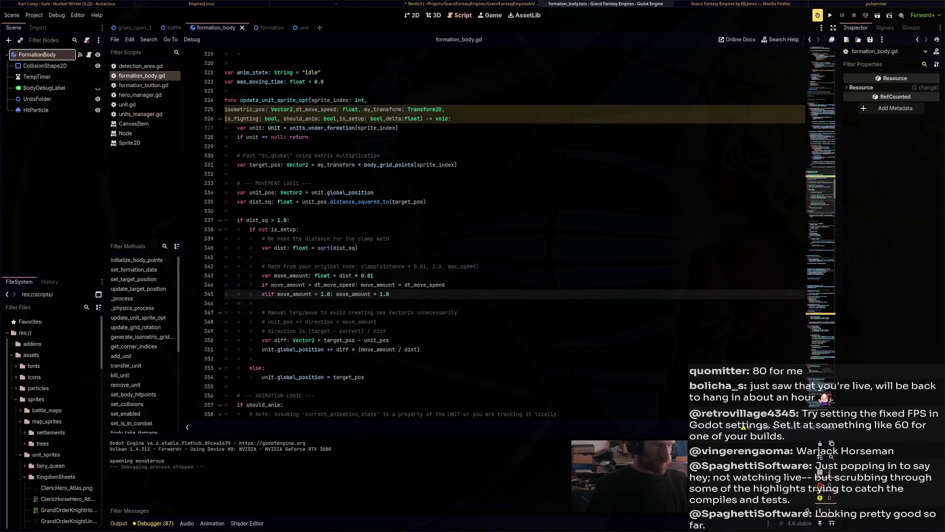
scroll(443, 236, up, 12)
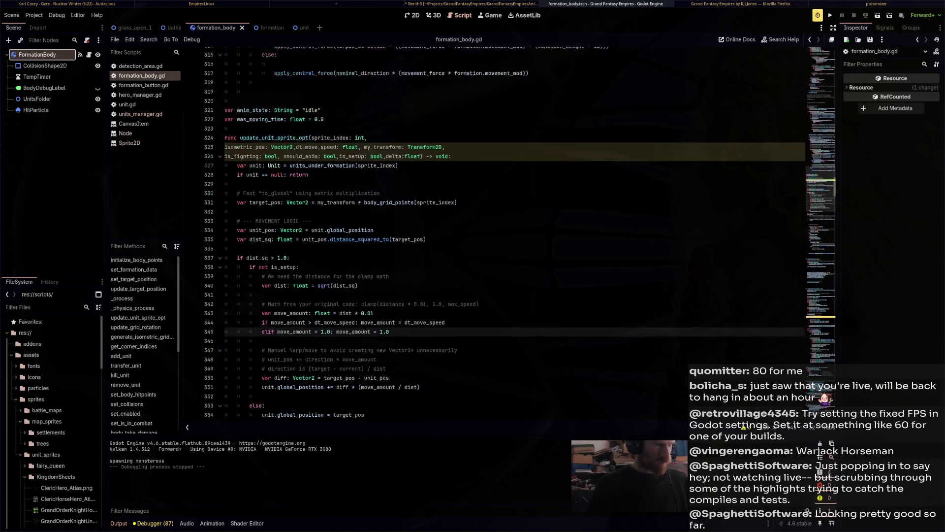
scroll(443, 236, up, 20)
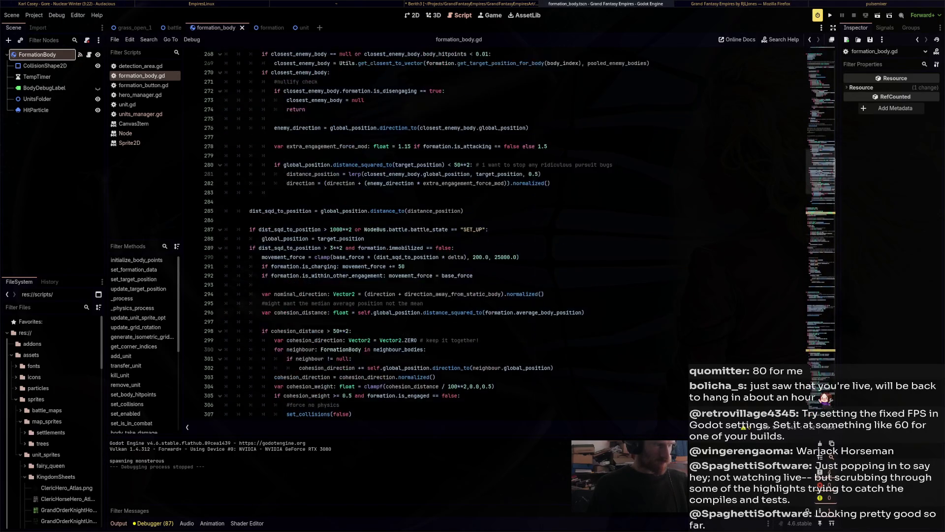
scroll(443, 236, up, 18)
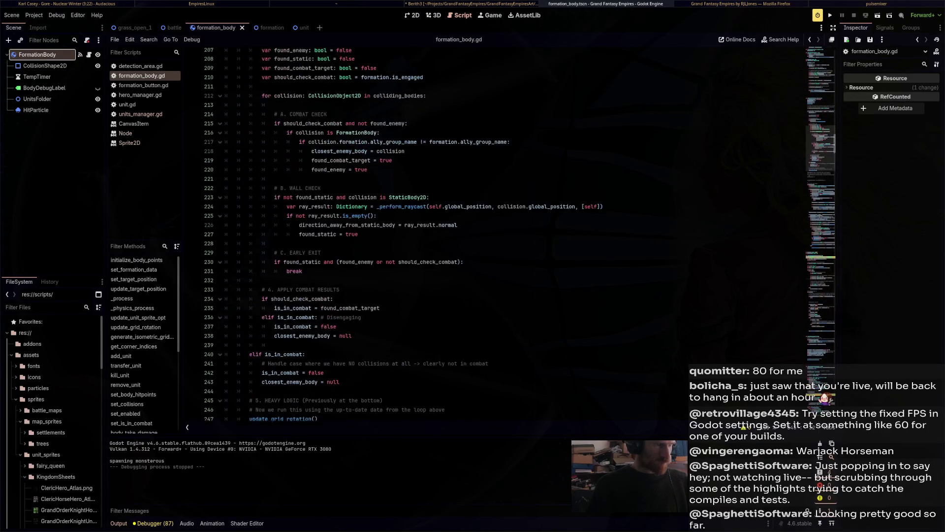
scroll(443, 236, up, 4)
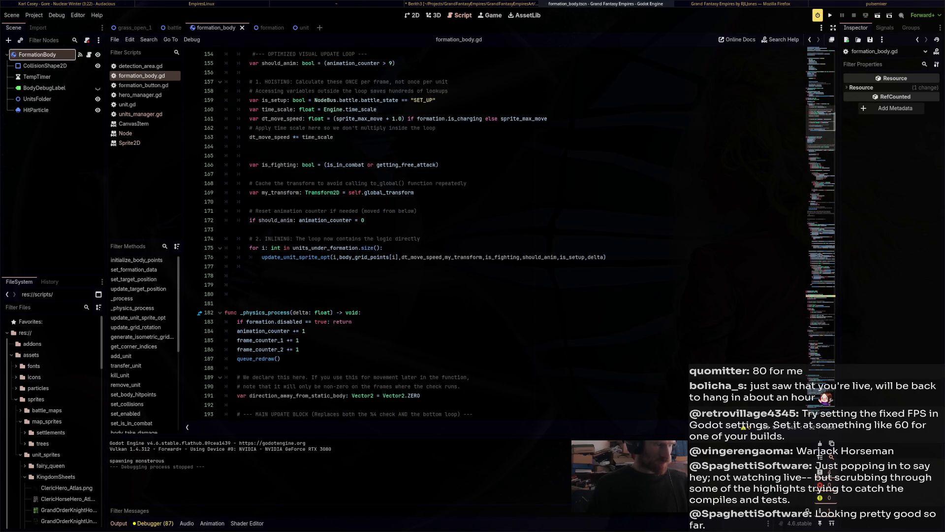
scroll(443, 237, down, 20)
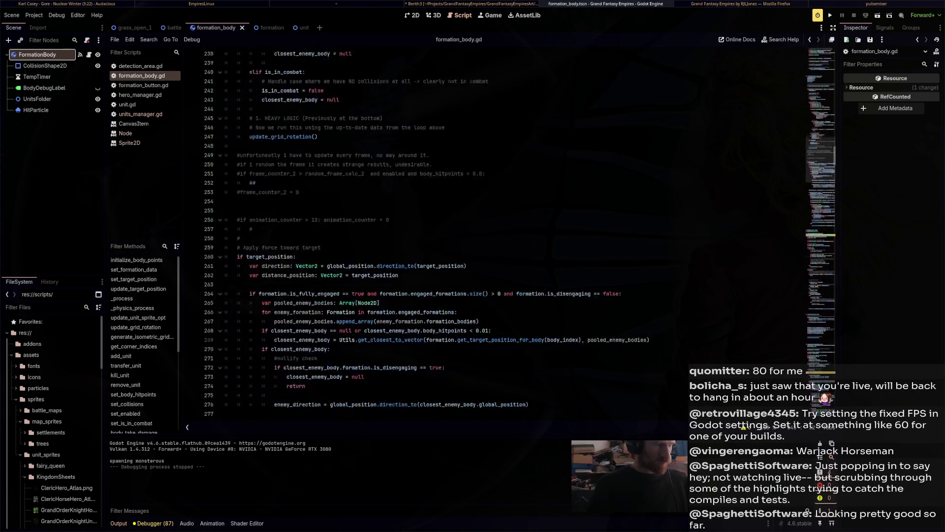
scroll(458, 256, down, 10)
scroll(458, 256, up, 4)
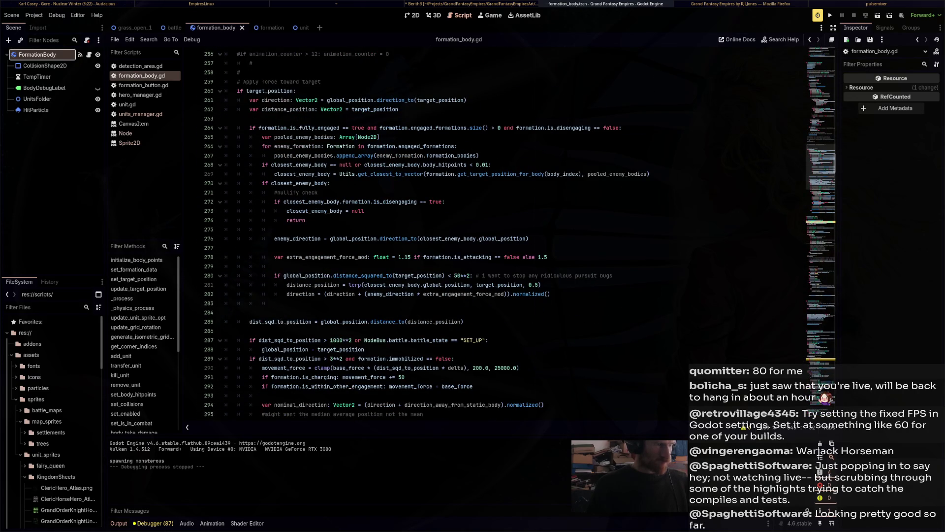
scroll(457, 236, up, 6)
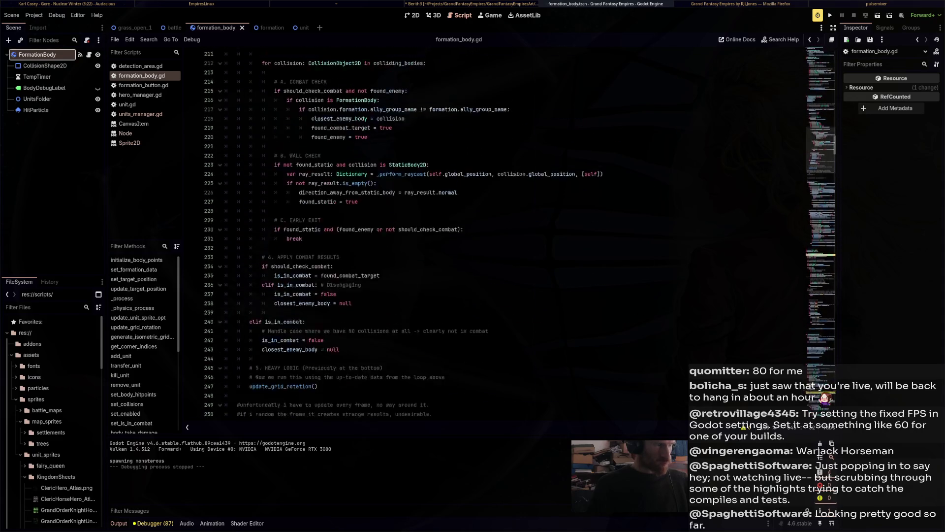
scroll(457, 236, down, 20)
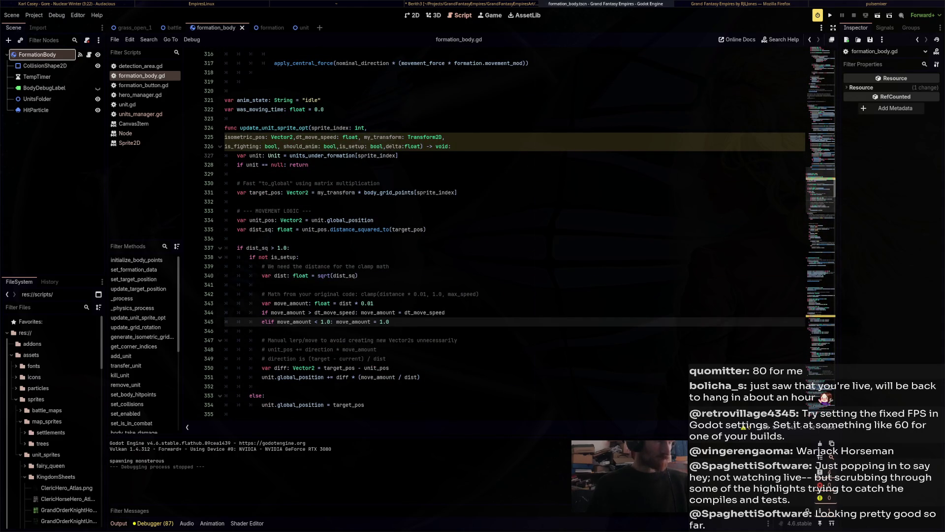
Add a 'func update_unit_position' stub with update_unit_sprite_opt's parameter list and a pass body.
click(295, 119)
key(Return)
key(Return)
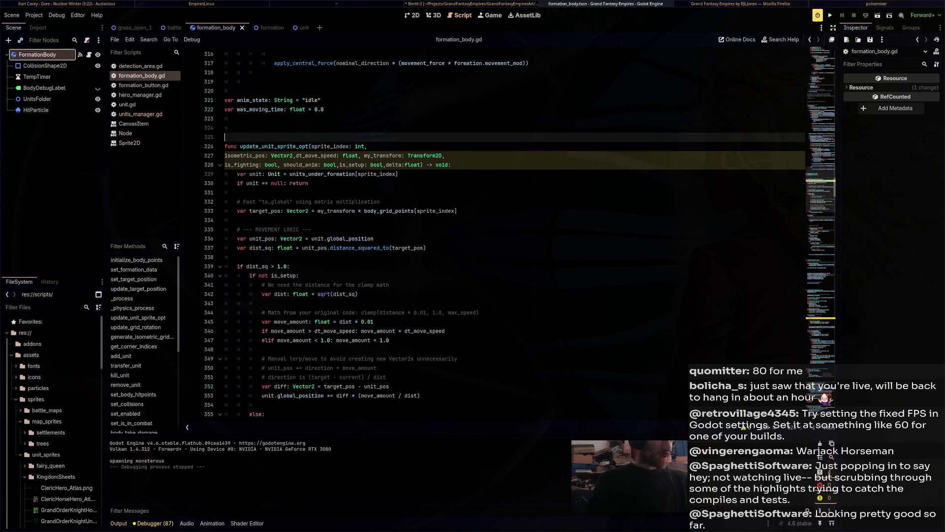
click(227, 127)
text(func update)
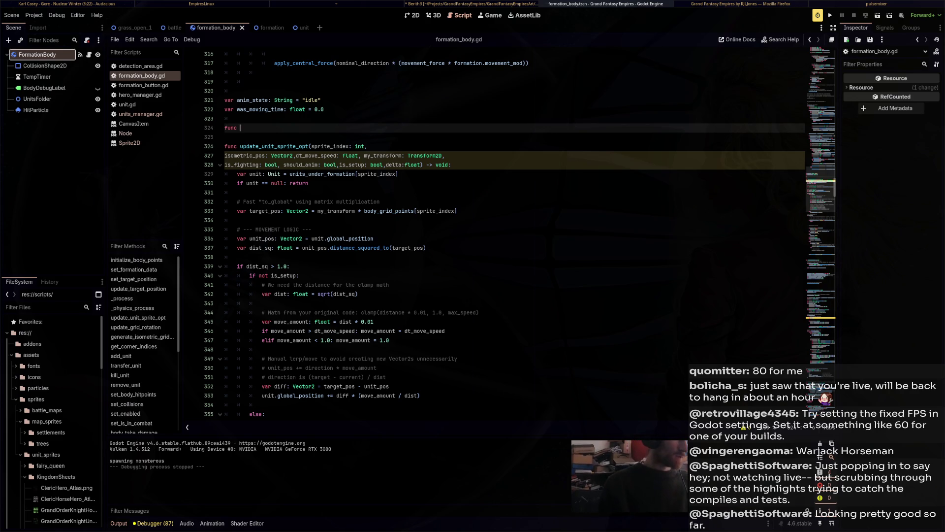
key(BackSpace)
text(e_unit_p)
text(osition()
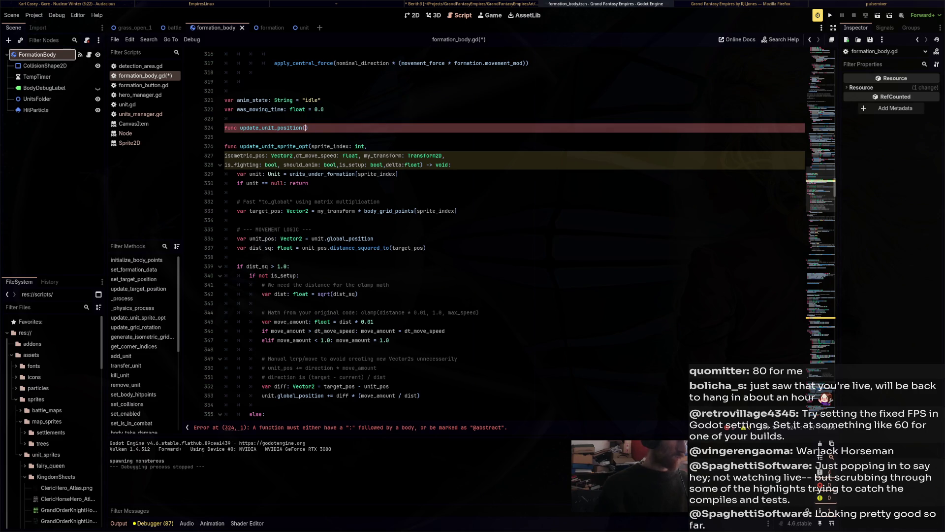
drag(309, 146, 451, 164)
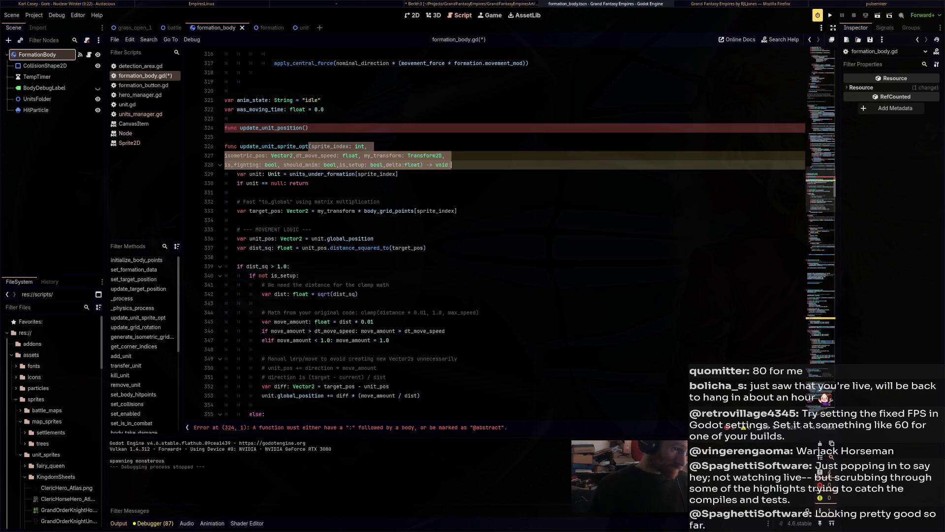
key(ctrl+c)
click(305, 128)
key(BackSpace)
key(ctrl+v)
key(Return)
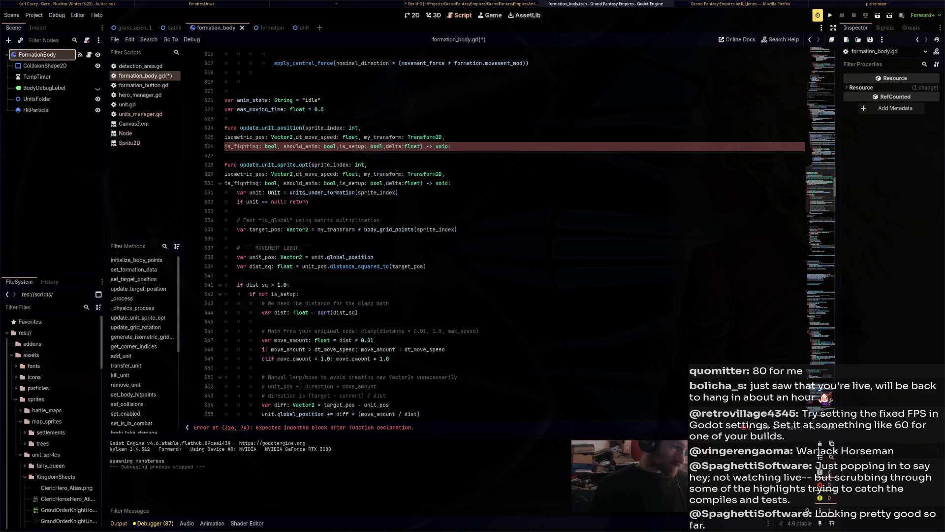
text(pass)
Add a matching 'func update_unit_animation' stub with the same parameters and a pass body.
key(Return)
key(Return)
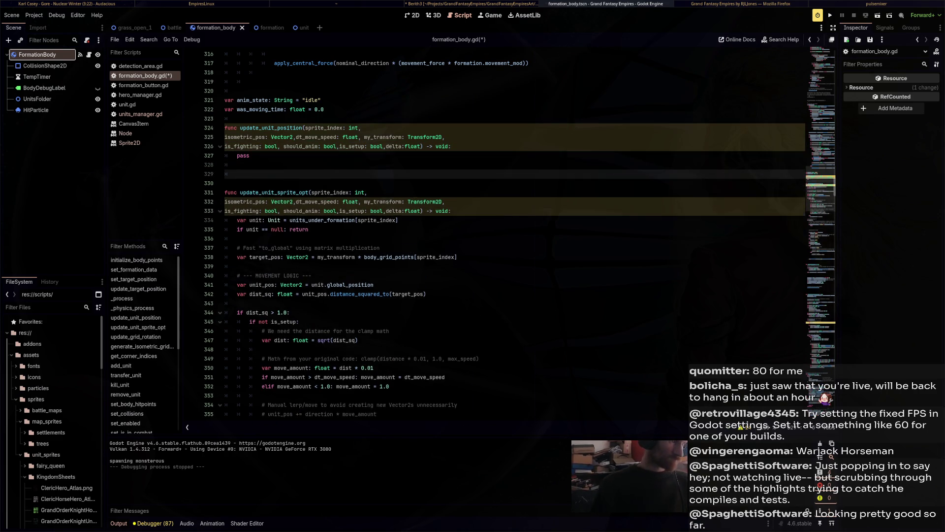
key(BackSpace)
text(fubn)
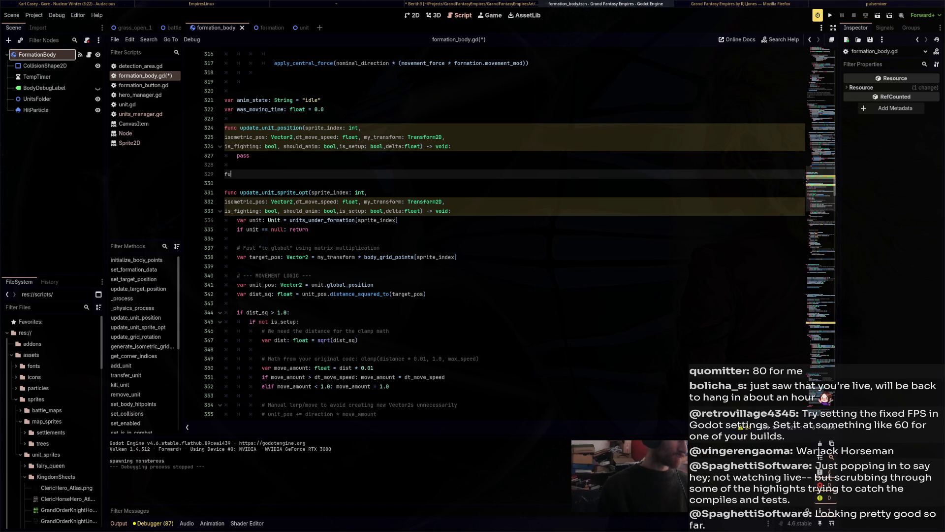
key(BackSpace)
key(BackSpace)
text(nc uy)
key(BackSpace)
text(pdate )
text(_unit_animatio)
text(n())
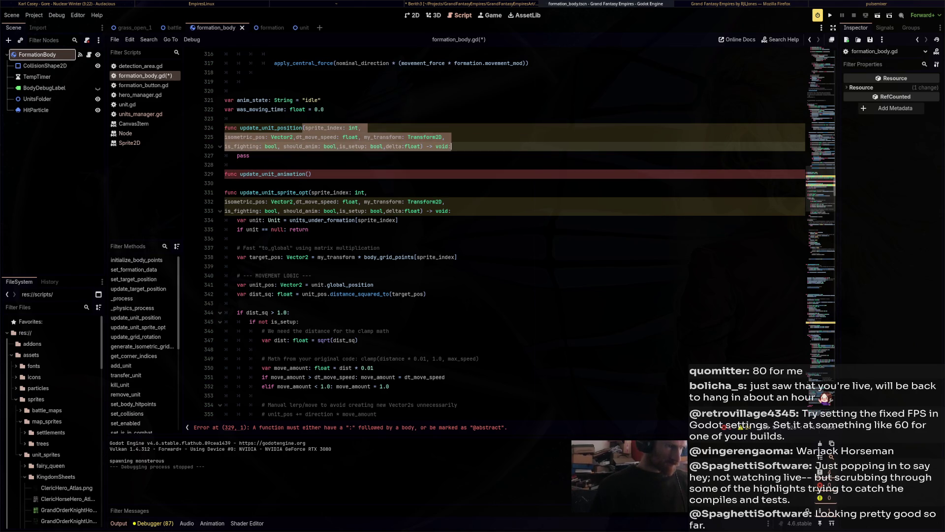
key(Left)
key(ctrl+v)
key(Return)
text(pass)
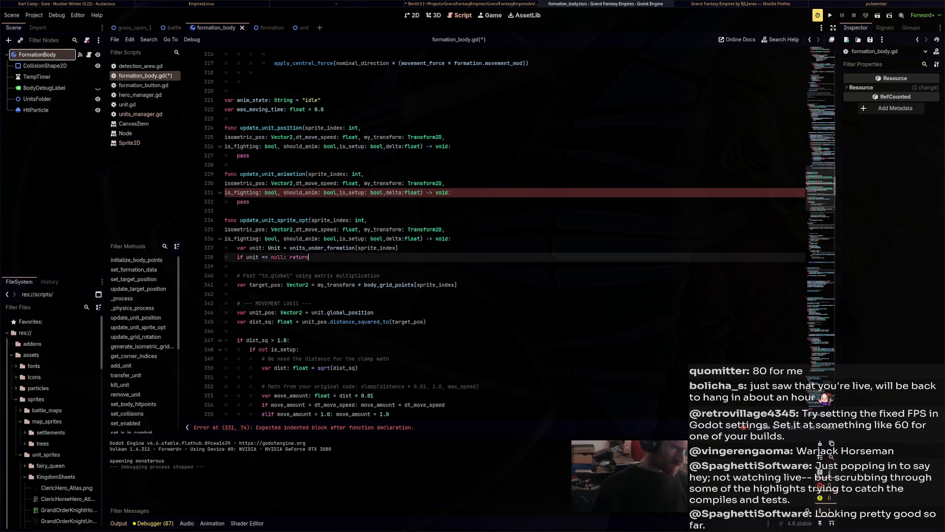
Select the movement code inside update_unit_sprite_opt's body.
scroll(443, 197, down, 2)
click(309, 202)
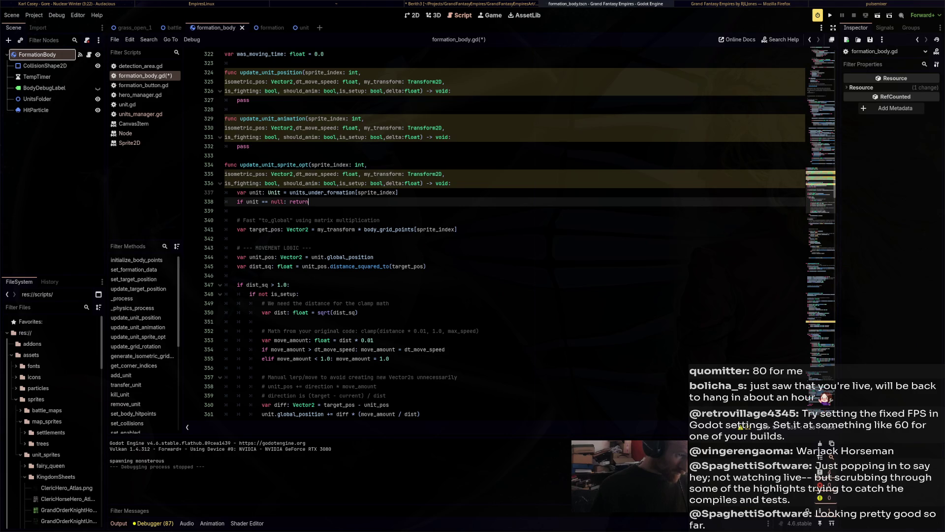
mouse_move(237, 192)
mouse_down()
mouse_move(394, 193)
mouse_move(457, 229)
mouse_move(311, 248)
mouse_move(390, 248)
mouse_move(367, 275)
mouse_move(237, 284)
mouse_up()
scroll(312, 248, down, 4)
Move the movement code out of update_unit_sprite_opt, replacing pass in update_unit_position.
scroll(390, 248, down, 2)
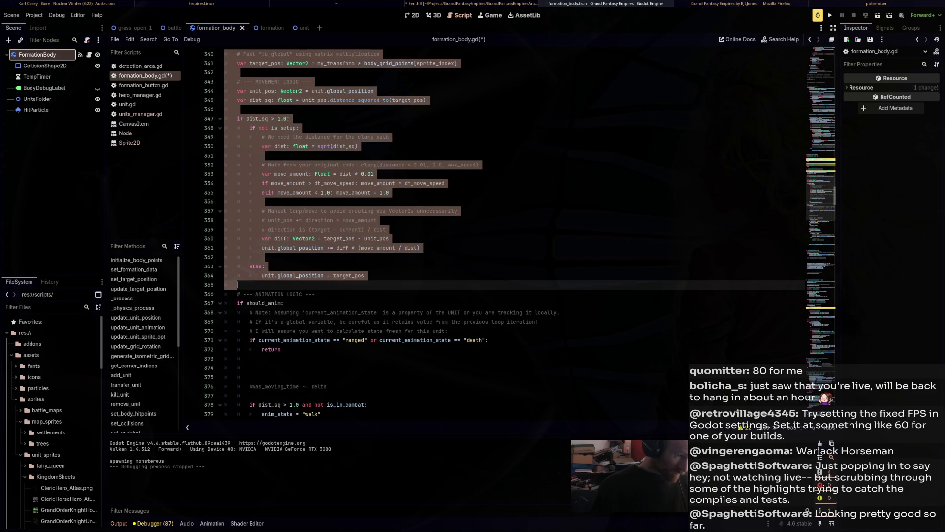
key(Delete)
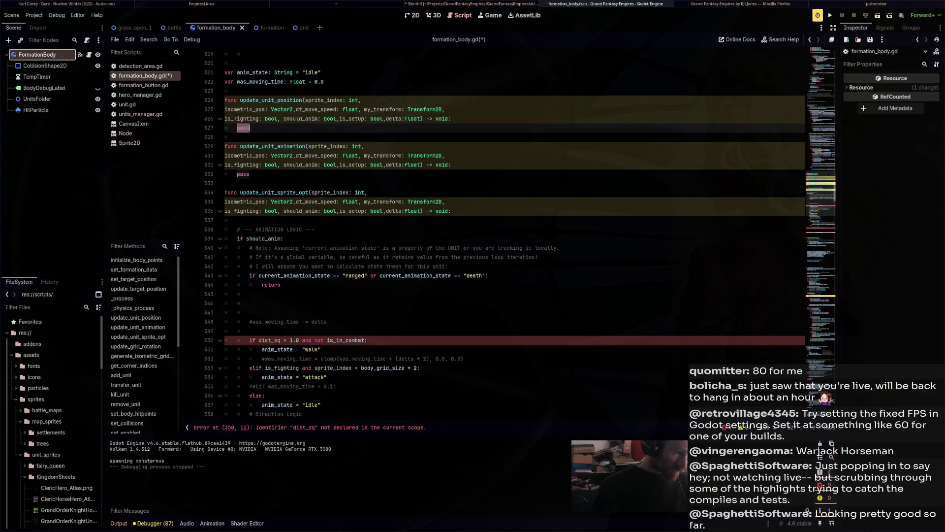
double_click(242, 128)
key(ctrl+v)
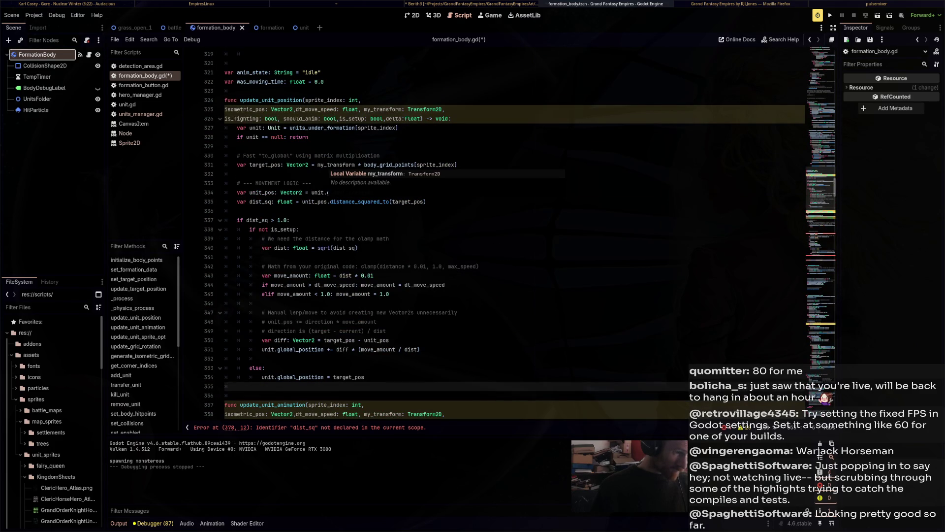
Cut the animation logic block and paste it over pass in update_unit_animation.
scroll(531, 232, down, 10)
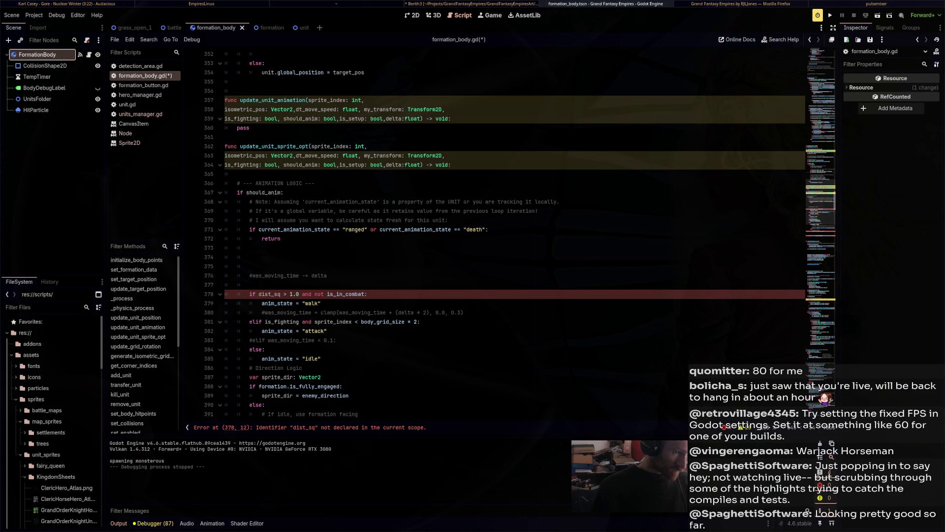
scroll(530, 232, down, 4)
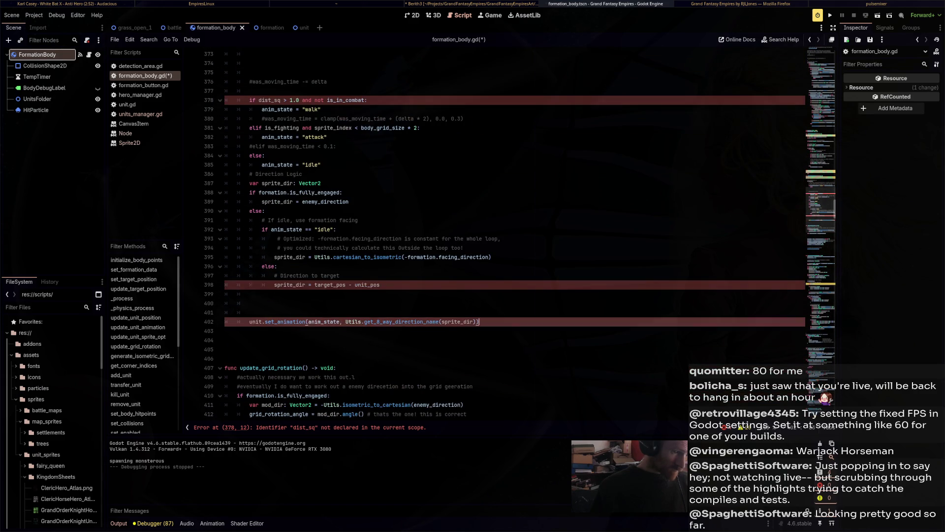
drag(253, 381, 368, 177)
mouse_move(368, 210)
mouse_down()
mouse_move(276, 59)
mouse_move(246, 187)
mouse_move(238, 173)
mouse_up()
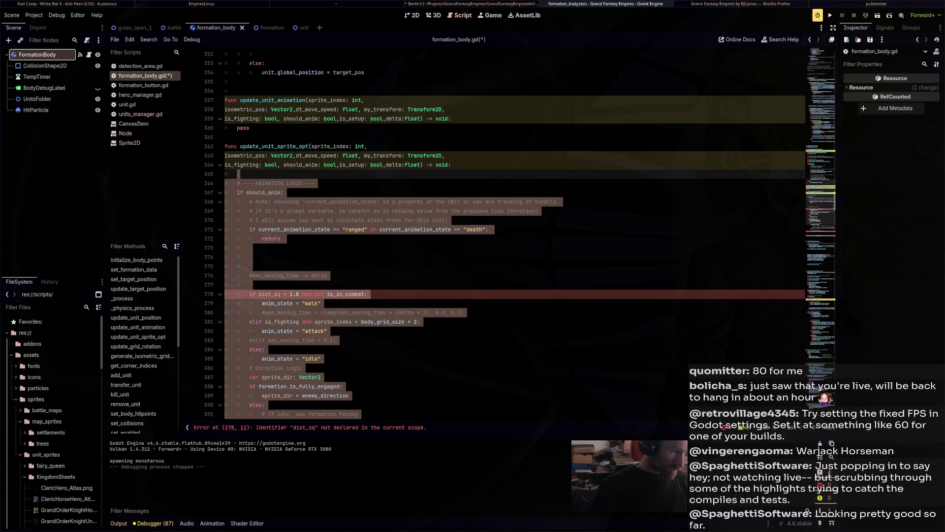
key(ctrl+x)
double_click(242, 128)
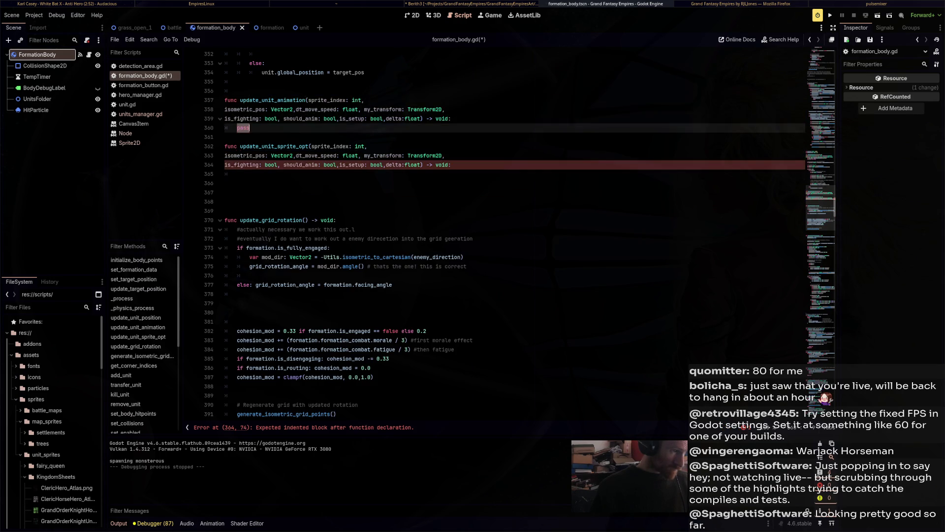
key(ctrl+v)
Check where dist_sq is used, then comment out the emptied update_unit_sprite_opt with Ctrl+K.
scroll(443, 231, up, 3)
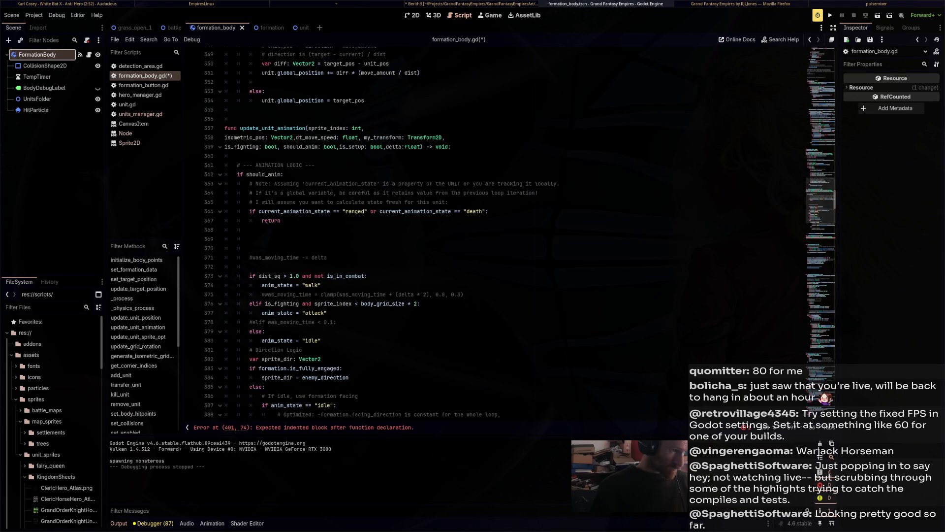
scroll(374, 222, down, 3)
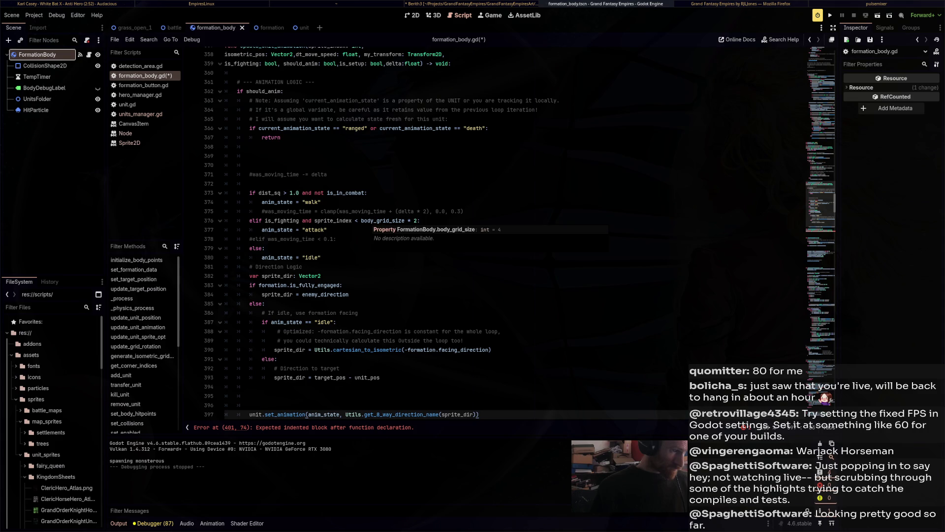
scroll(374, 227, up, 12)
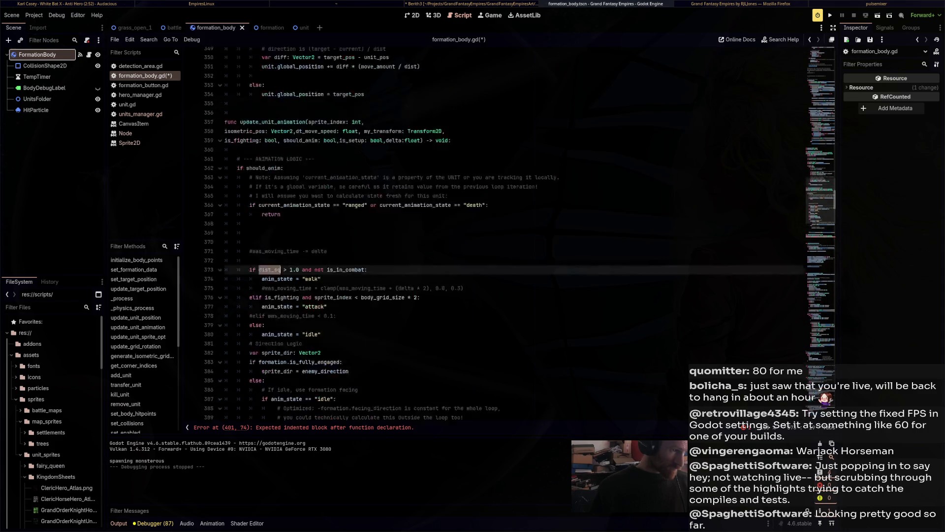
scroll(443, 231, up, 3)
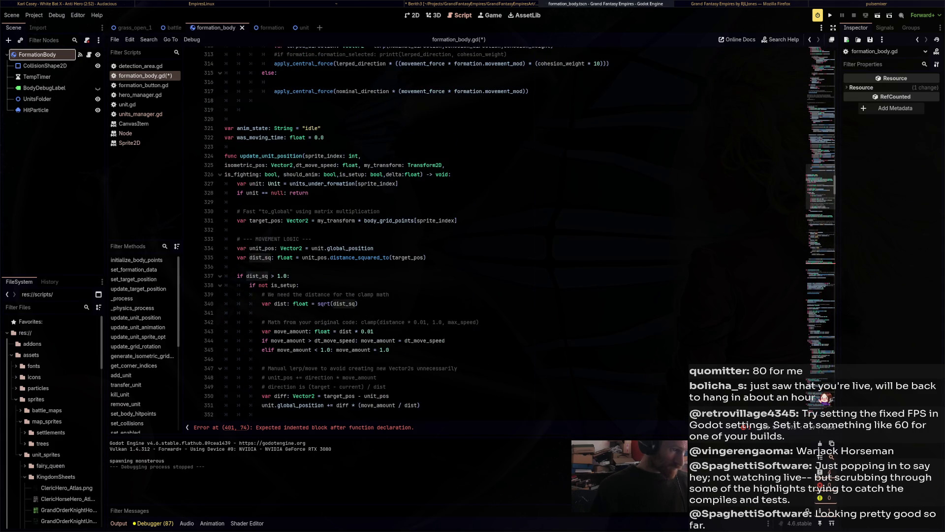
scroll(270, 331, down, 10)
double_click(269, 331)
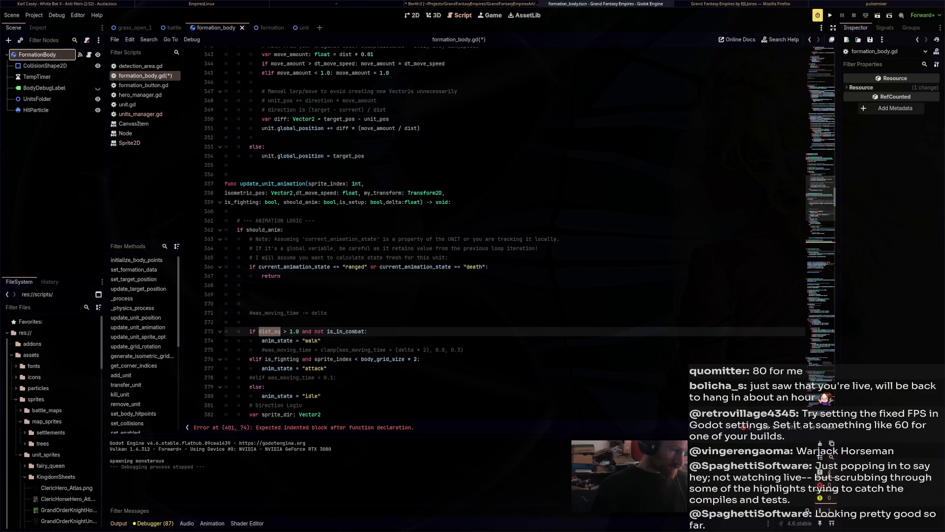
scroll(443, 231, down, 9)
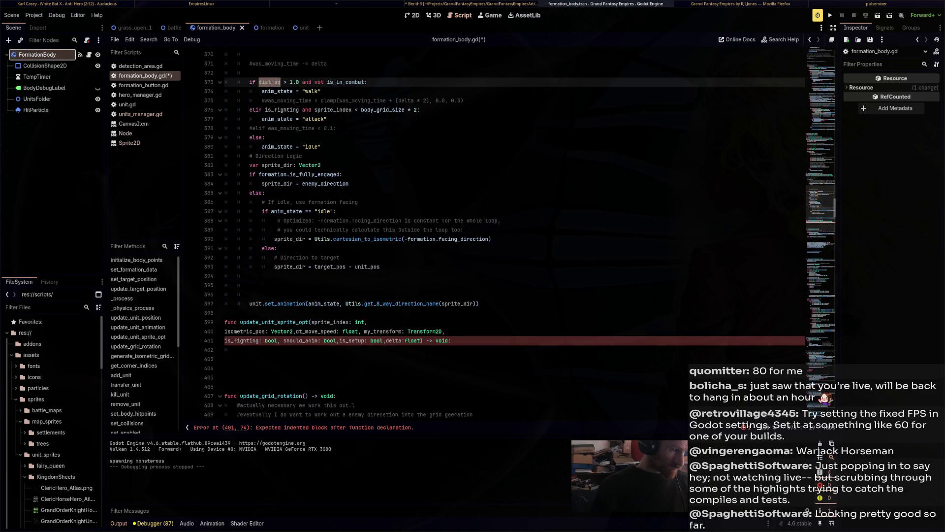
drag(256, 377, 225, 322)
key(ctrl+k)
Trace where dist_sq is declared and return to the per-unit loop code.
scroll(274, 192, up, 4)
double_click(270, 193)
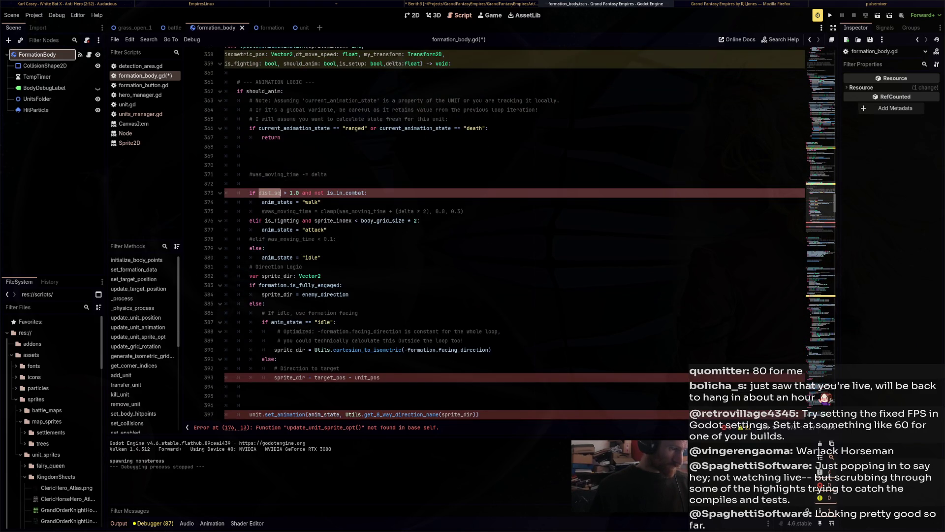
scroll(276, 193, up, 4)
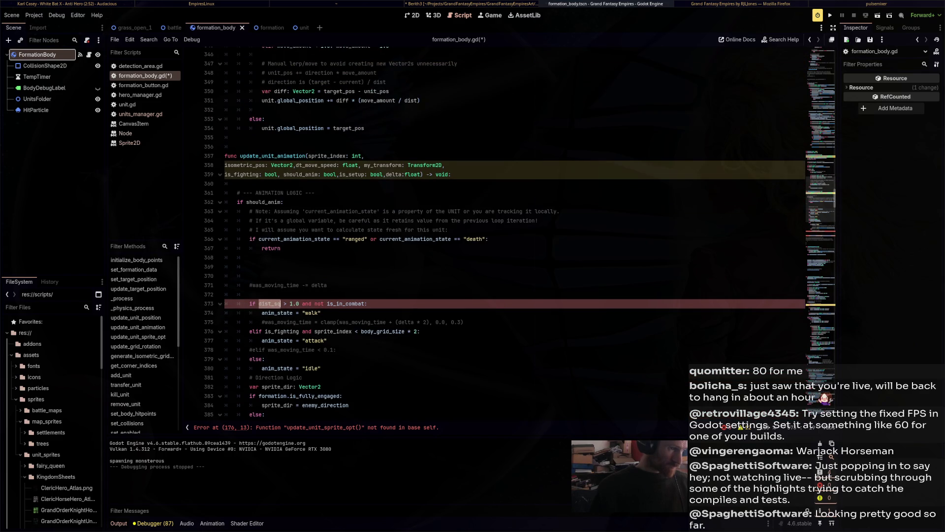
scroll(276, 193, up, 7)
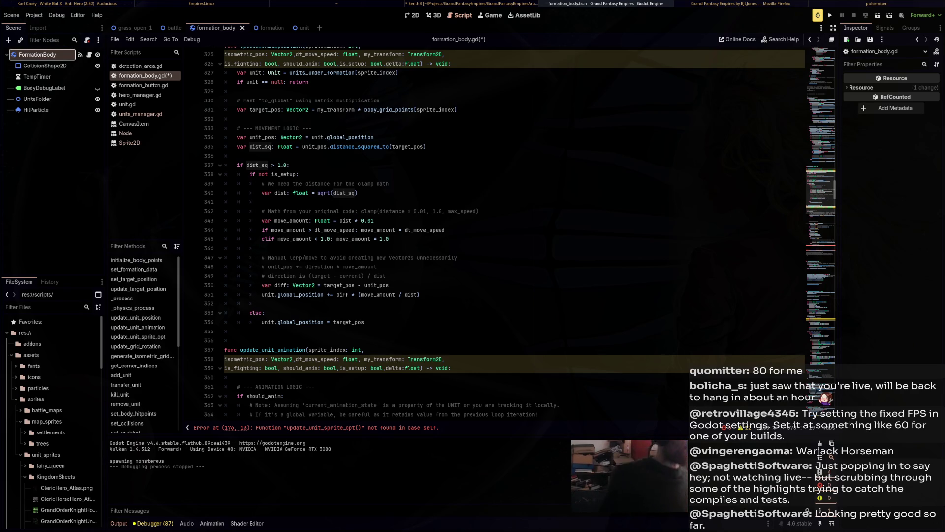
key(ctrl+z)
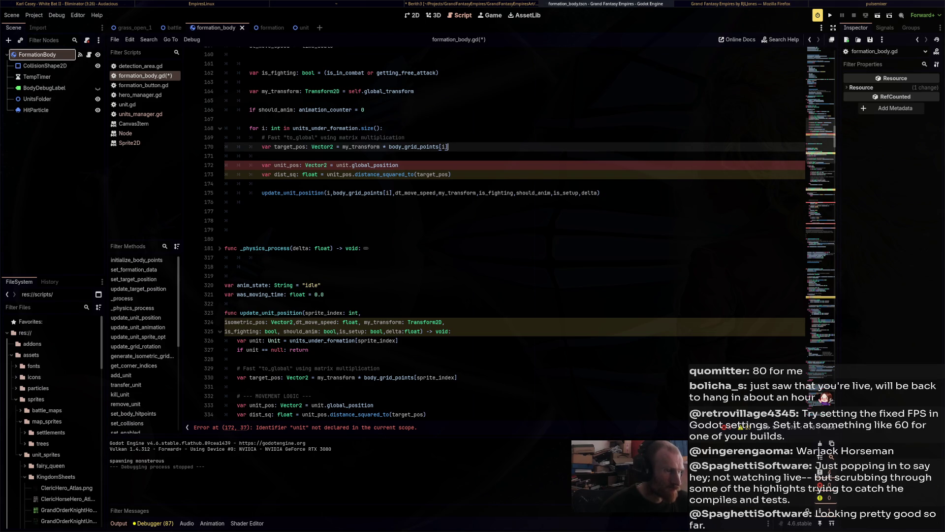
double_click(325, 128)
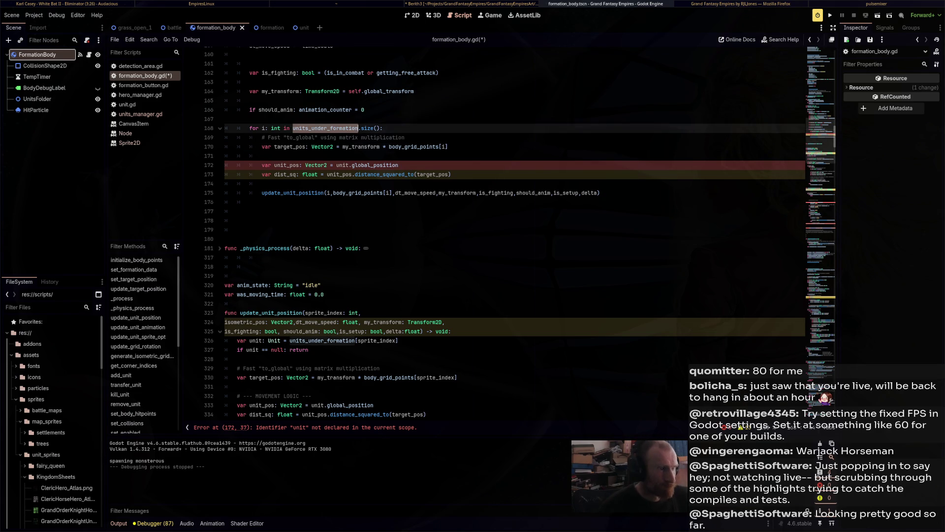
key(ctrl+c)
double_click(343, 164)
key(ctrl+v)
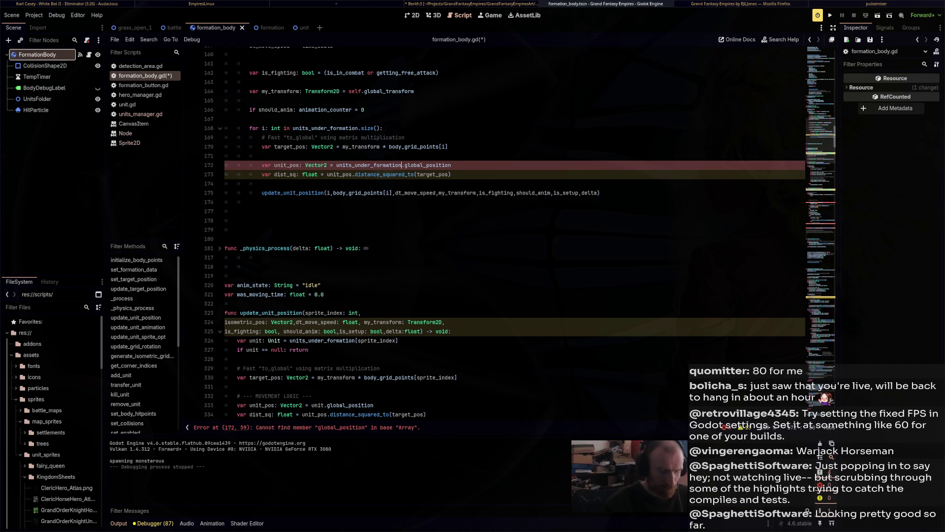
text([i)
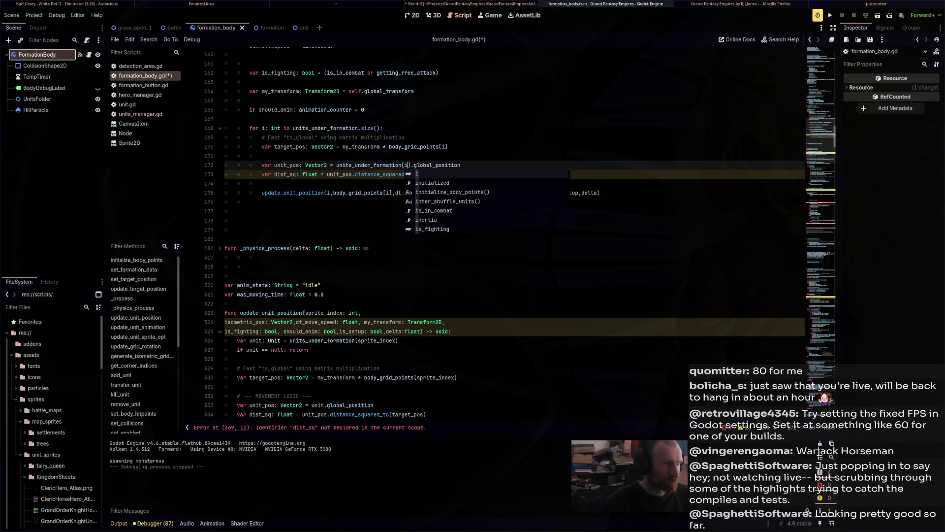
key(Escape)
click(448, 146)
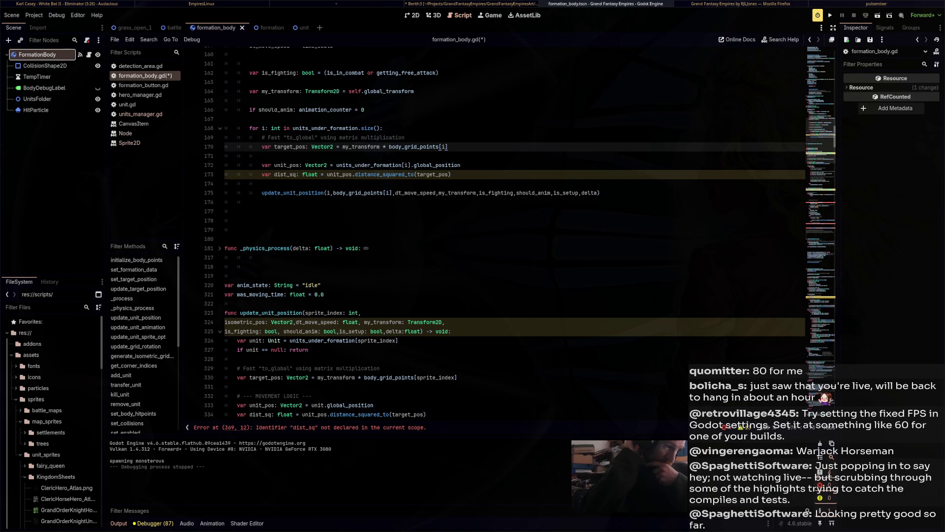
scroll(492, 236, down, 1)
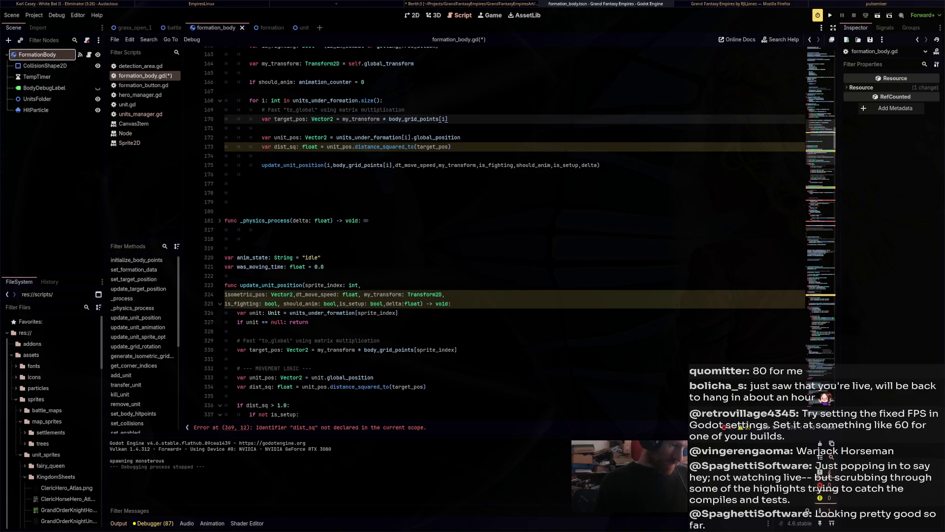
drag(239, 397, 237, 340)
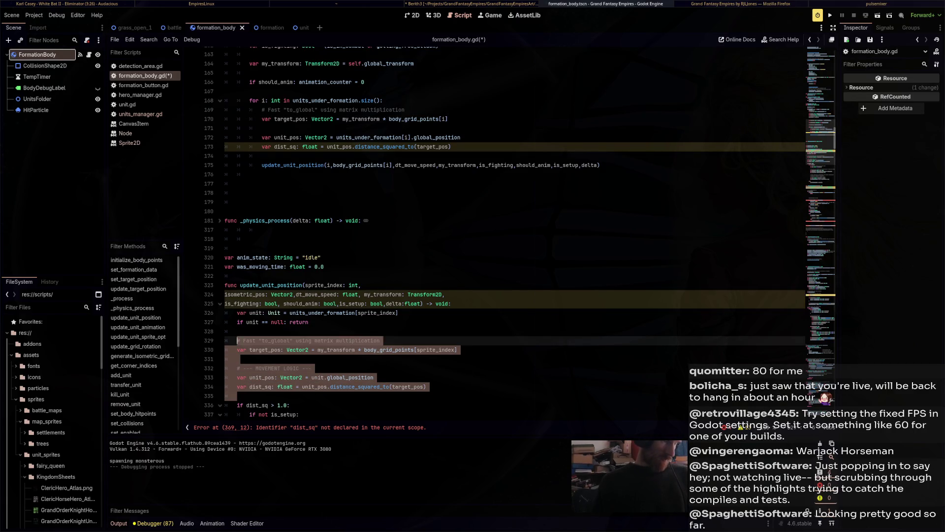
key(BackSpace)
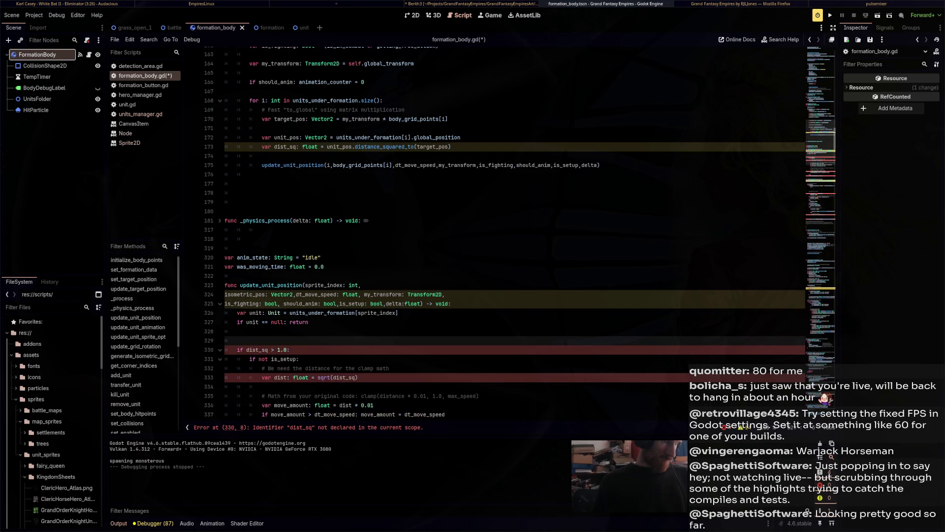
scroll(512, 231, down, 5)
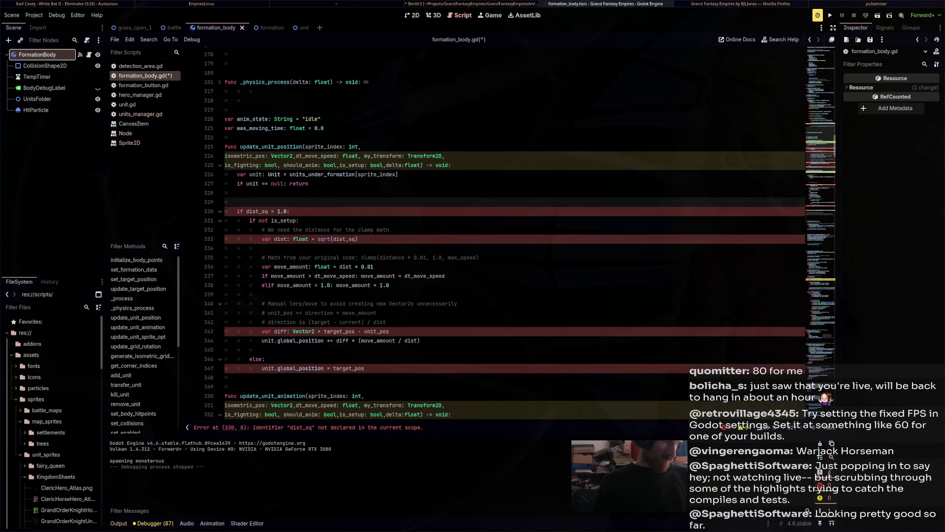
scroll(512, 232, up, 2)
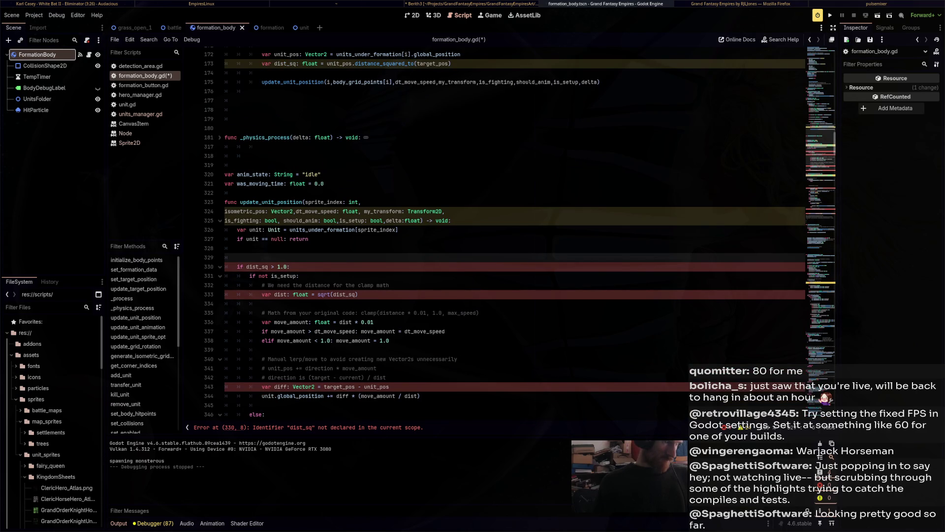
Replace the old flag parameters with dist_sq: float, unit_pos: Vector2 and target_pos: Vector2.
drag(379, 220, 447, 211)
key(BackSpace)
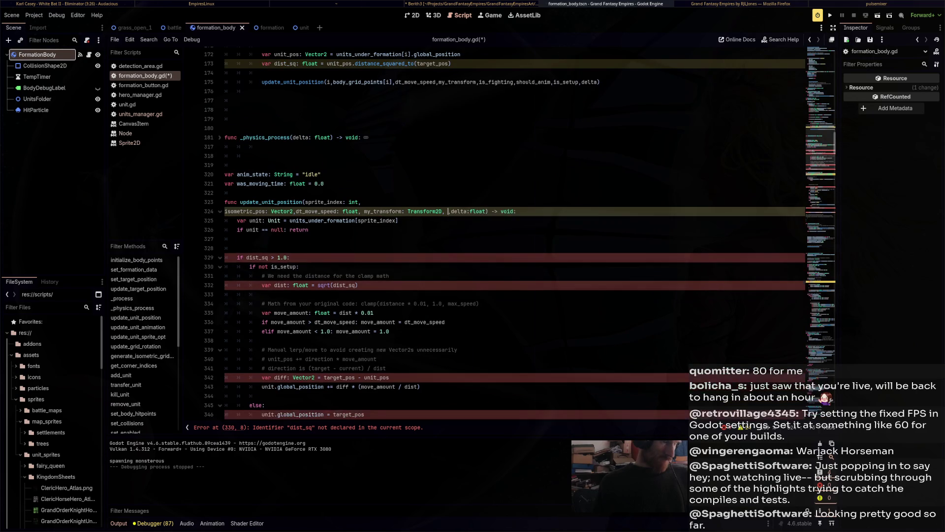
key(BackSpace)
key(BackSpace)
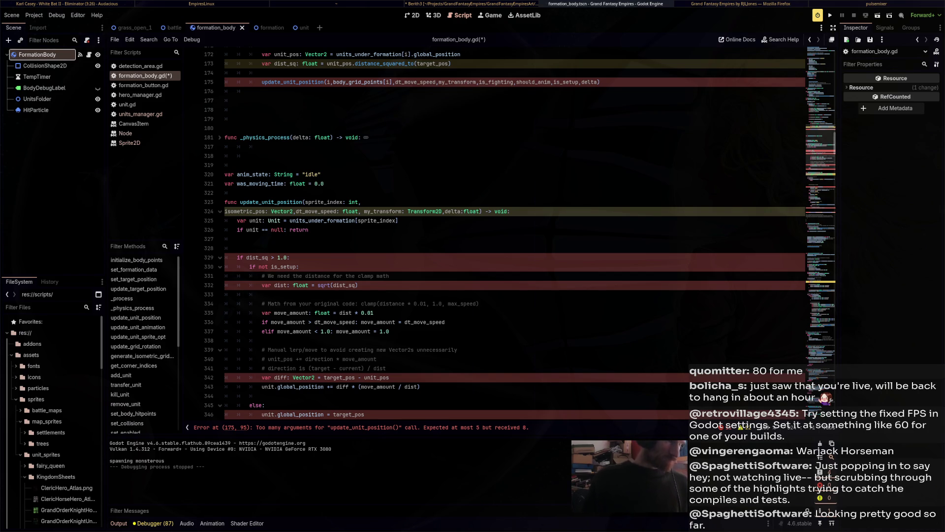
text(Transform2D,)
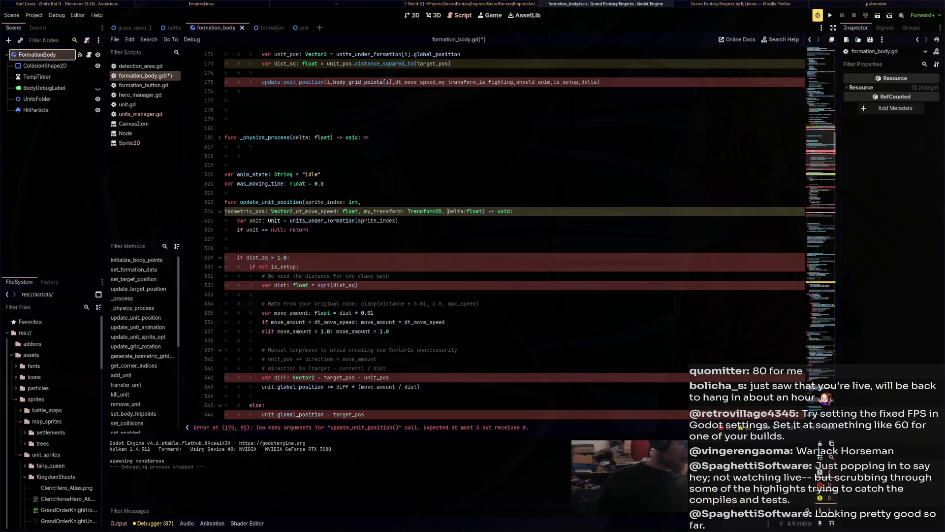
text( dist_)
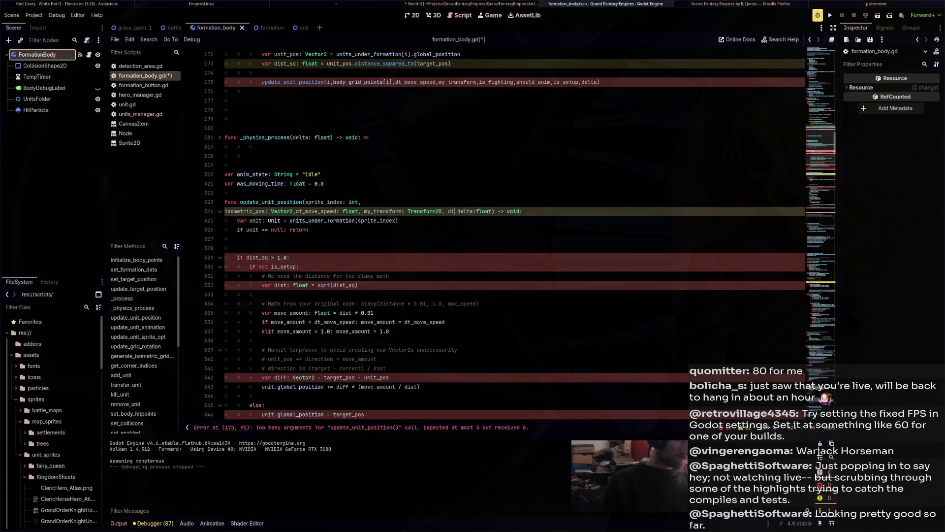
text(sq:)
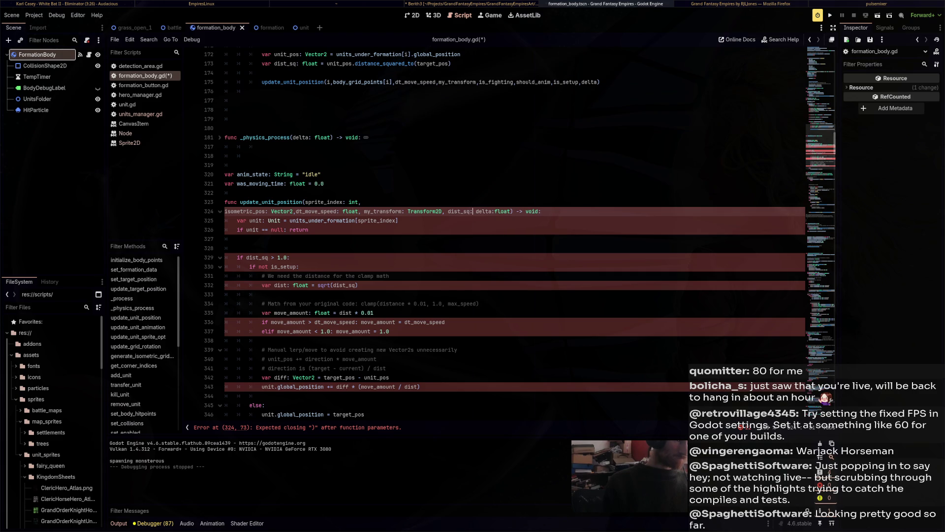
text( float,)
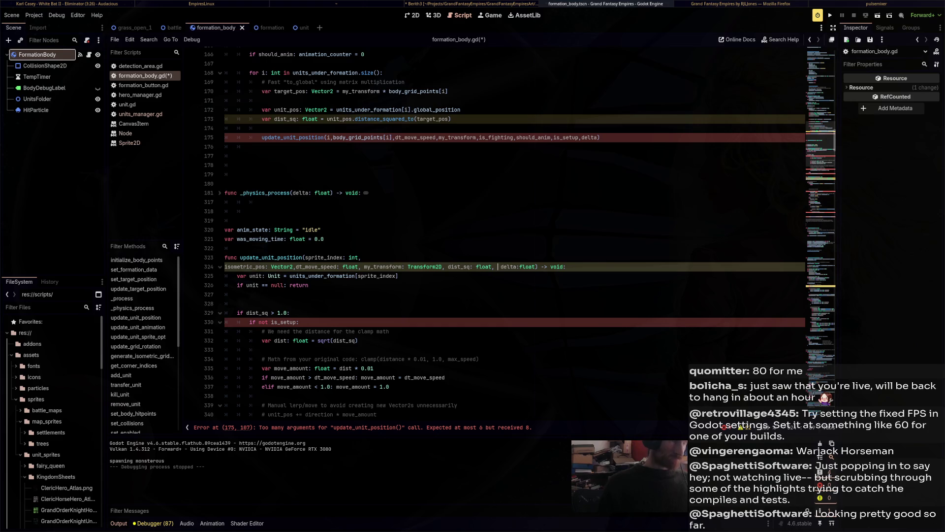
text(unit)
text(_pos)
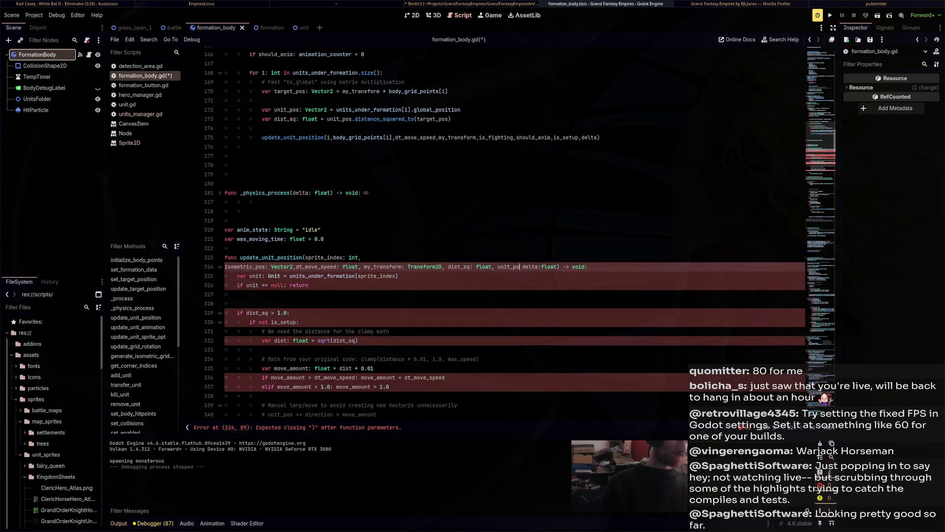
text(: Vector2,)
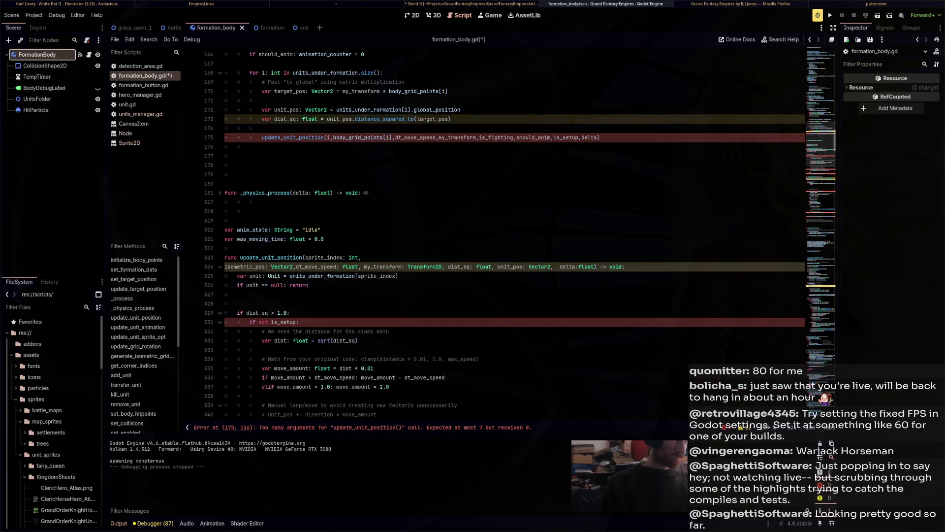
text( target_g)
key(BackSpace)
text(ps: Vef)
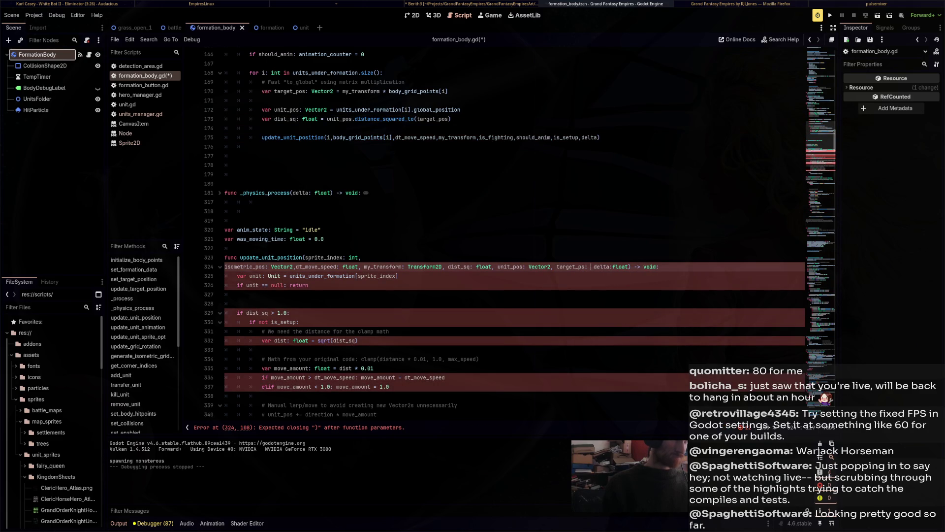
key(BackSpace)
text(ctor)
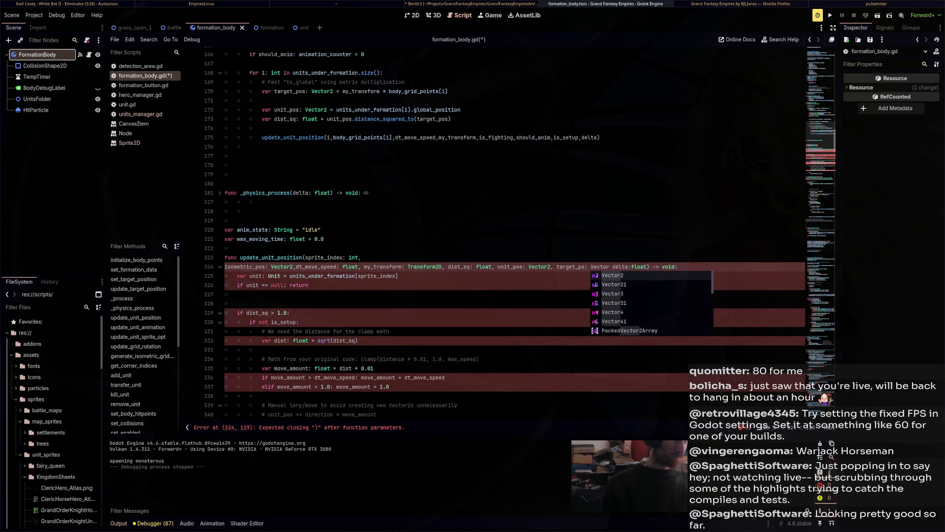
text(2,)
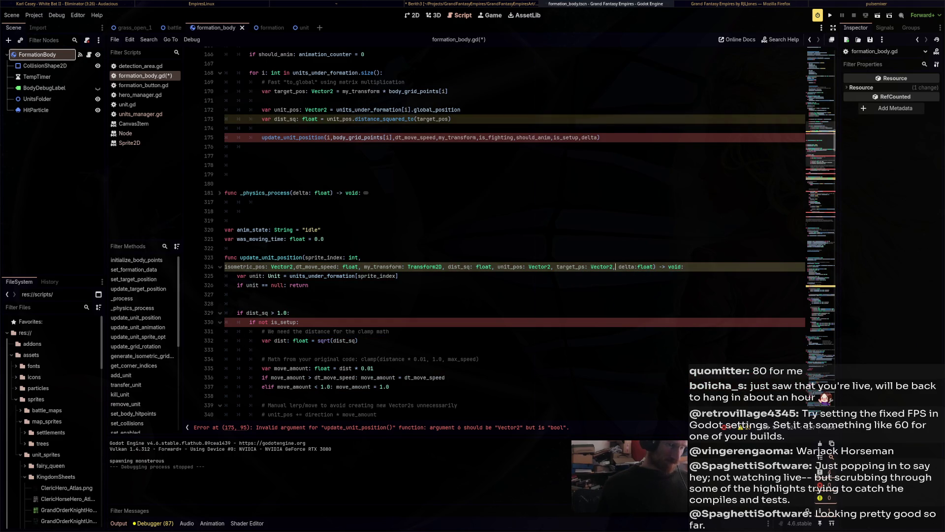
click(584, 267)
text(o)
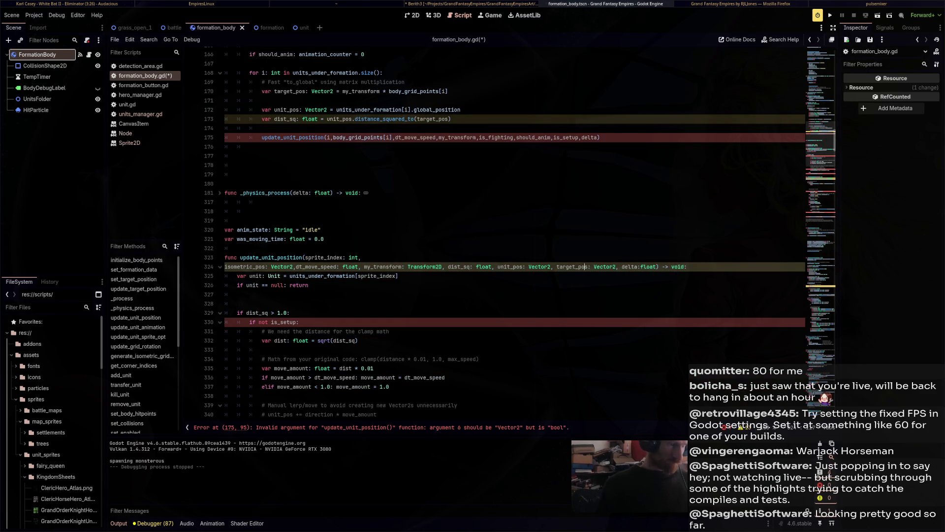
Add an is_setup: bool parameter after target_pos, then select should_anim in the loop's call.
scroll(520, 233, down, 4)
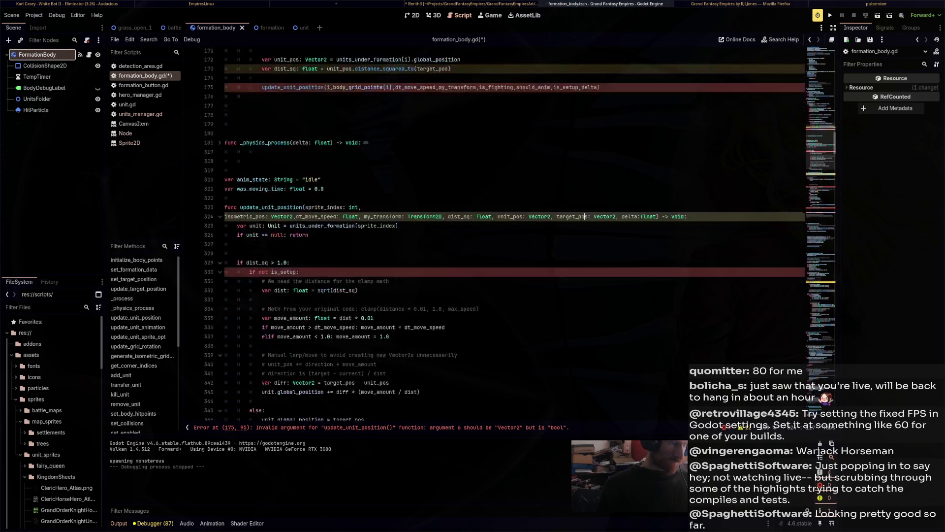
drag(299, 211, 249, 211)
scroll(250, 294, up, 3)
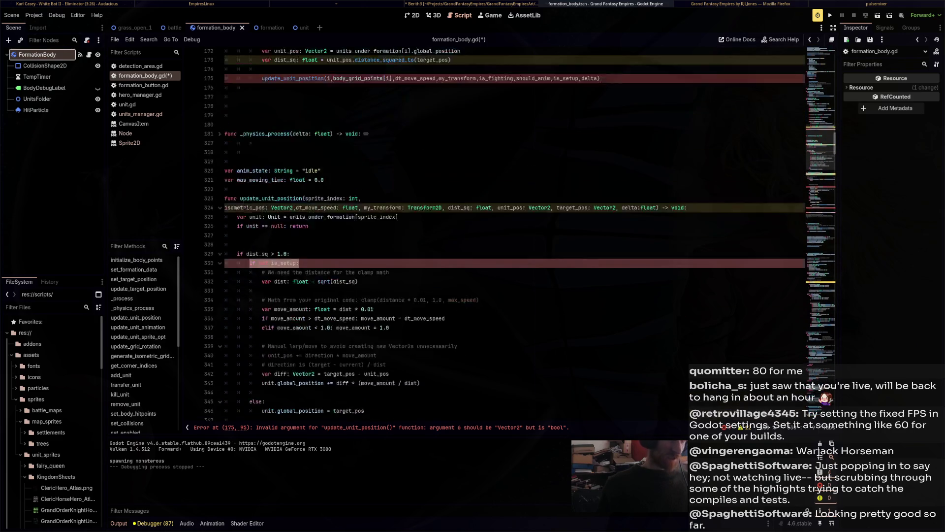
click(619, 239)
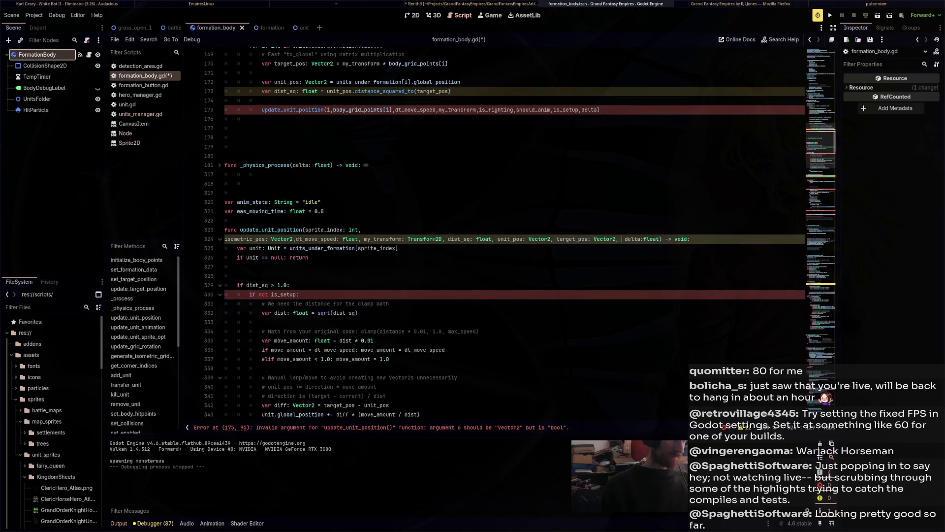
text(is_set)
text(up: bool)
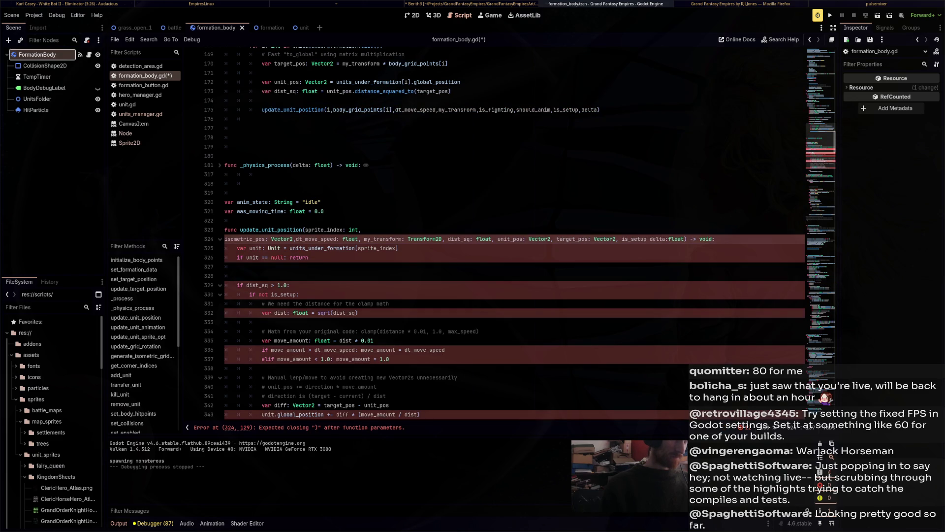
text(,)
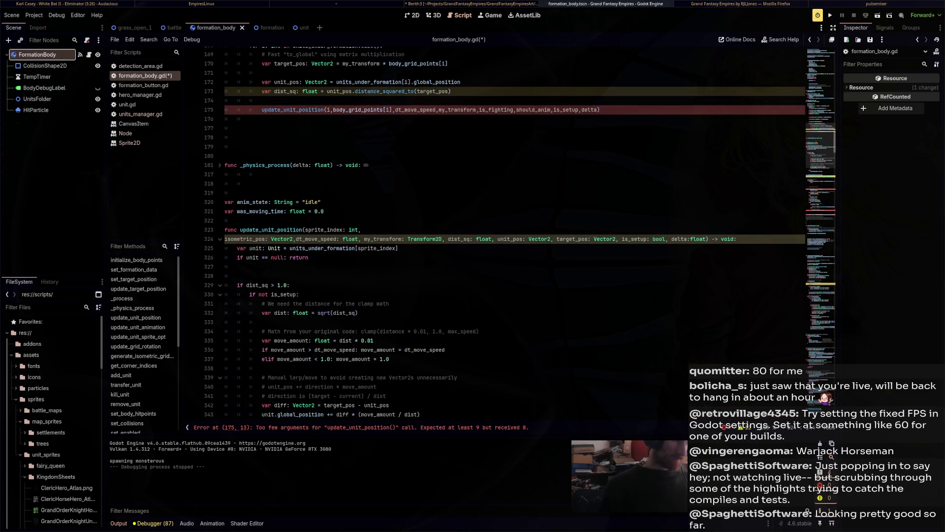
click(237, 267)
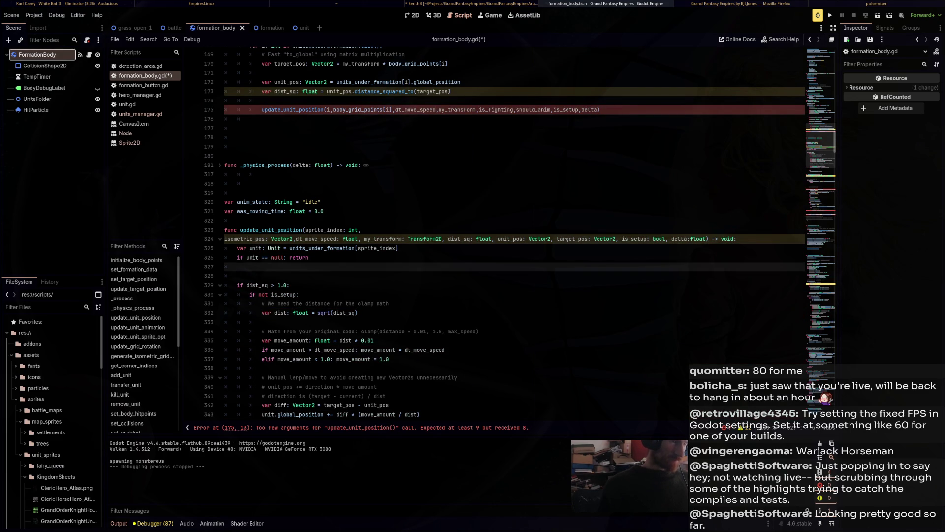
double_click(534, 110)
Remove should_anim and the doubled comma from the call, then review update_unit_position's parameter list.
key(BackSpace)
key(BackSpace)
key(Delete)
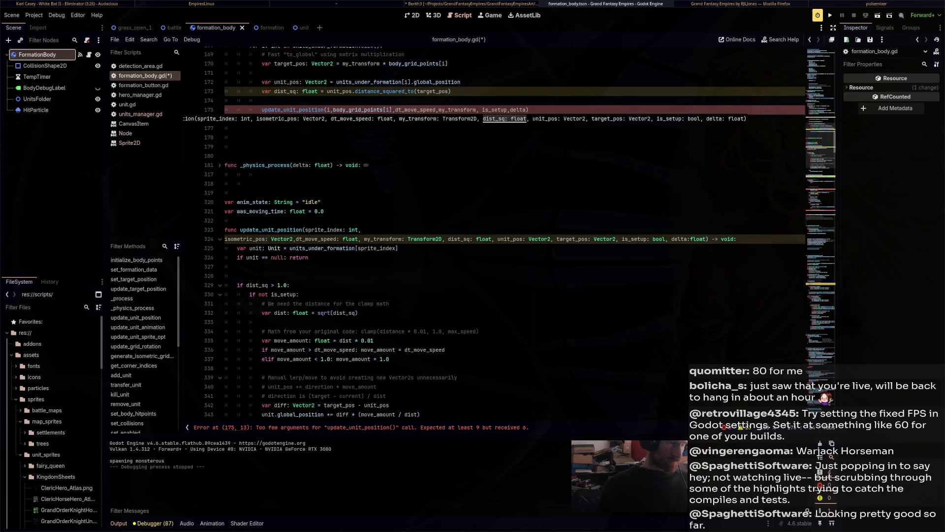
click(341, 229)
click(255, 238)
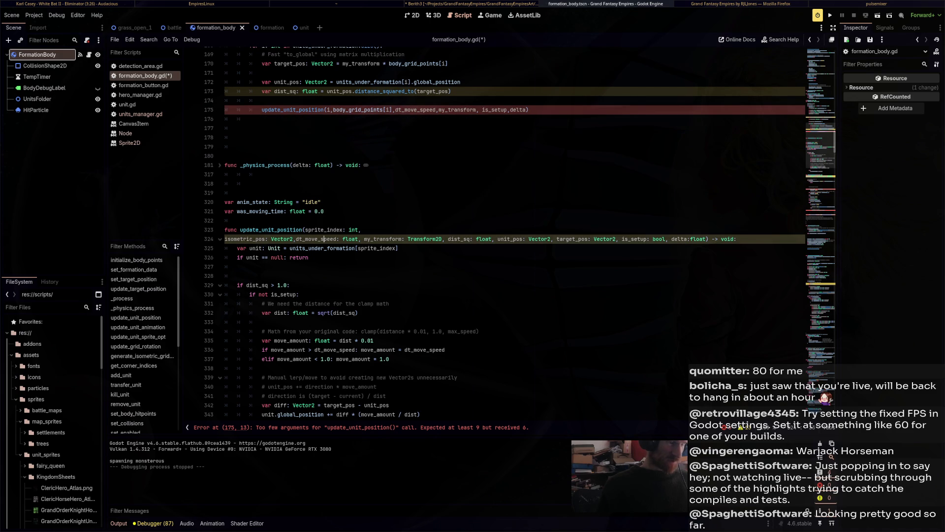
double_click(316, 239)
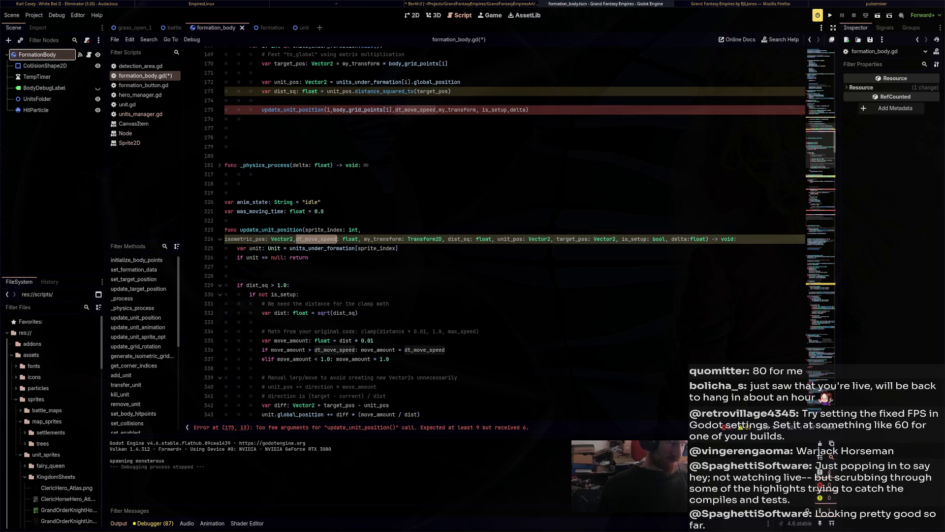
double_click(382, 239)
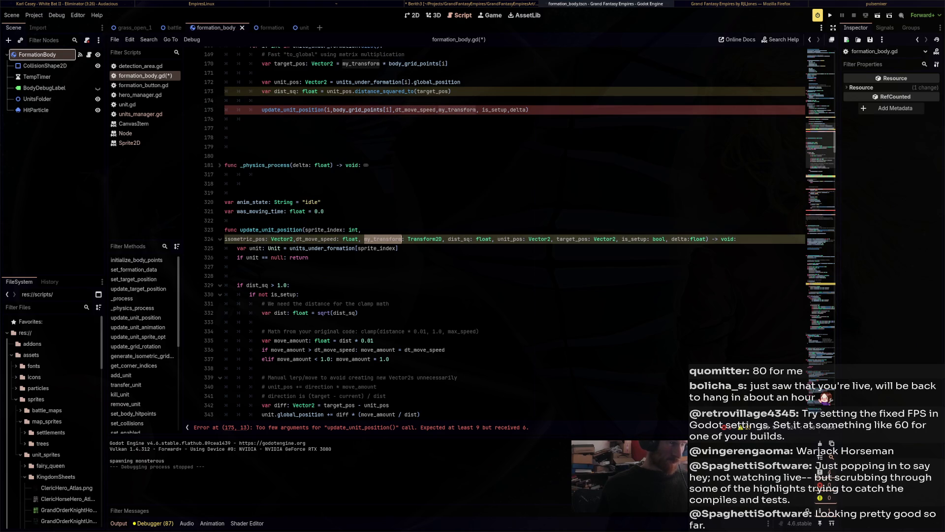
double_click(459, 239)
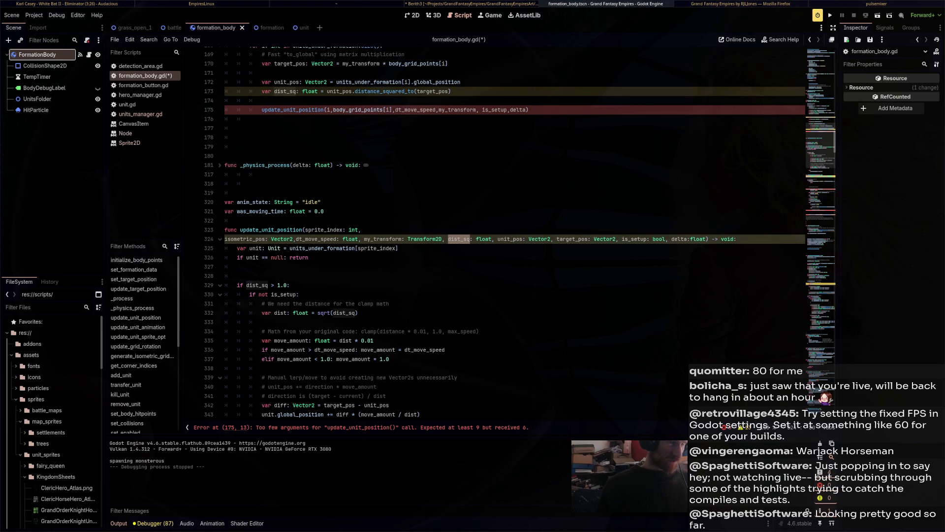
Add dist_sq and unit_pos, copied from the loop, to the call after my_transform.
double_click(285, 91)
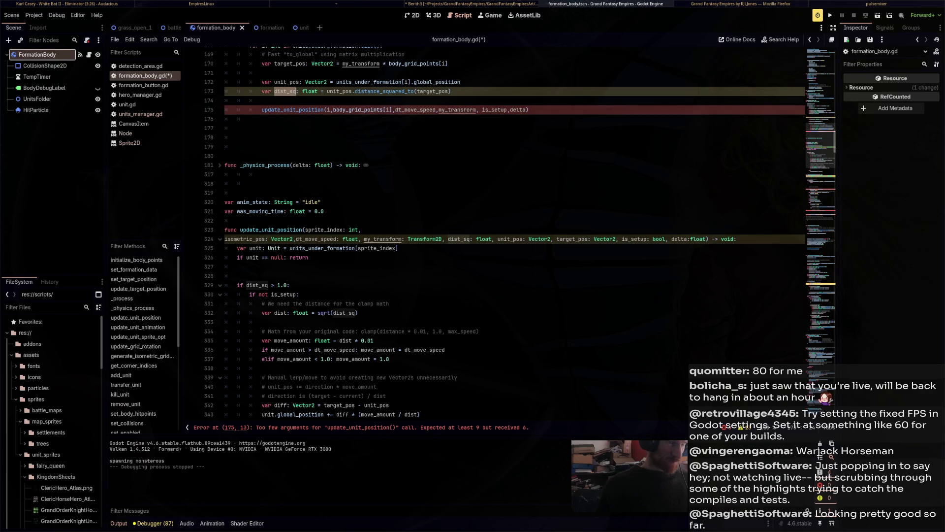
key(ctrl+c)
click(478, 109)
key(ctrl+v)
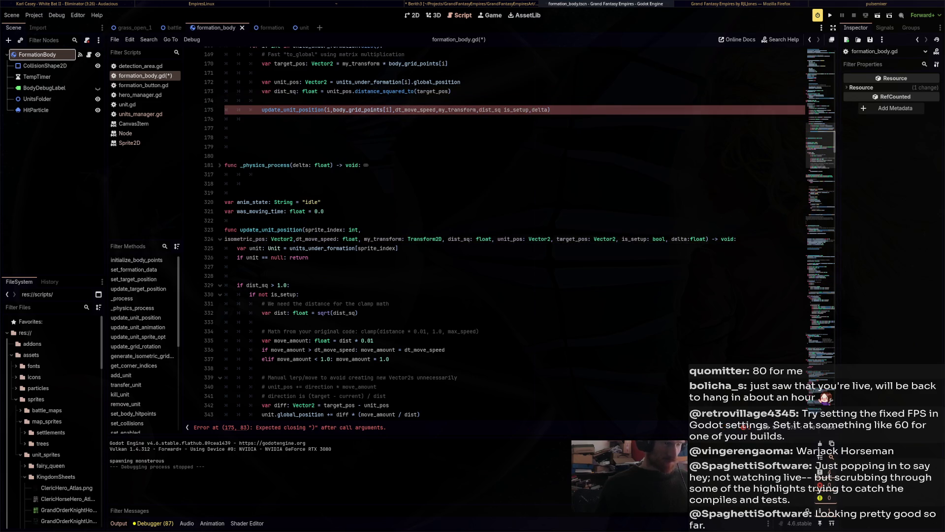
text(, c)
double_click(286, 82)
key(ctrl+c)
click(501, 109)
key(ctrl+v)
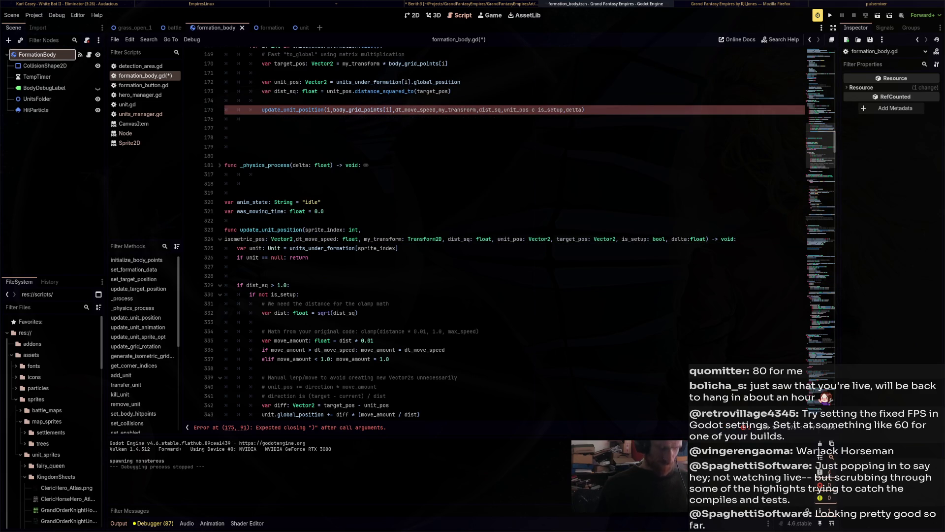
text(,)
key(Delete)
key(Delete)
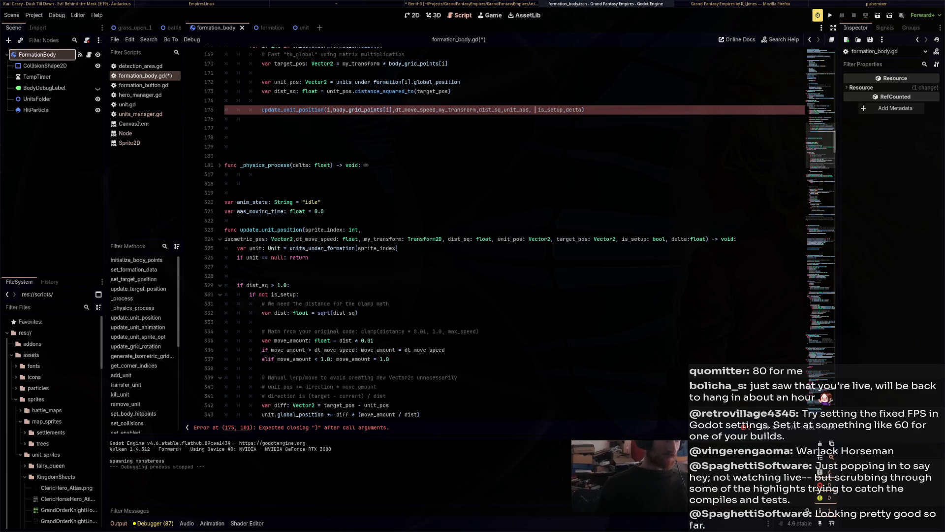
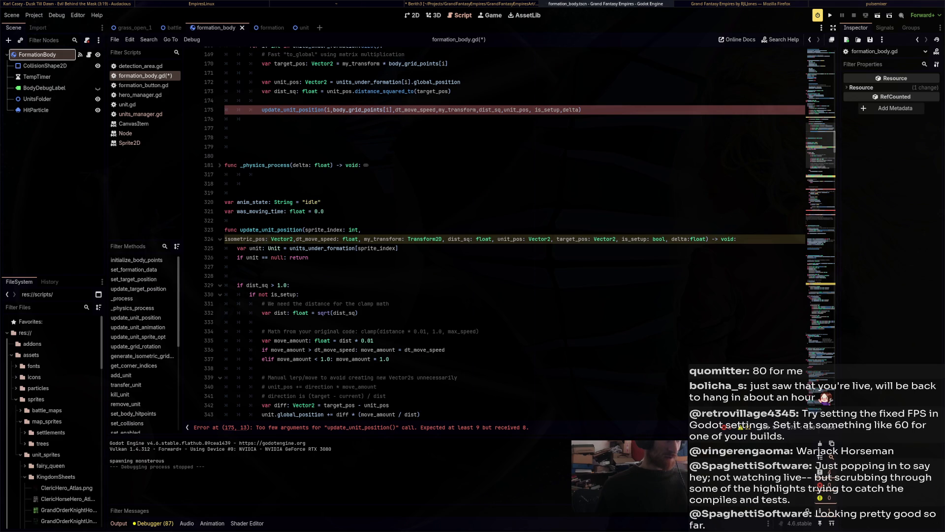
Break the update_unit_position signature so isometric_pos, my_transform, dist_sq, unit_pos and target_pos sit on separate lines.
click(224, 239)
key(BackSpace)
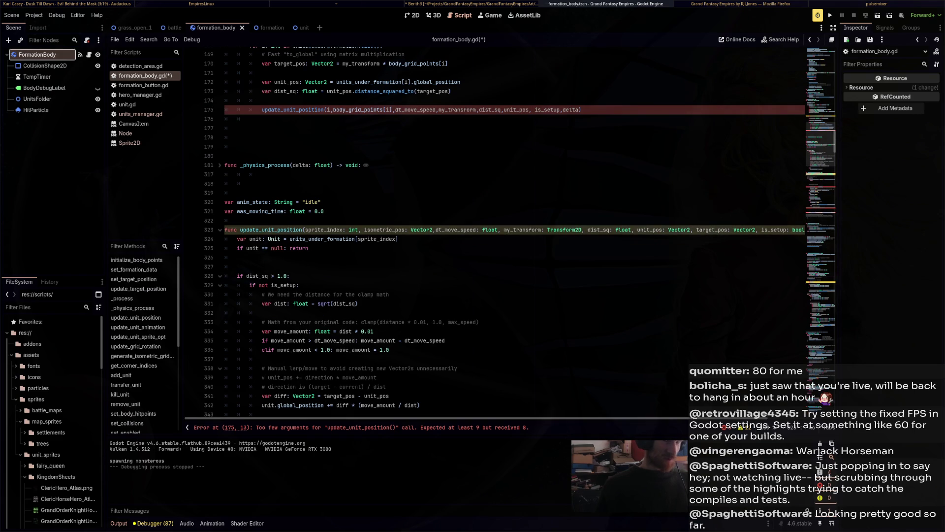
key(Return)
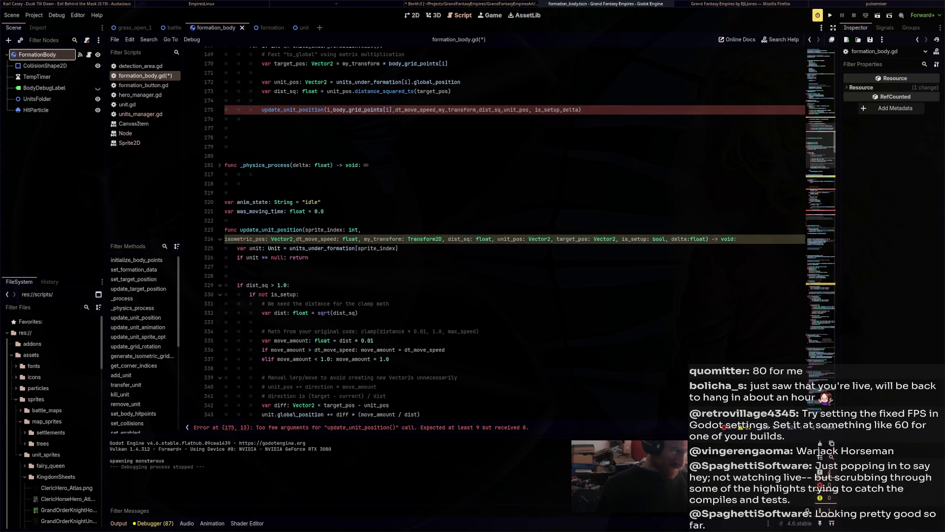
click(294, 239)
key(Return)
click(290, 248)
key(Return)
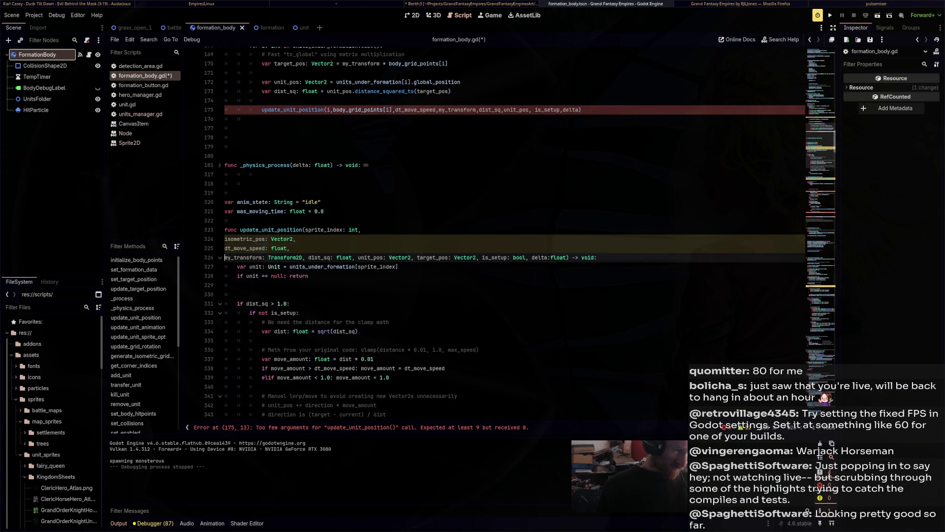
click(305, 257)
key(Return)
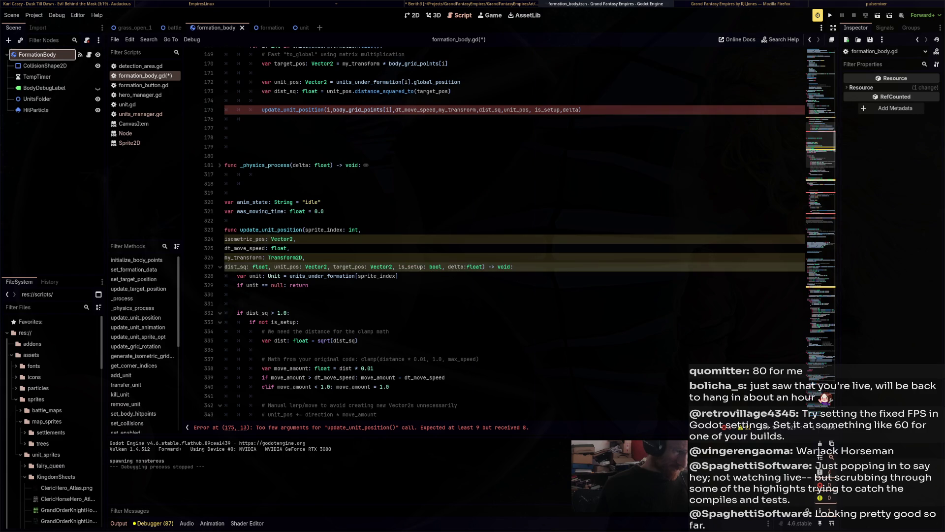
key(Return)
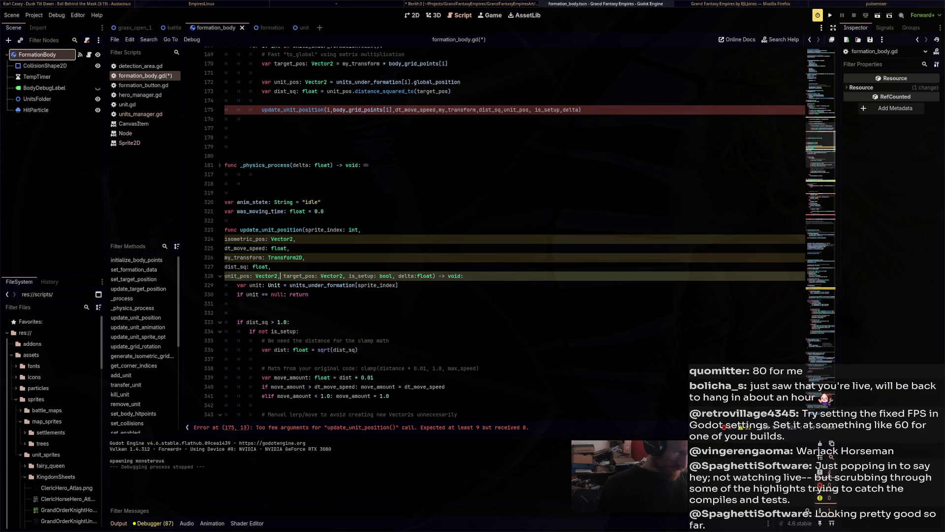
key(Return)
Put is_setup, delta, sprite_index and the closing ') -> void:' each on their own lines.
click(289, 285)
key(Return)
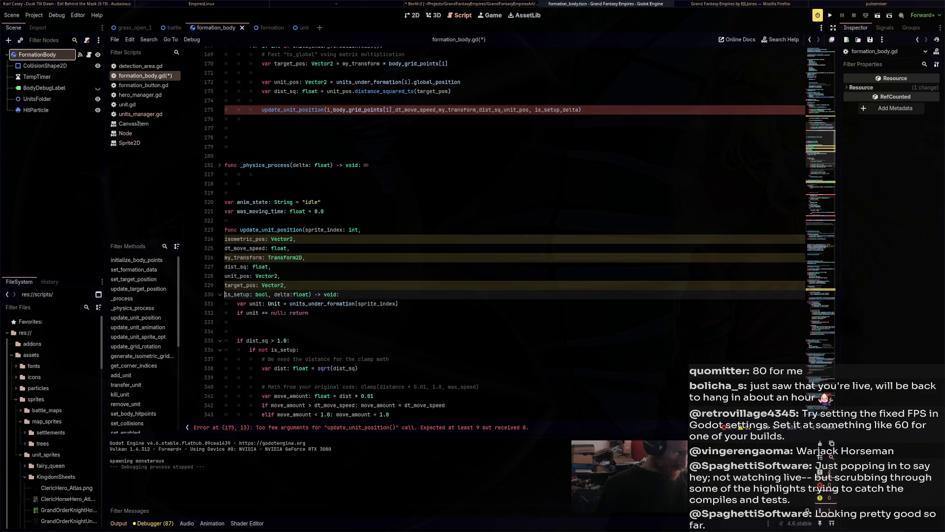
click(273, 295)
key(Return)
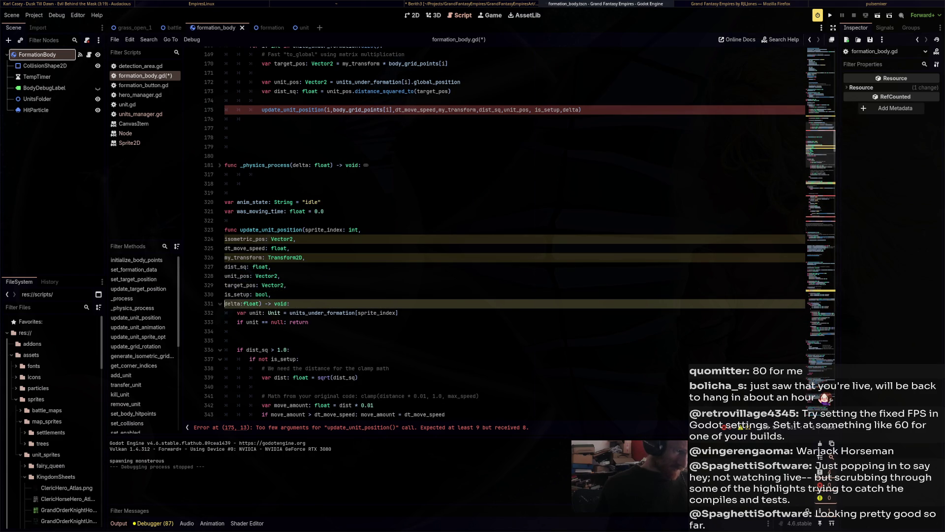
click(305, 230)
key(Return)
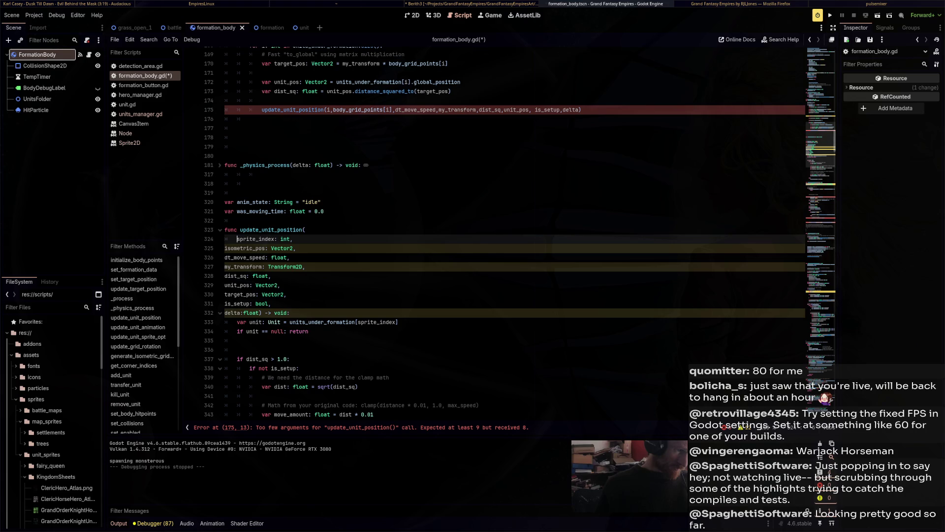
click(260, 312)
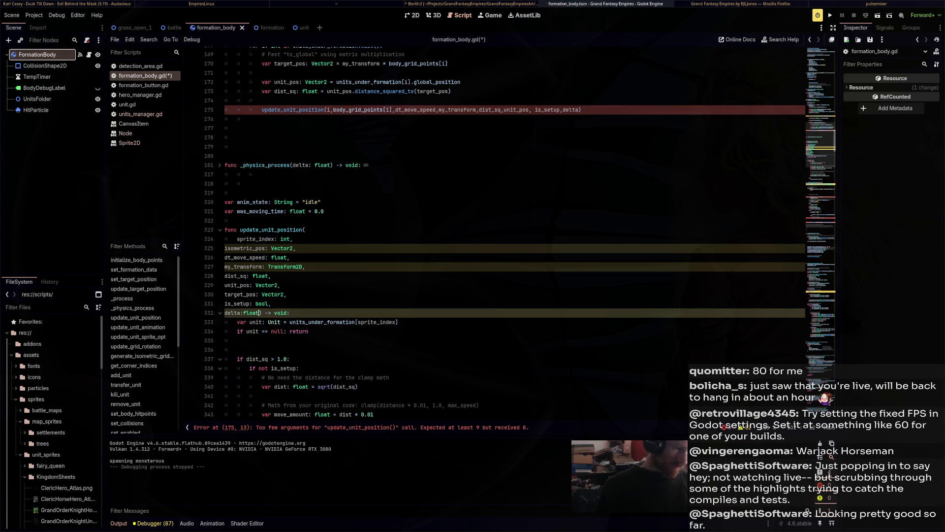
key(Return)
Indent the parameter lines and the closing ') -> void:' line one level.
key(shift+Up)
key(shift+Up)
key(shift+Up)
key(Tab)
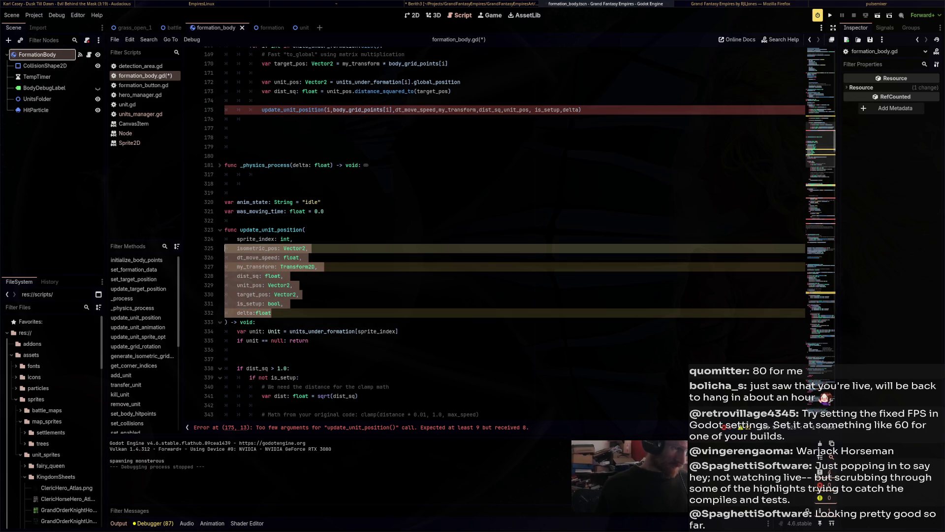
click(226, 322)
key(Tab)
key(Tab)
key(Up)
key(Up)
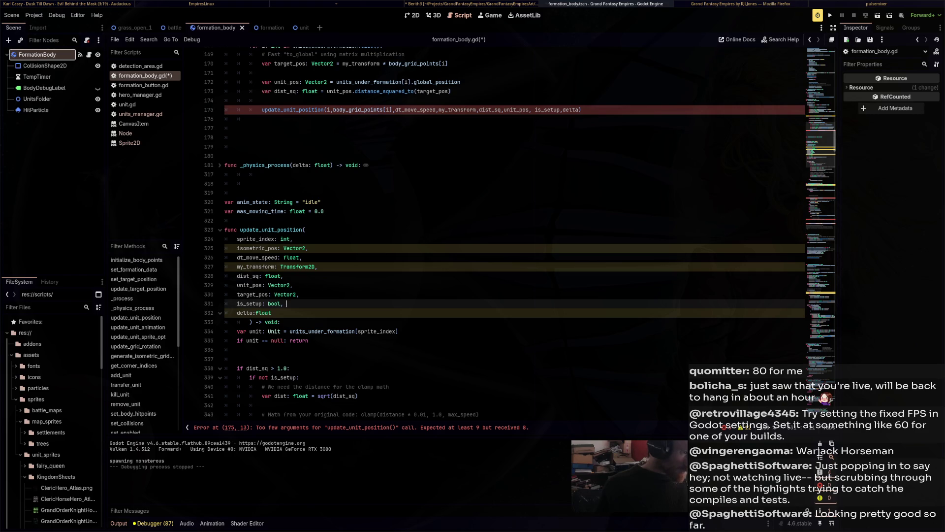
Select the isometric_pos parameter name and scroll through the script to review the function.
mouse_move(329, 109)
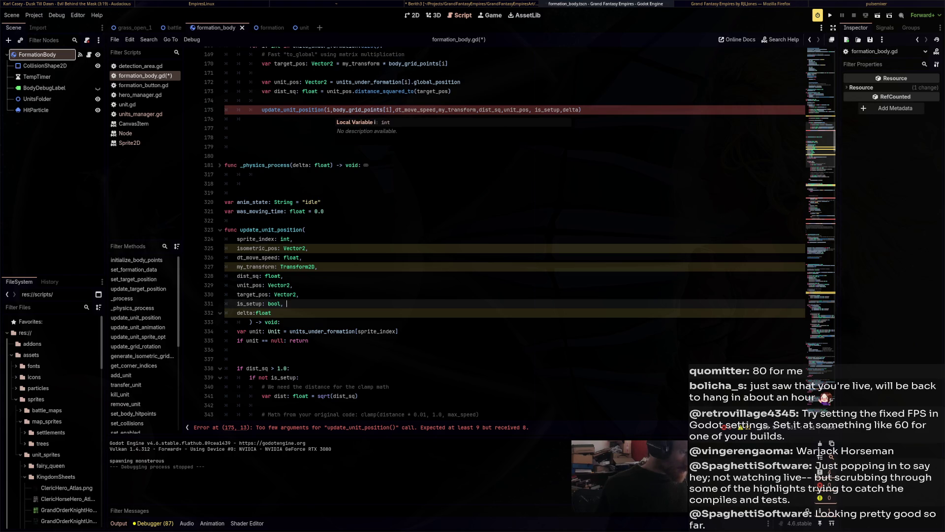
double_click(257, 248)
scroll(261, 248, down, 4)
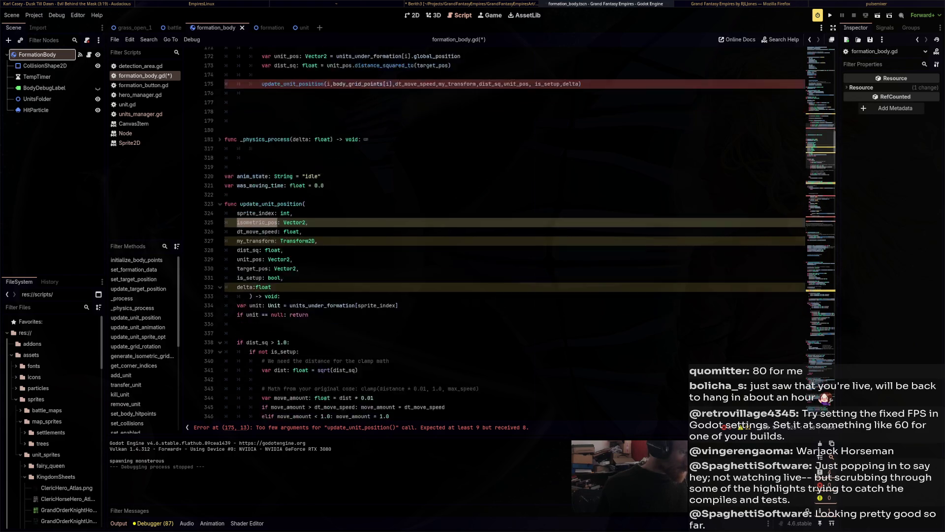
scroll(492, 231, down, 4)
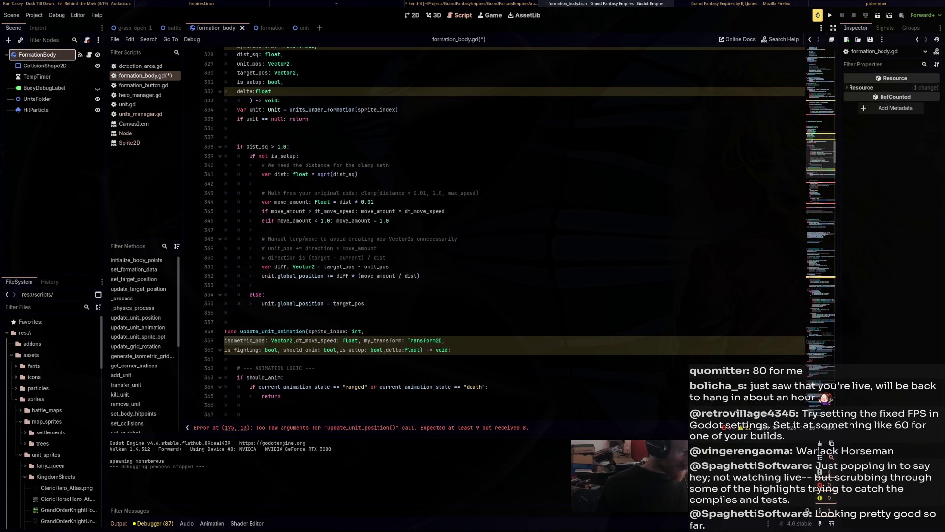
scroll(492, 231, up, 6)
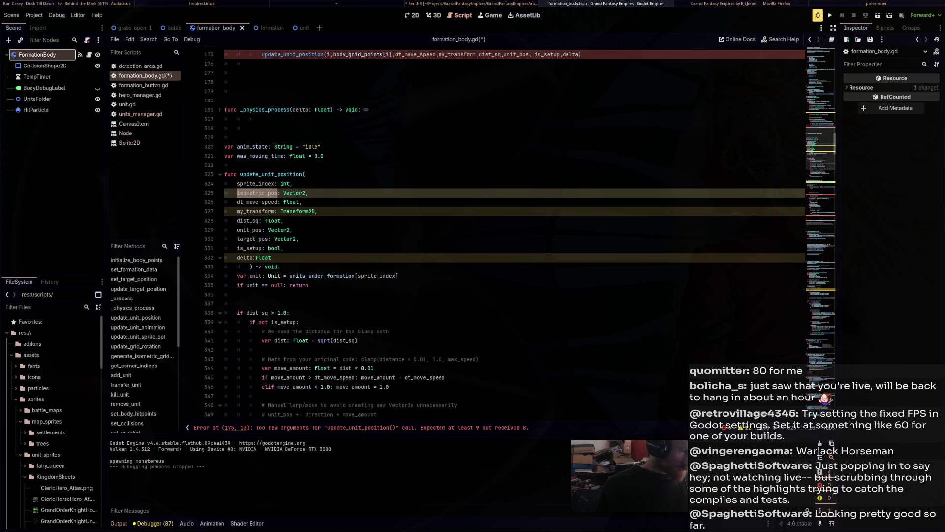
scroll(493, 231, down, 2)
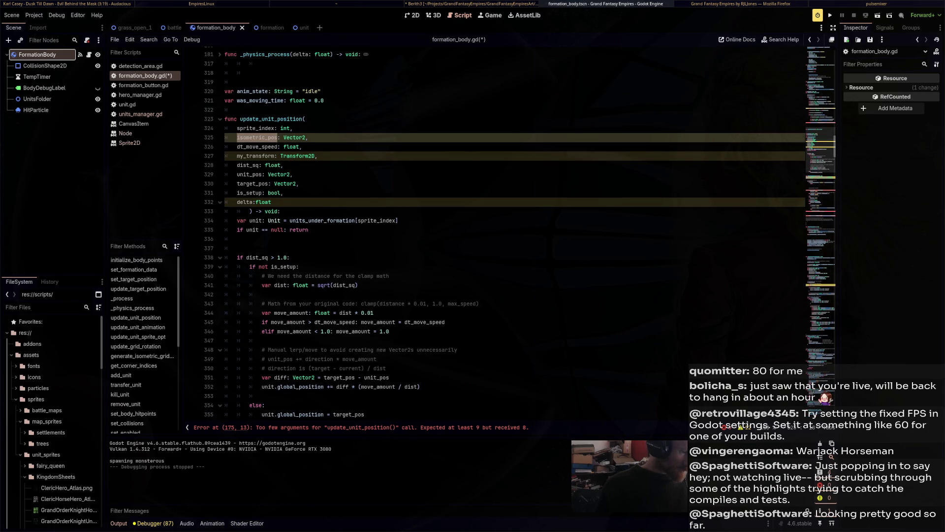
scroll(492, 232, up, 1)
scroll(492, 232, up, 5)
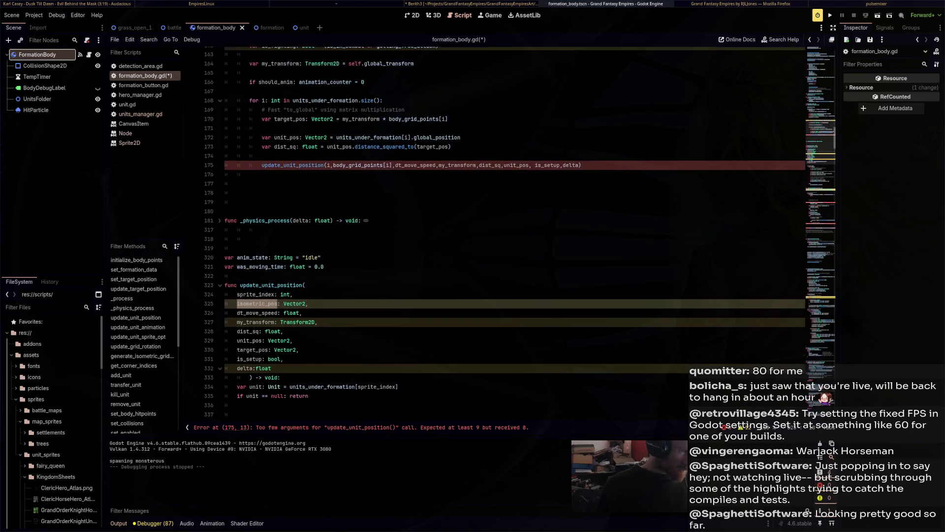
scroll(492, 231, down, 2)
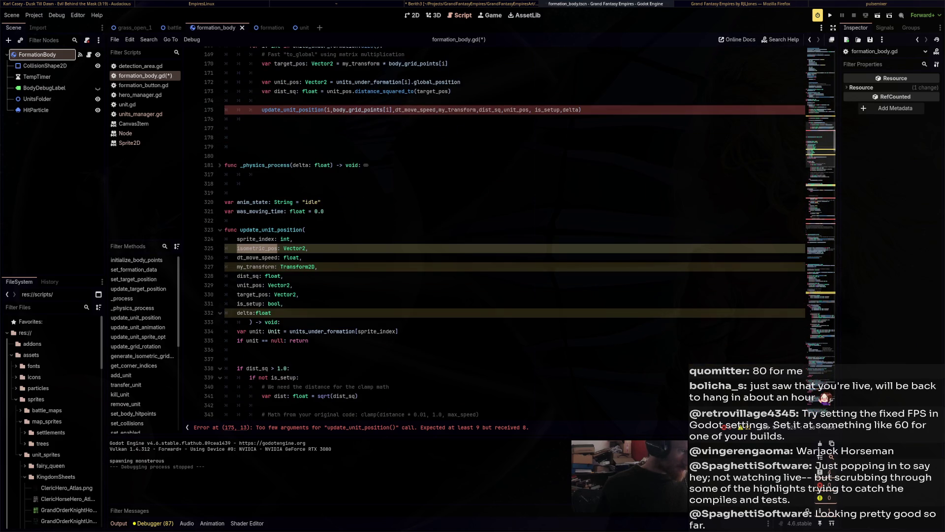
Delete the isometric_pos line, then the my_transform line, and scroll to check the line 175 error.
key(End)
key(shift+Up)
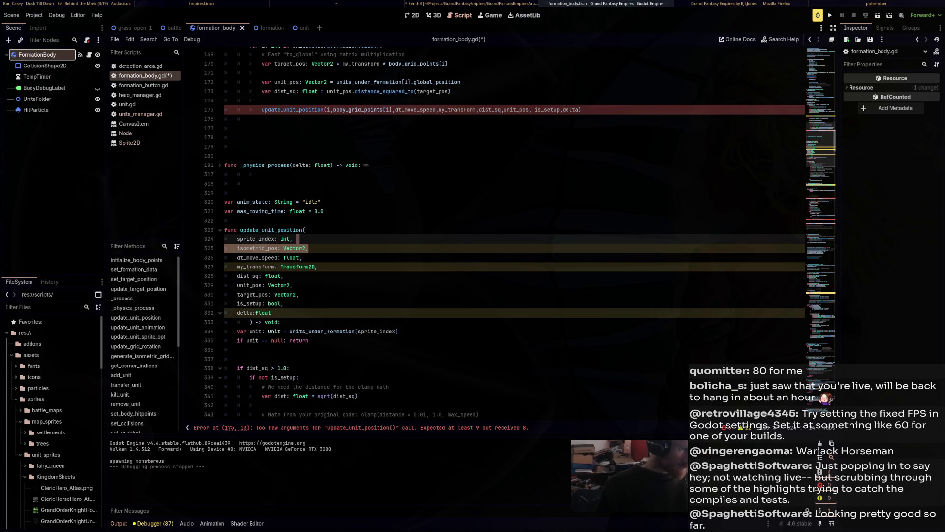
key(BackSpace)
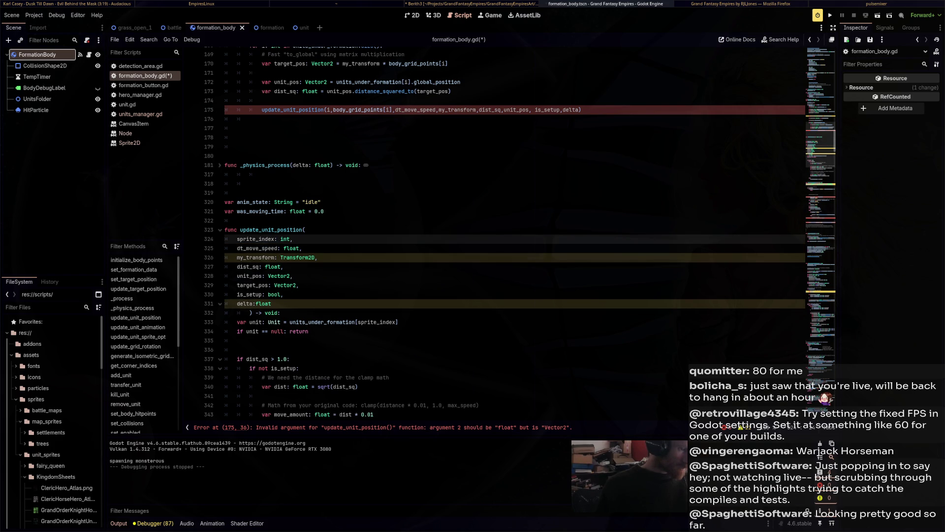
key(Down)
key(Down)
key(shift+Up)
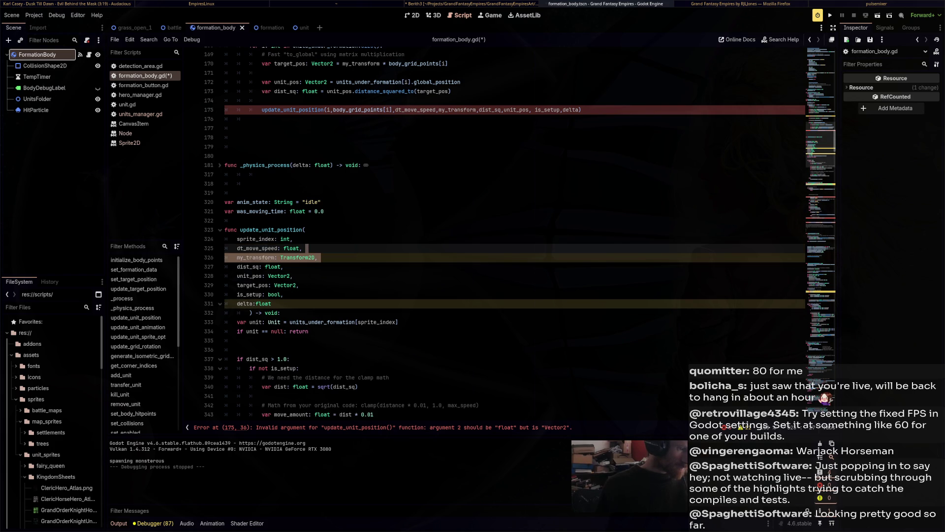
key(BackSpace)
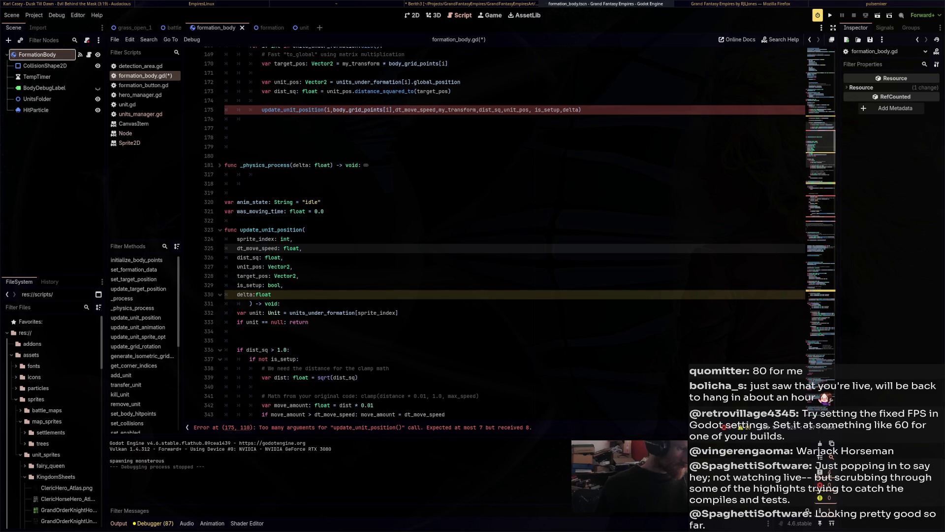
scroll(493, 236, down, 6)
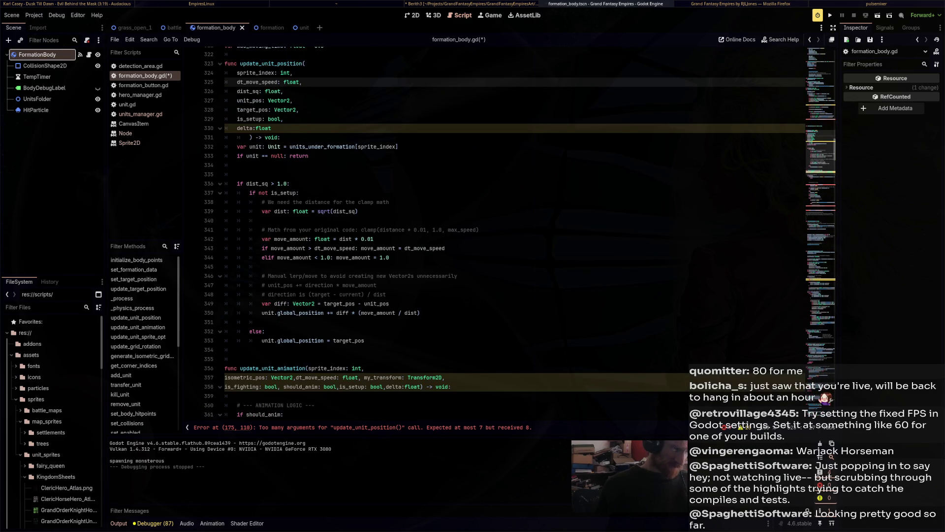
scroll(492, 236, down, 2)
scroll(492, 237, up, 8)
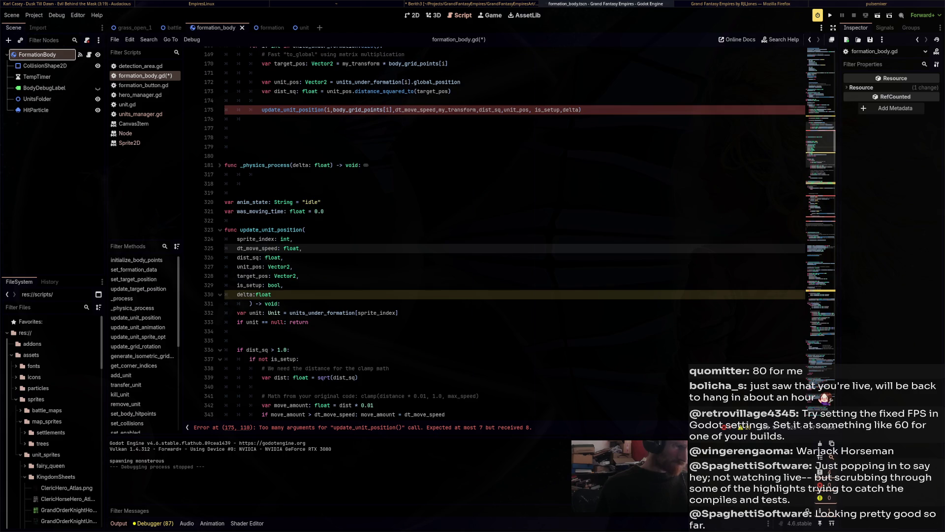
scroll(493, 237, up, 2)
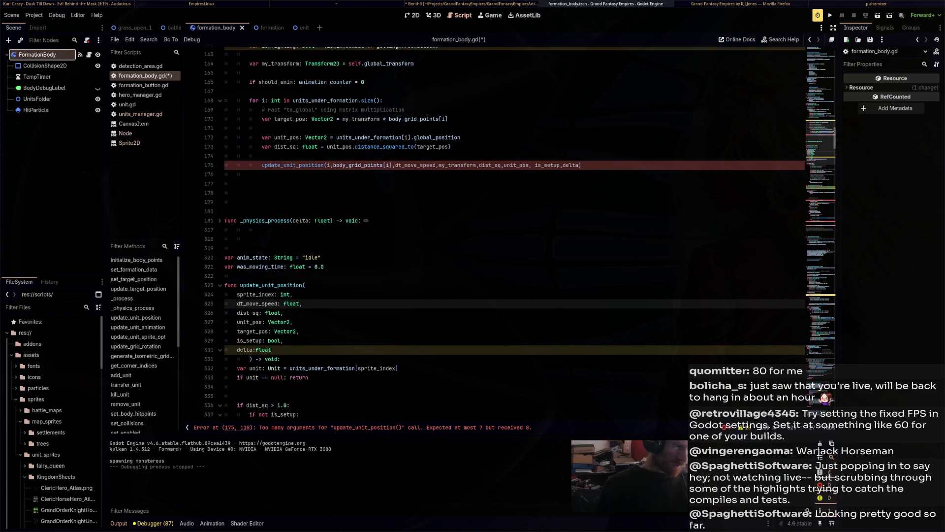
Delete the body_grid_points[i] and my_transform arguments from the line 175 call.
mouse_move(354, 165)
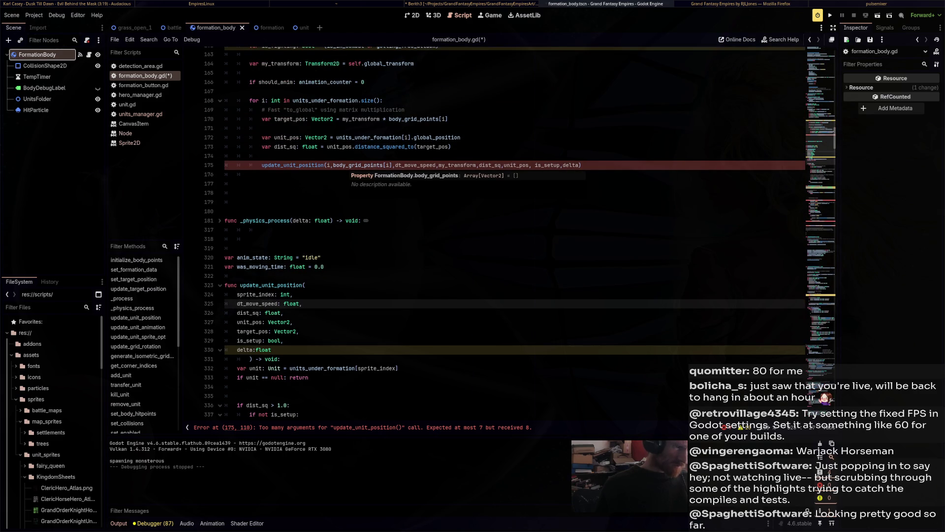
drag(396, 165, 335, 165)
key(BackSpace)
key(Delete)
mouse_move(391, 166)
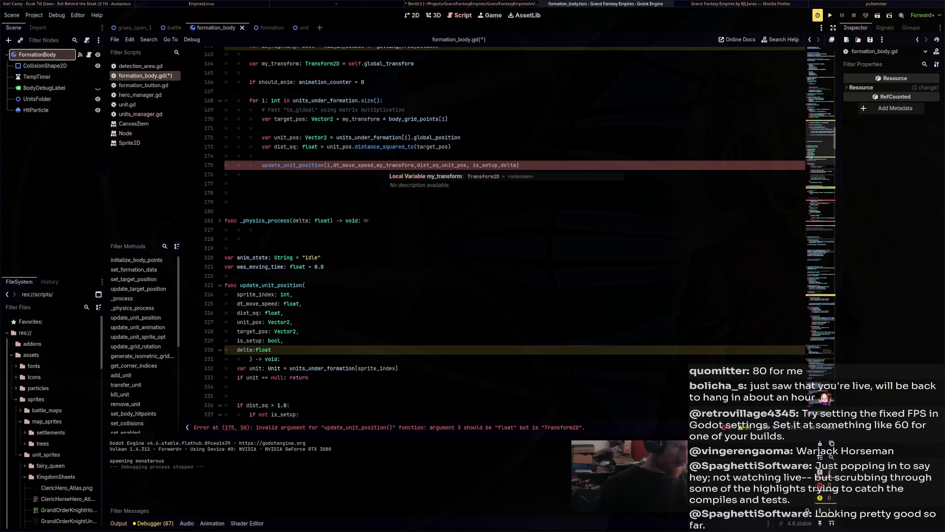
double_click(391, 166)
key(BackSpace)
key(BackSpace)
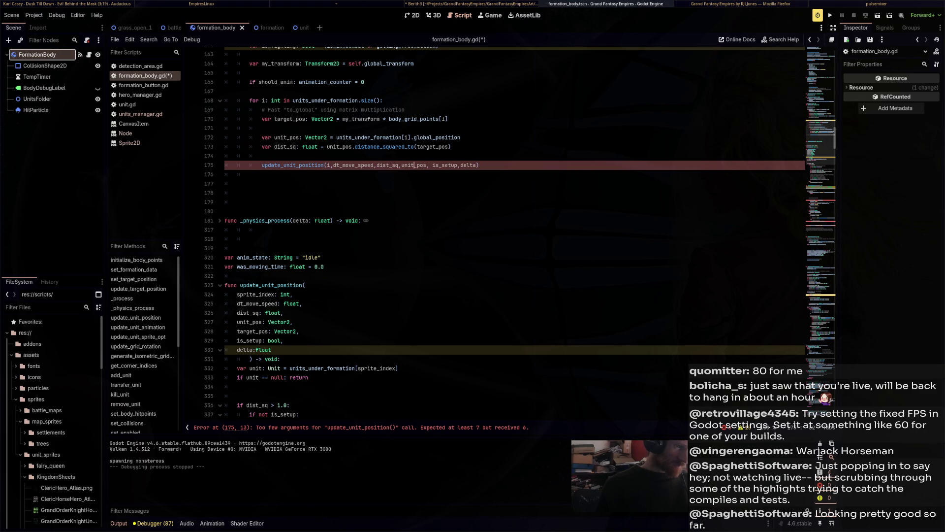
Insert 'target_pos,' after unit_pos in the call and dismiss autocomplete.
click(425, 165)
click(430, 166)
double_click(290, 119)
click(430, 165)
text(target_pos,)
key(Escape)
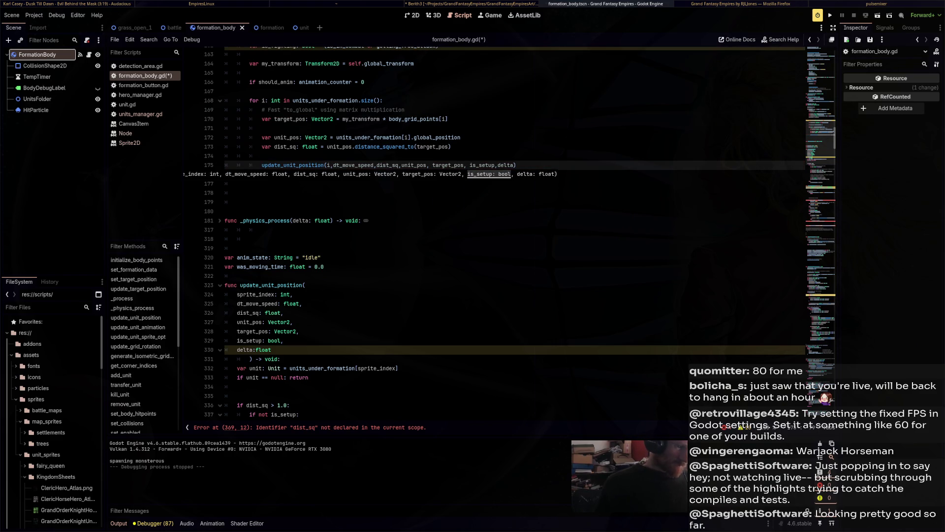
click(226, 210)
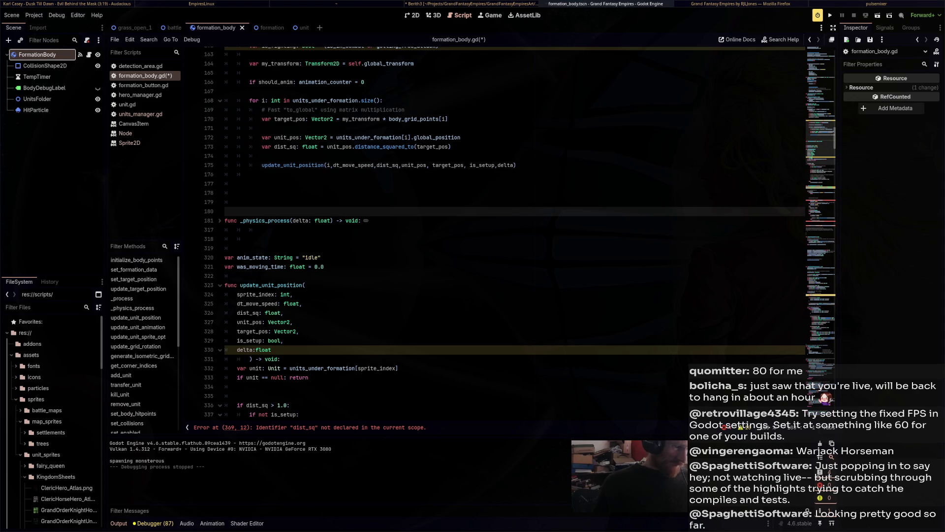
Add two blank lines after the update_unit_position call in the loop.
scroll(347, 342, down, 8)
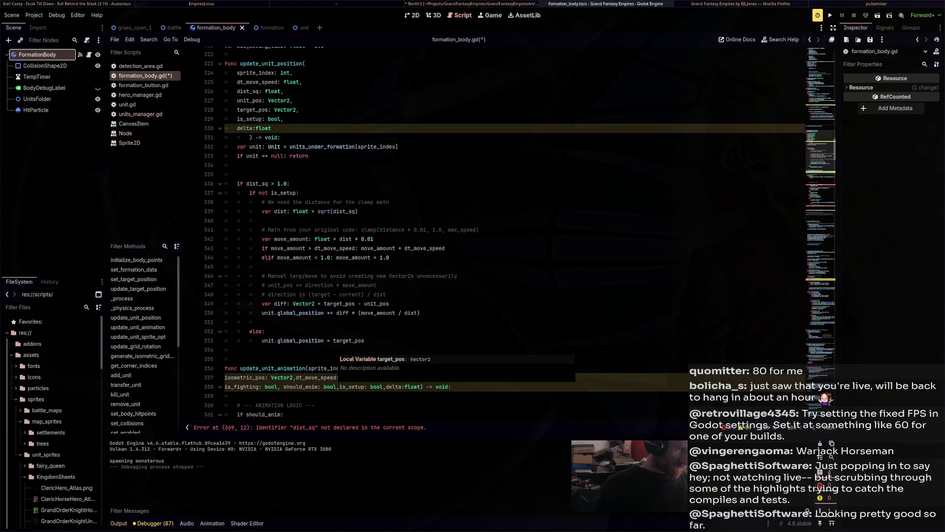
scroll(347, 342, up, 9)
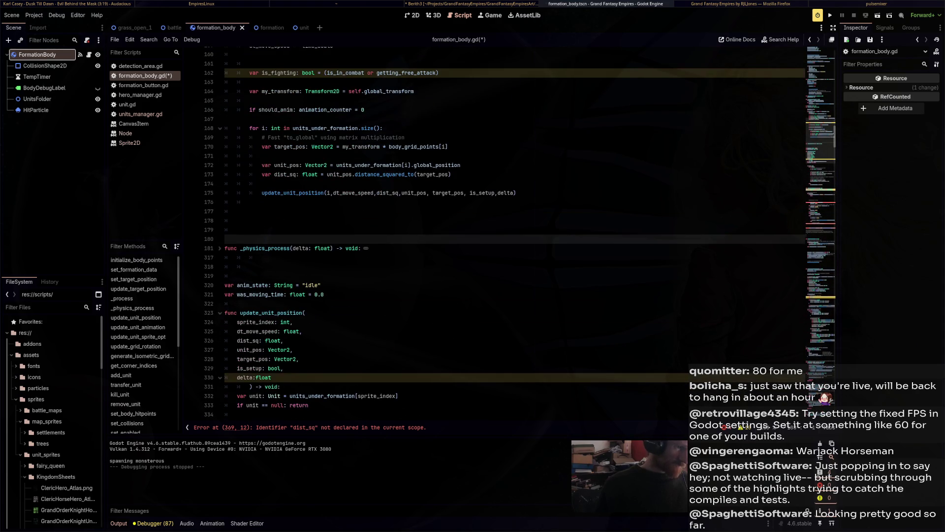
click(254, 202)
key(Return)
key(Return)
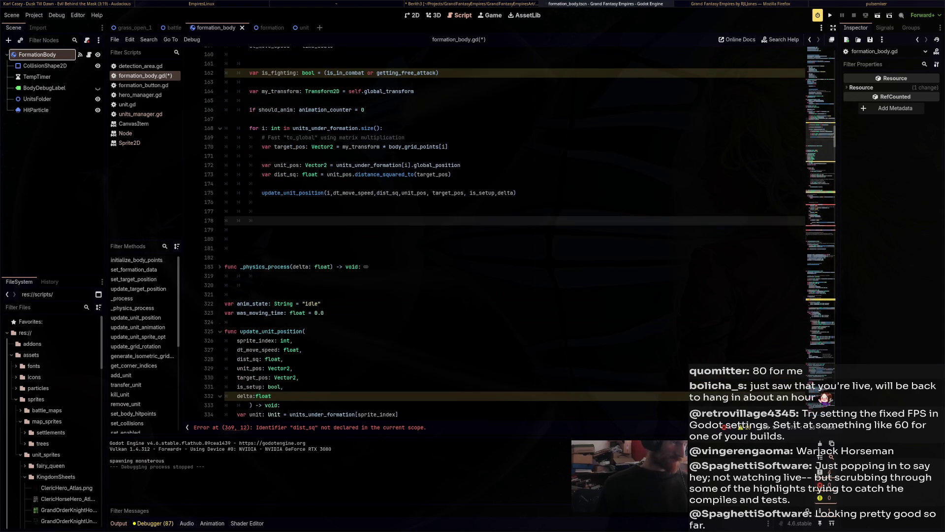
key(Up)
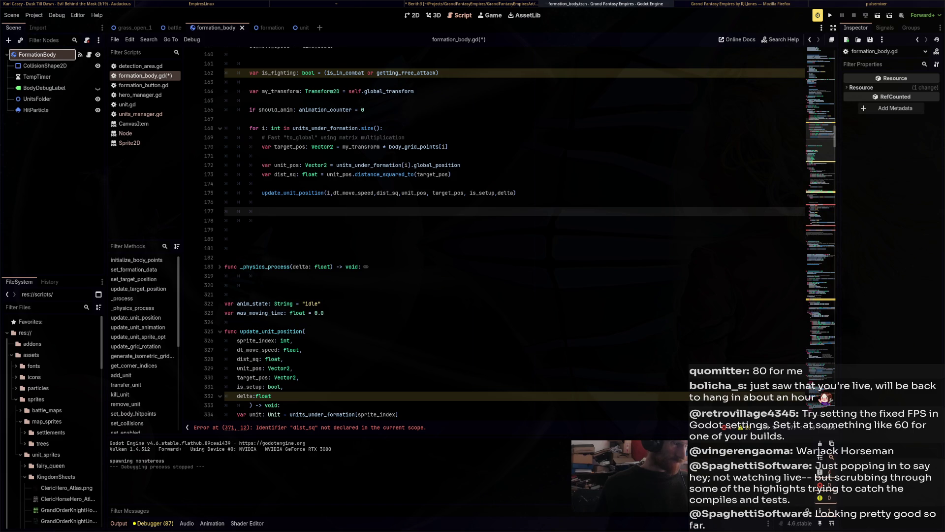
Scroll down to review update_unit_animation and its undeclared dist_sq error.
scroll(515, 232, down, 12)
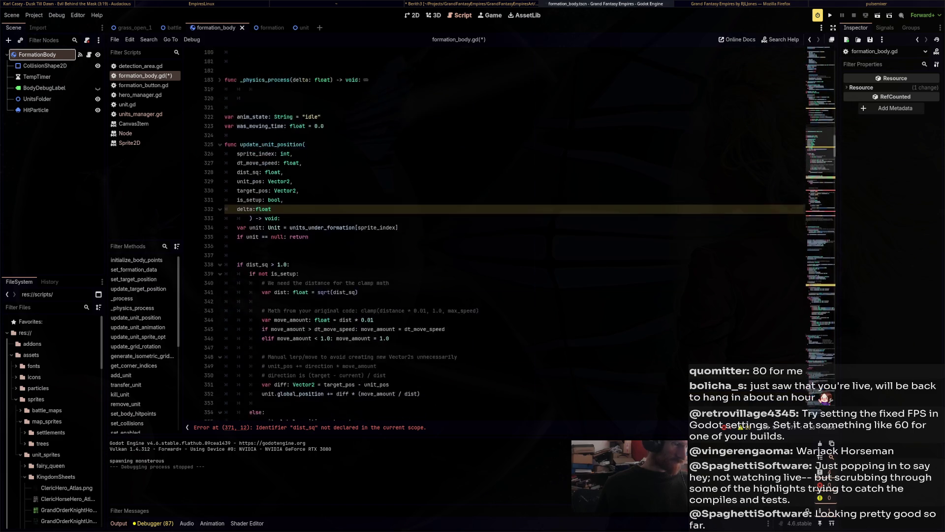
scroll(362, 283, down, 5)
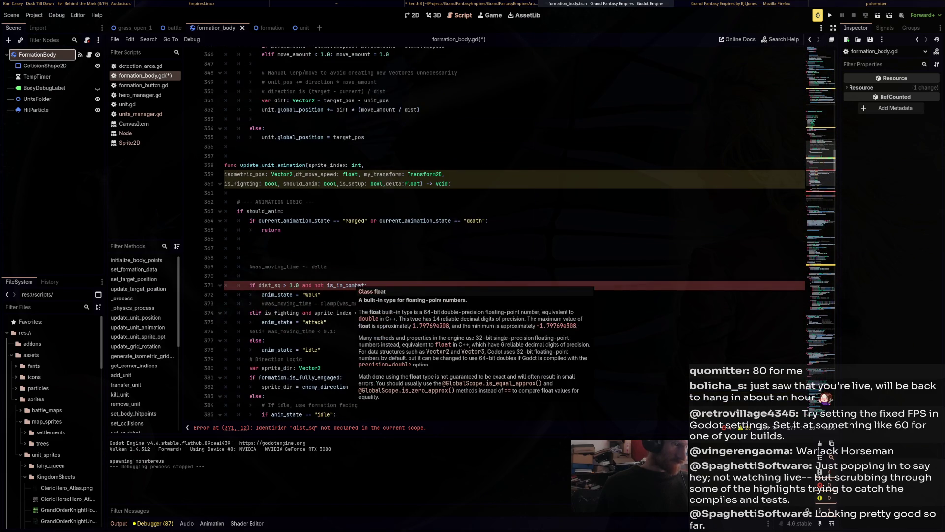
scroll(362, 283, down, 3)
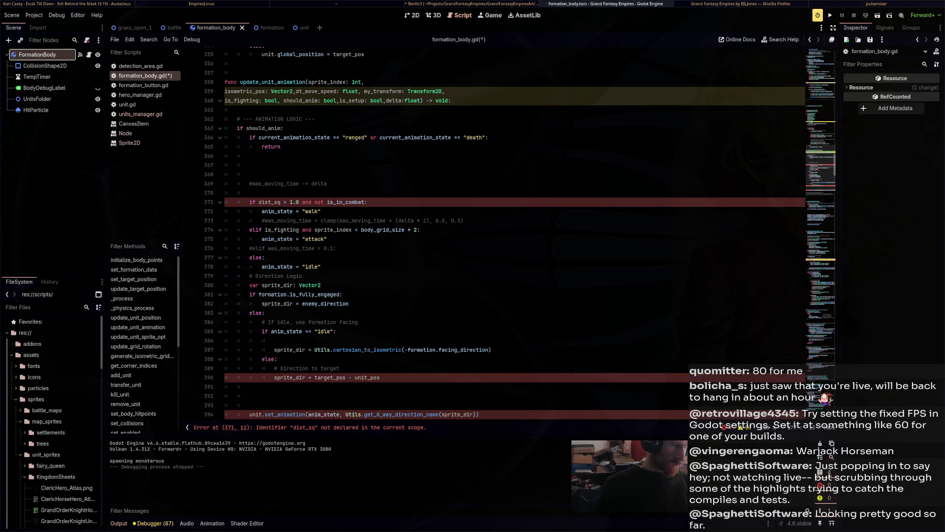
scroll(514, 231, down, 3)
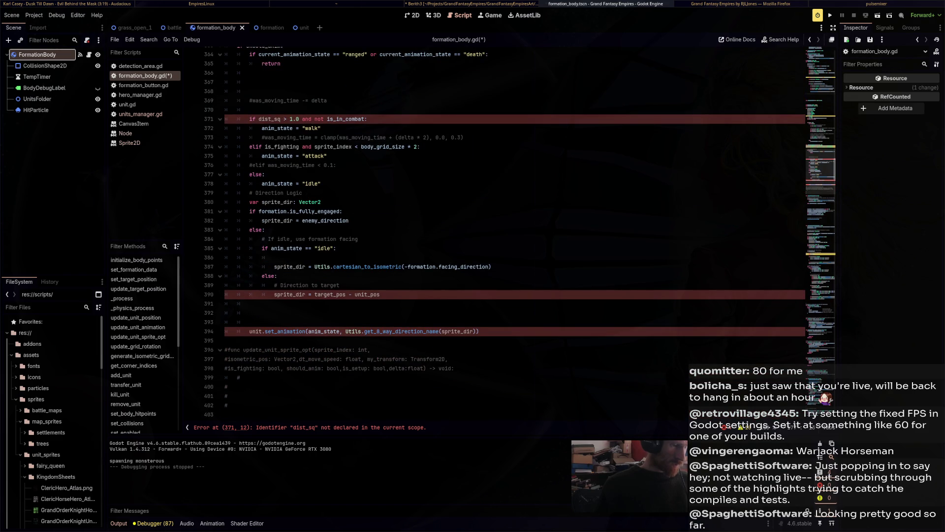
scroll(514, 232, up, 7)
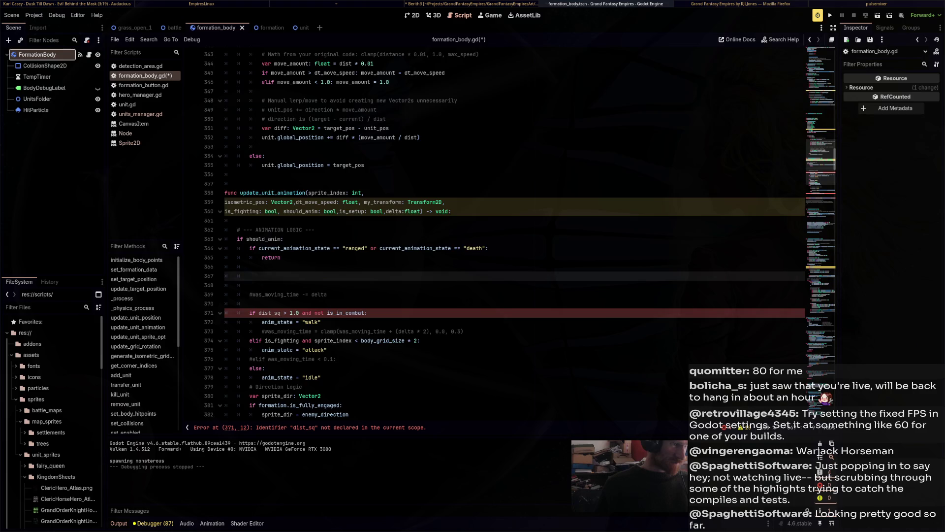
scroll(512, 231, up, 15)
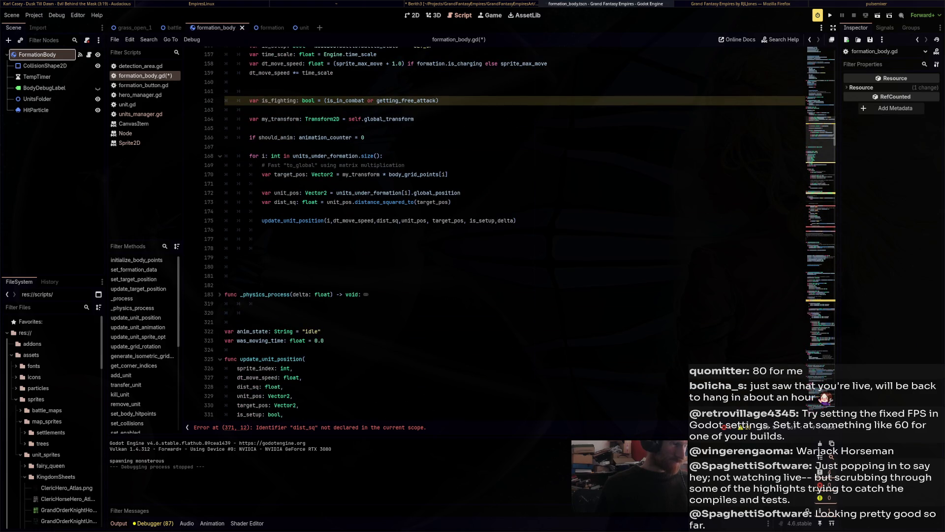
scroll(512, 231, down, 8)
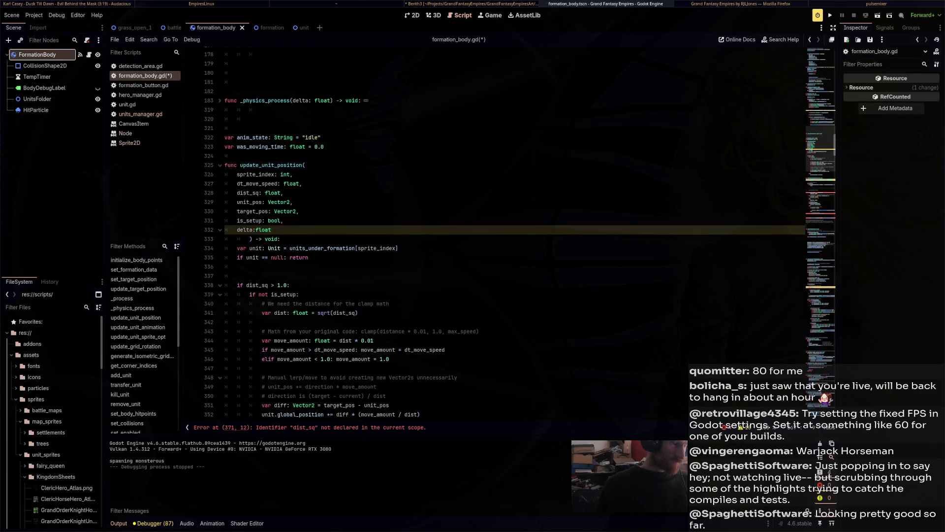
Copy the Unit lookup line and paste it into the loop above the update_unit_position call.
drag(237, 220, 398, 220)
key(ctrl+c)
scroll(397, 220, up, 4)
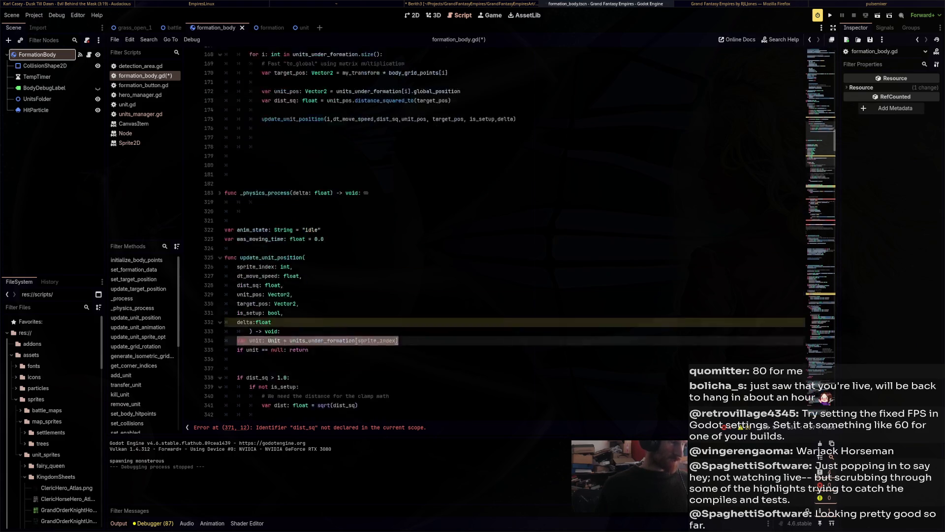
scroll(512, 232, up, 2)
click(266, 156)
key(Return)
key(Return)
key(Up)
key(Up)
key(Down)
key(ctrl+v)
Pass unit as the call's first argument and index the lookup with [i] instead of sprite_index.
double_click(280, 165)
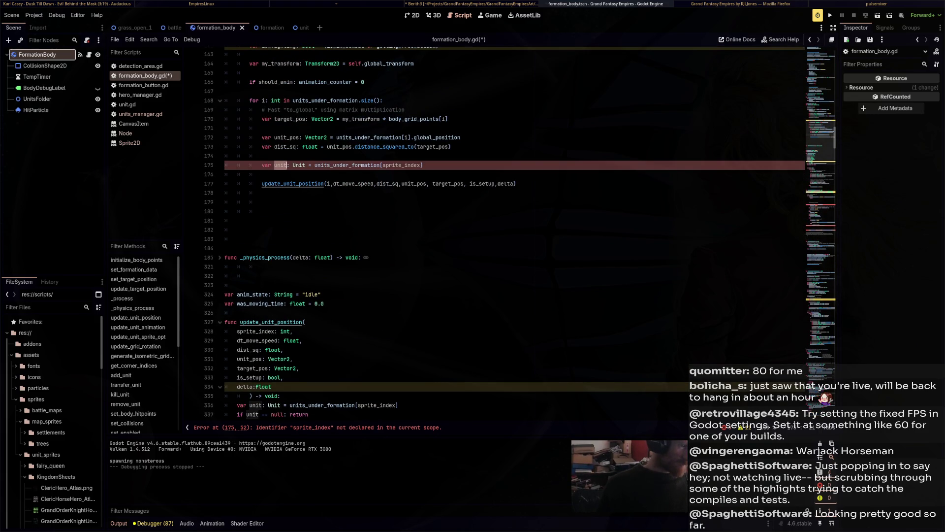
double_click(328, 183)
text(unit)
click(395, 165)
double_click(395, 165)
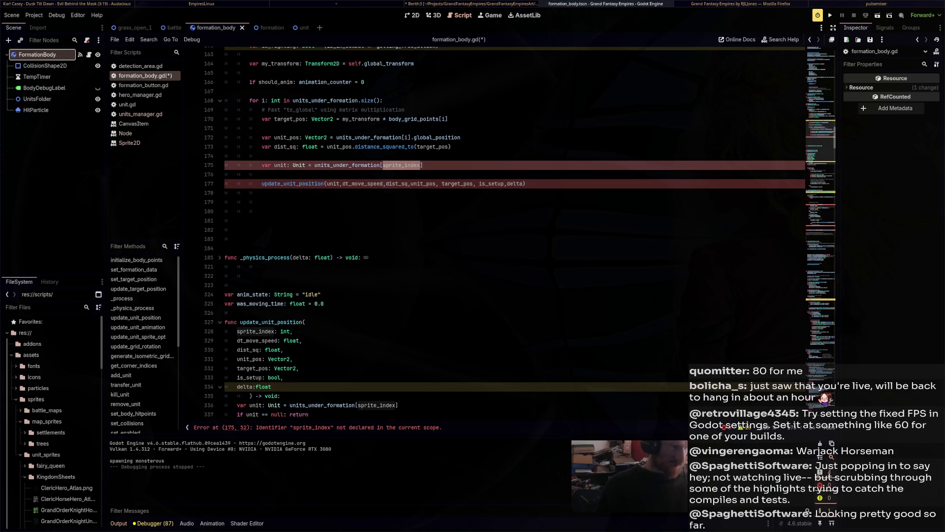
text(i)
click(237, 239)
Replace the sprite_index parameter with 'unit: Unit' in update_unit_position.
scroll(492, 231, down, 3)
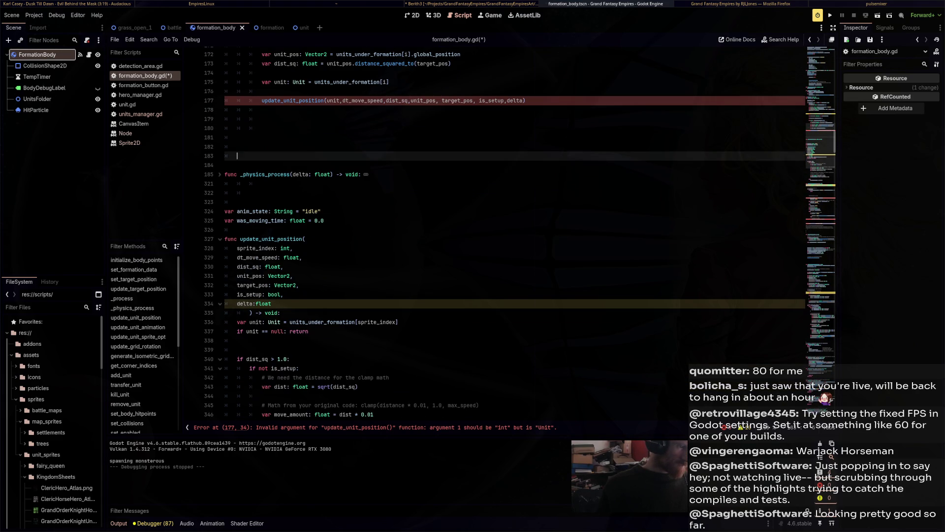
double_click(255, 322)
double_click(261, 248)
text(unit: )
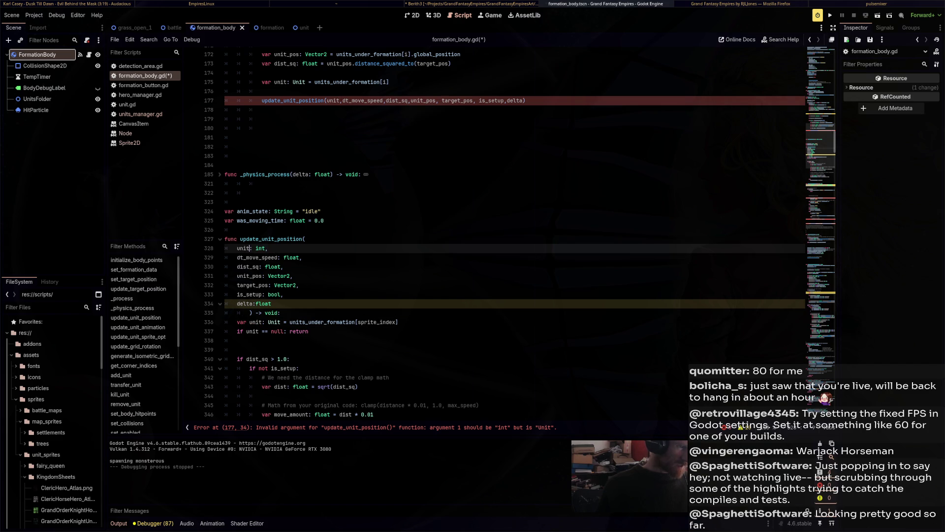
text(Un)
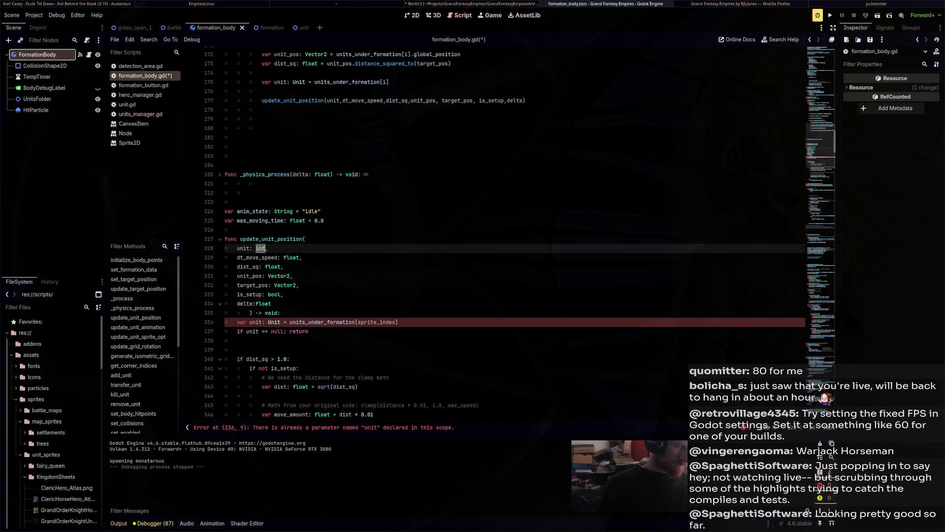
text(it)
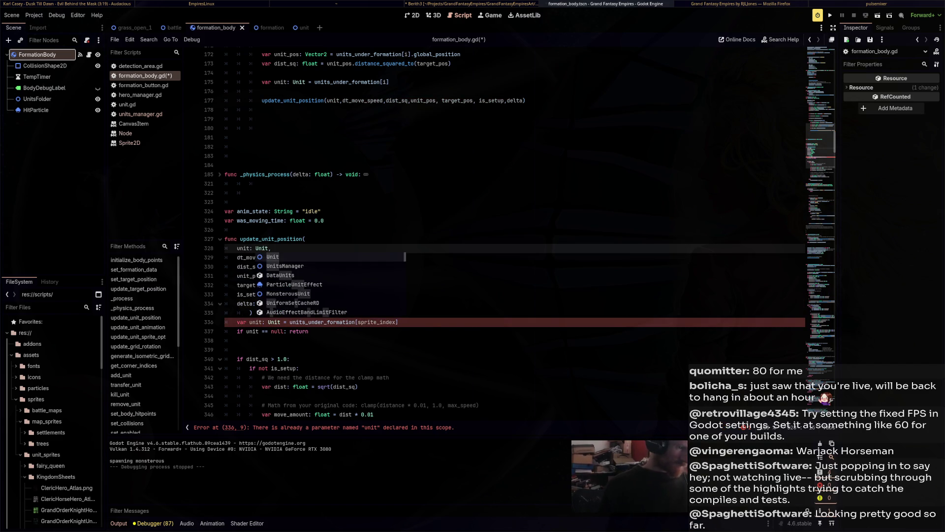
Delete the redundant unit lookup line inside the function and copy the 'unit: Unit' parameter.
click(399, 322)
key(shift+Home)
key(BackSpace)
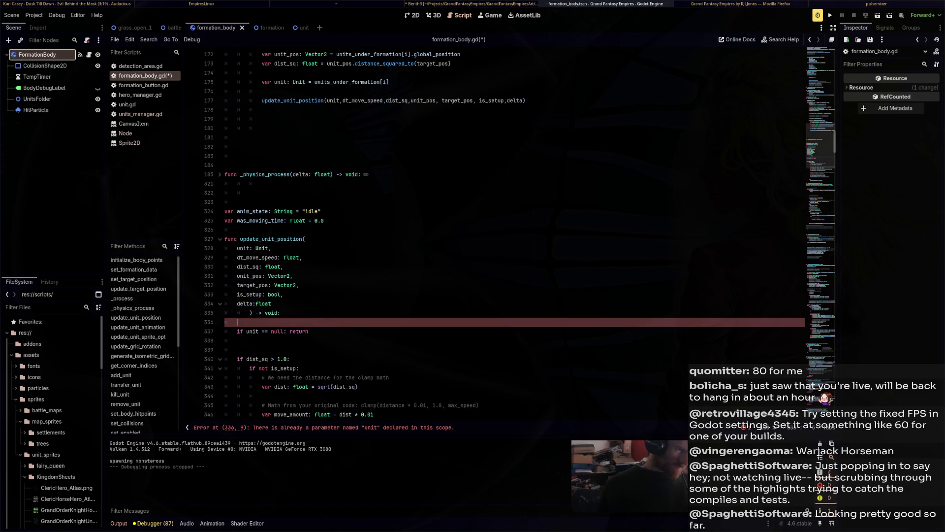
key(Up)
key(Up)
key(Up)
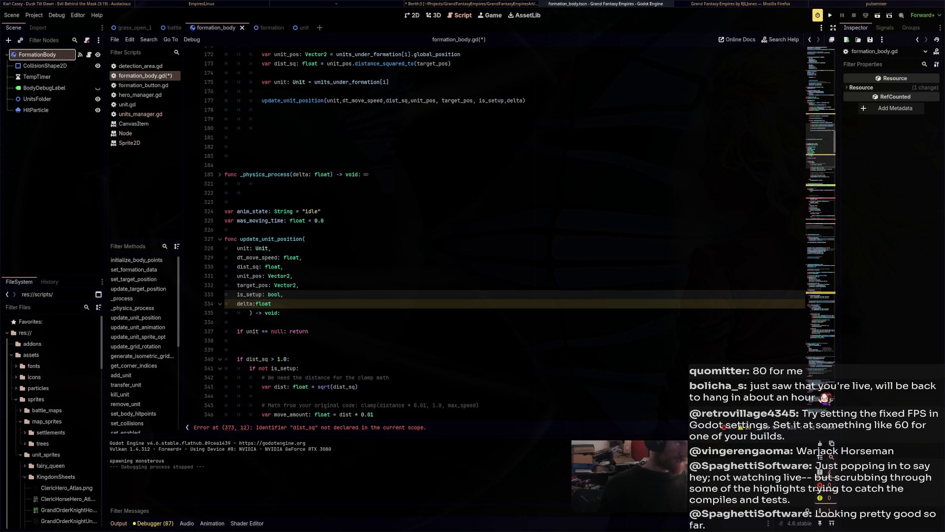
key(Up)
key(Up)
key(Up)
key(End)
key(shift+Home)
key(ctrl+c)
scroll(512, 234, down, 10)
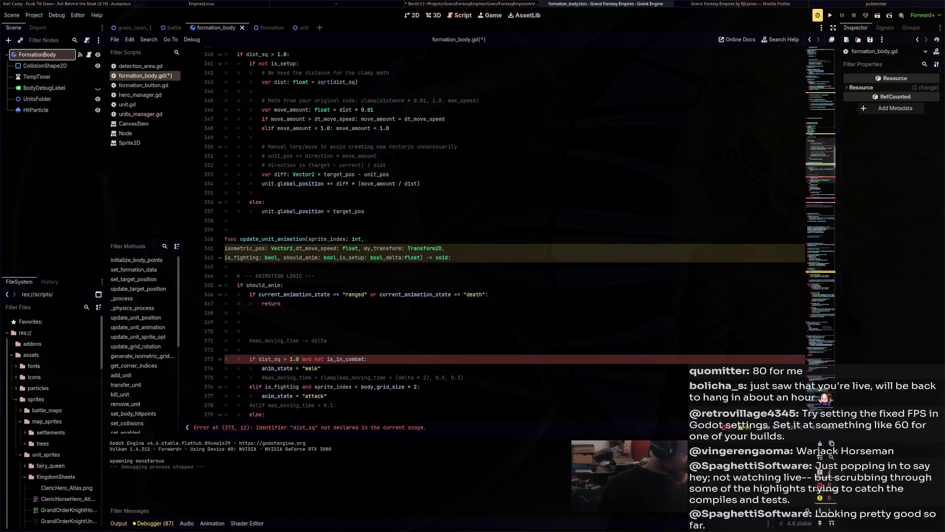
Paste 'unit: Unit' over sprite_index: int in update_unit_animation's header.
drag(309, 239, 364, 239)
key(ctrl+v)
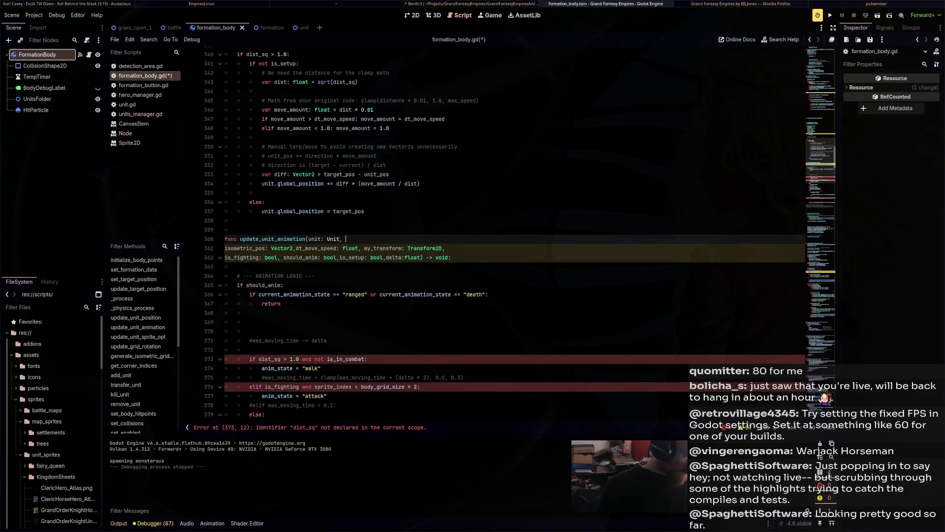
scroll(492, 231, down, 2)
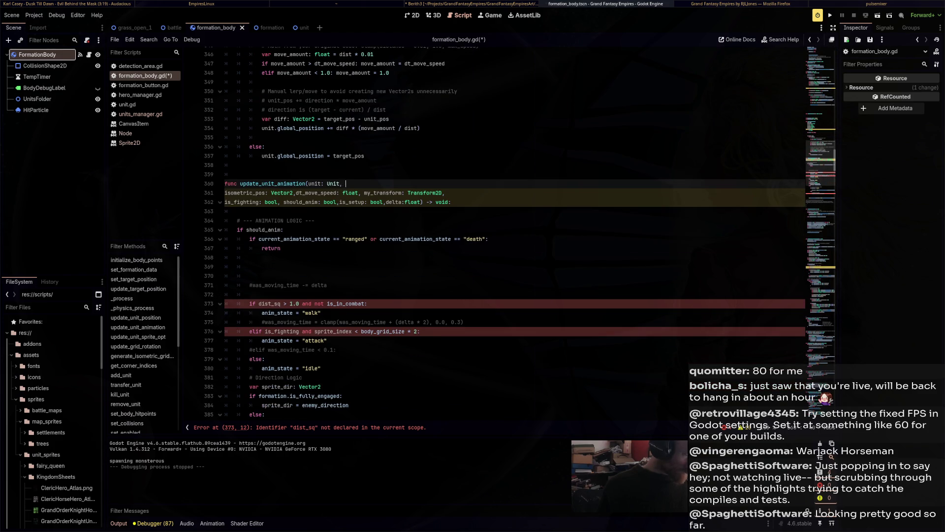
scroll(492, 231, up, 5)
Delete the unused isometric_pos and transform parameters from update_unit_animation.
double_click(244, 331)
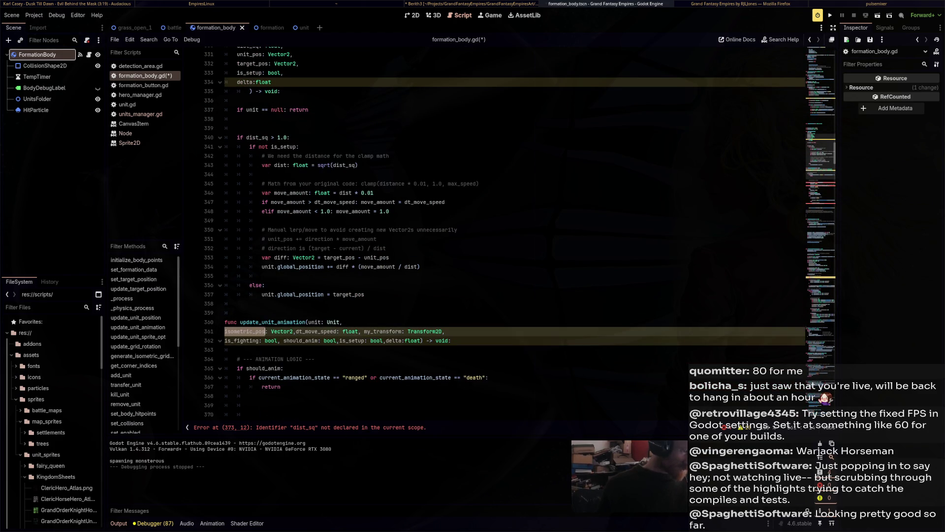
scroll(492, 232, down, 5)
scroll(492, 232, down, 1)
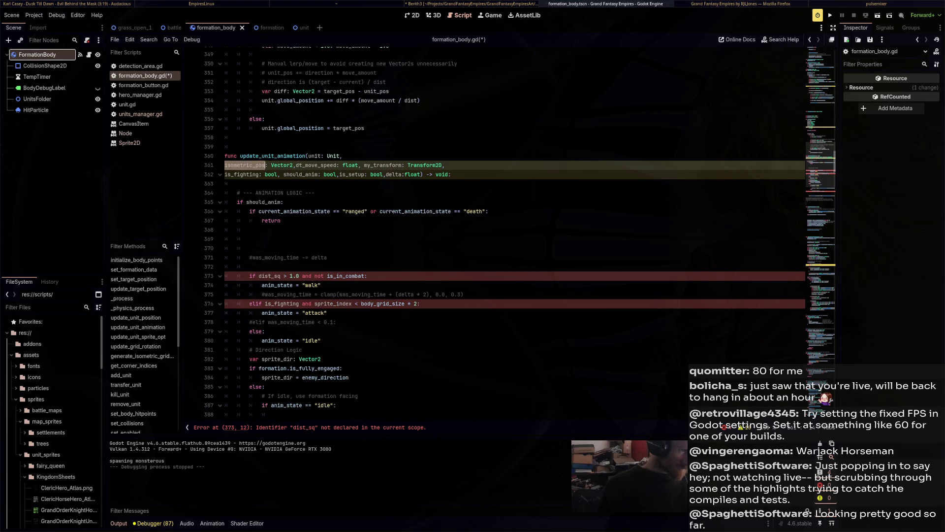
key(End)
key(shift+Up)
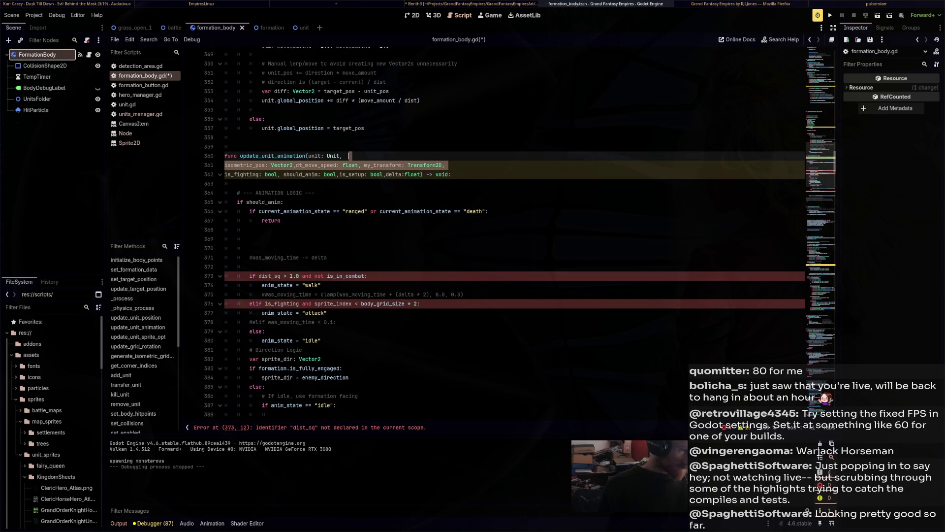
key(BackSpace)
Split the header so unit: Unit and is_fighting: bool sit on indented lines.
click(309, 155)
key(Return)
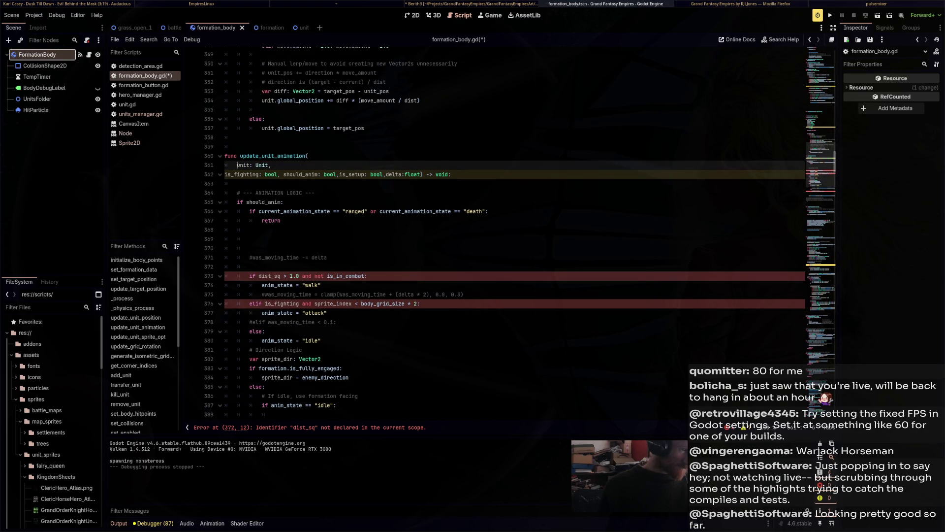
key(Tab)
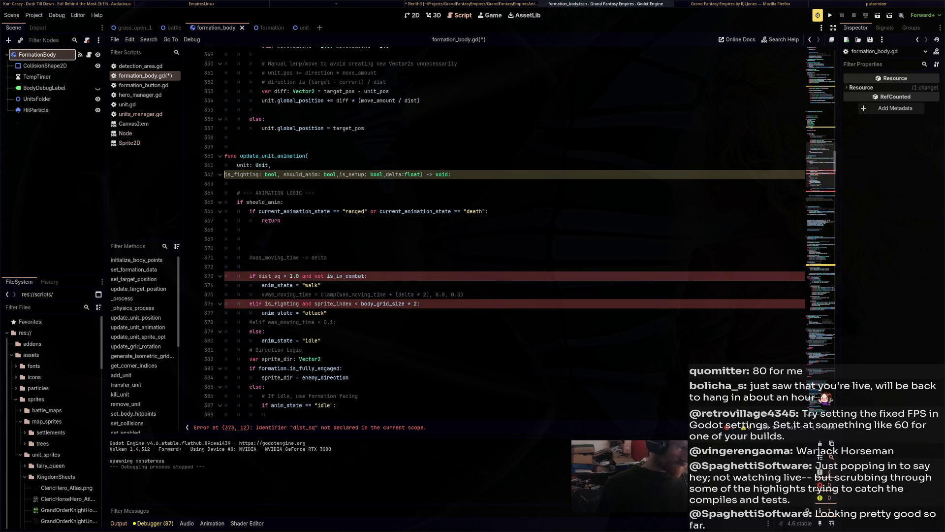
click(295, 174)
key(Return)
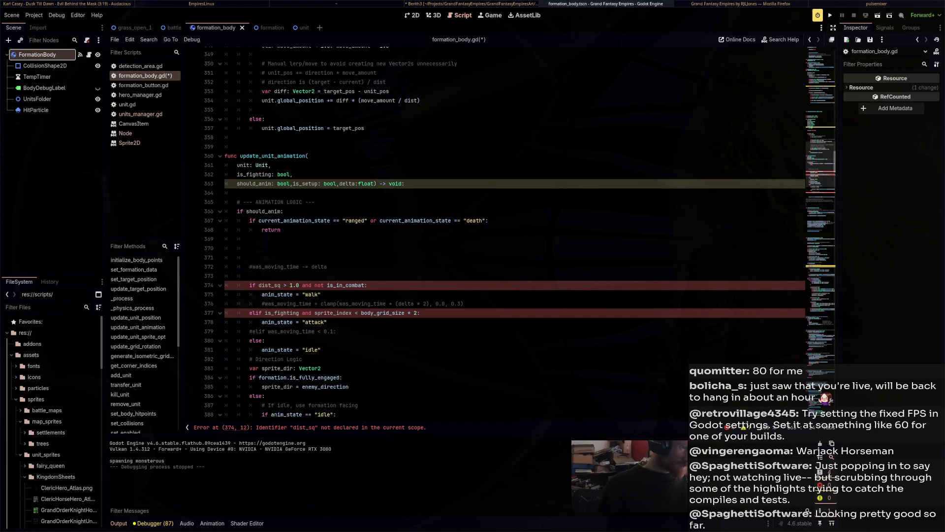
Remove the should_anim and is_setup parameters, leaving delta on its own line.
drag(294, 183, 297, 174)
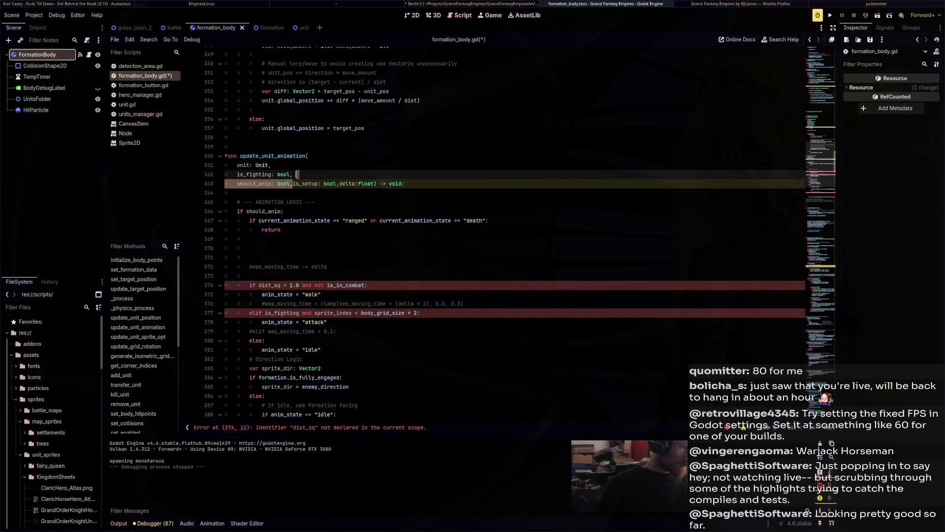
key(BackSpace)
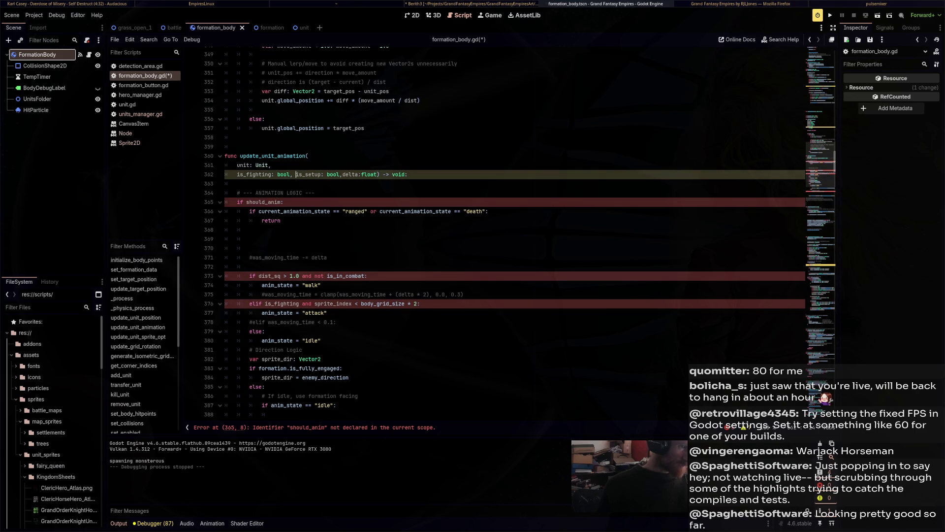
key(ctrl+BackSpace)
key(ctrl+BackSpace)
key(ctrl+BackSpace)
key(Return)
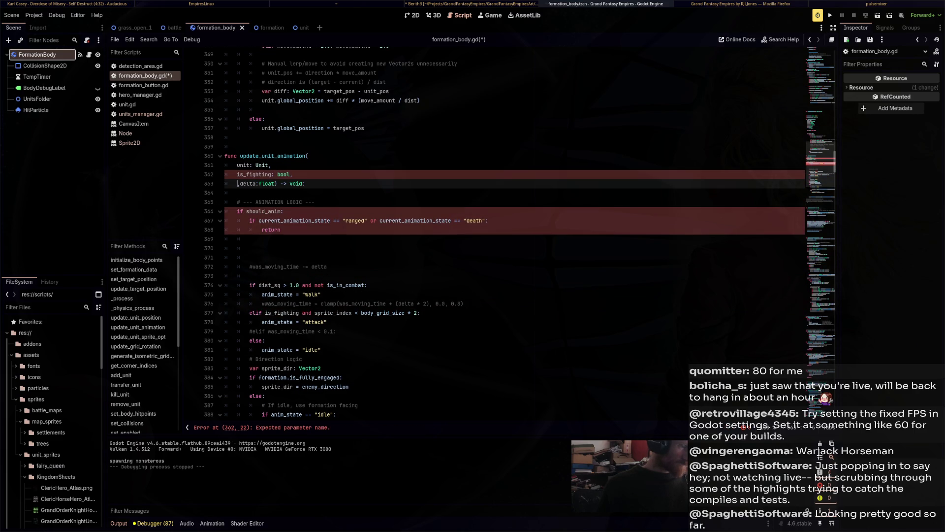
scroll(512, 232, up, 20)
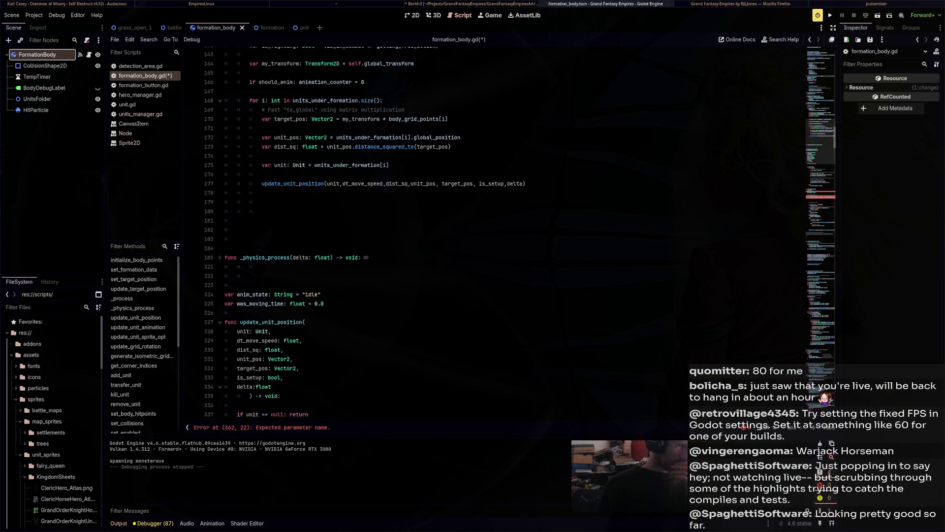
scroll(512, 231, down, 20)
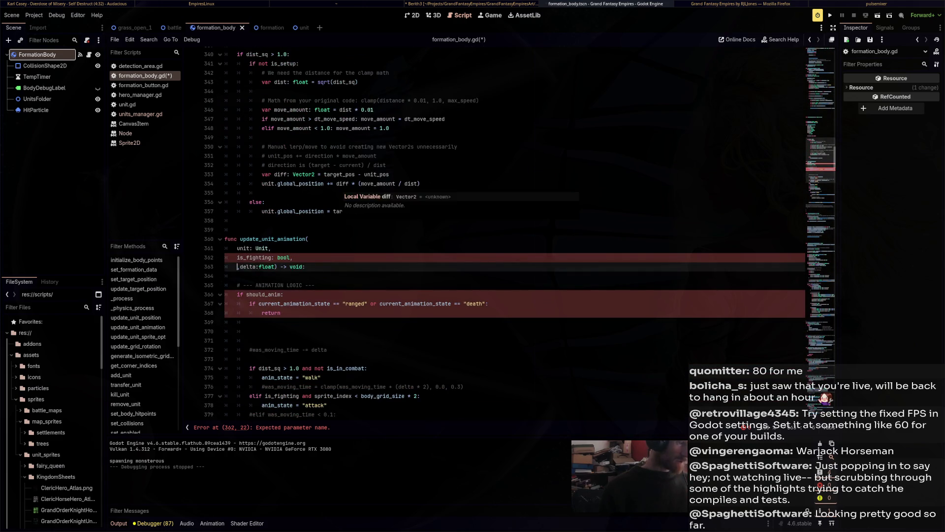
Add a 'moving: bool' parameter before delta: float, each on its own line.
text(moving,)
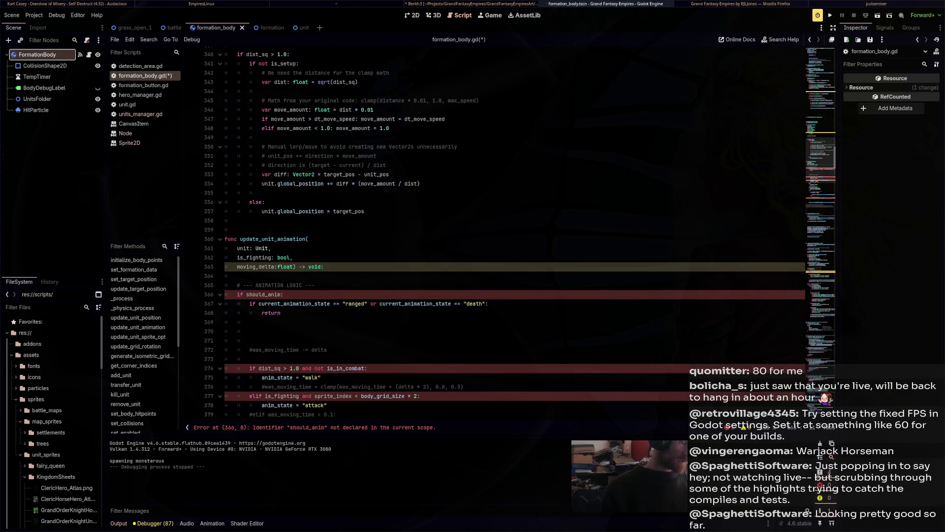
text(: bool)
key(Escape)
key(Return)
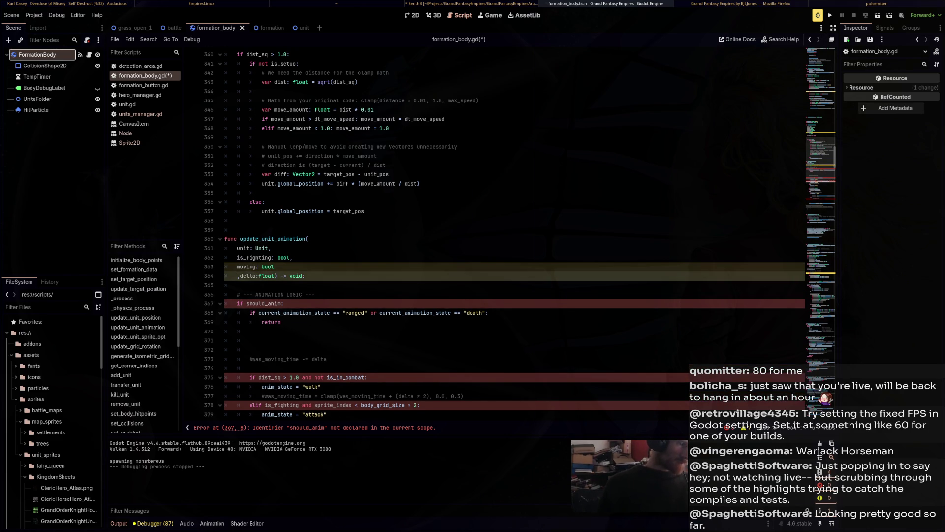
key(BackSpace)
key(Right)
key(Return)
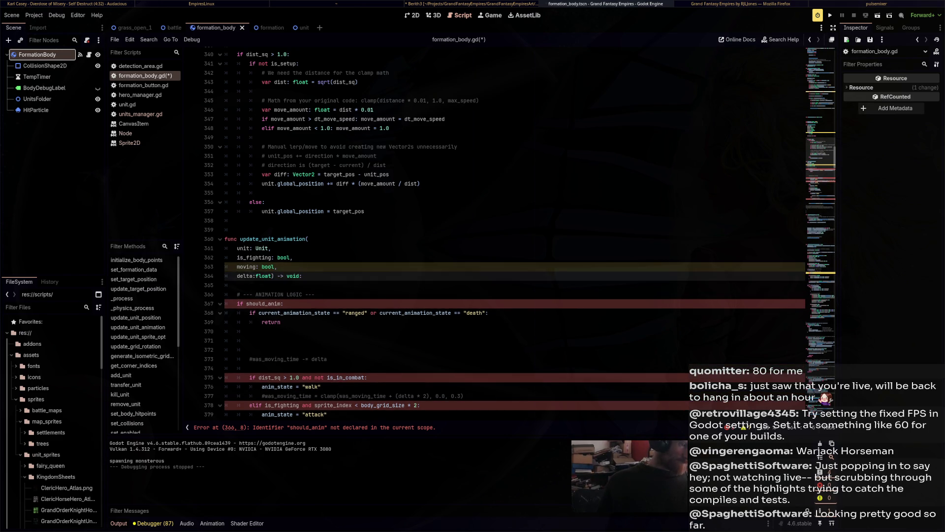
scroll(493, 231, up, 5)
scroll(493, 231, up, 4)
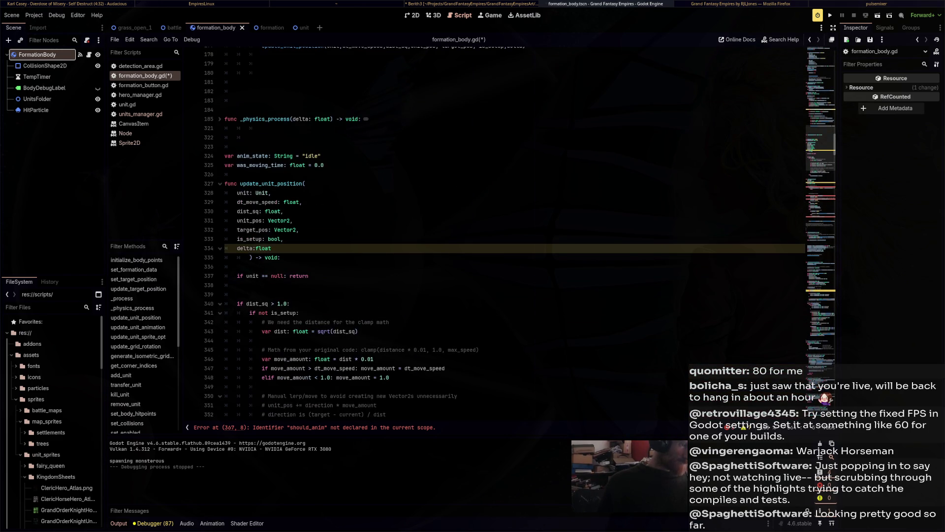
Go to the empty line after update_unit_position and look up the update_unit_animation function name.
scroll(492, 232, up, 6)
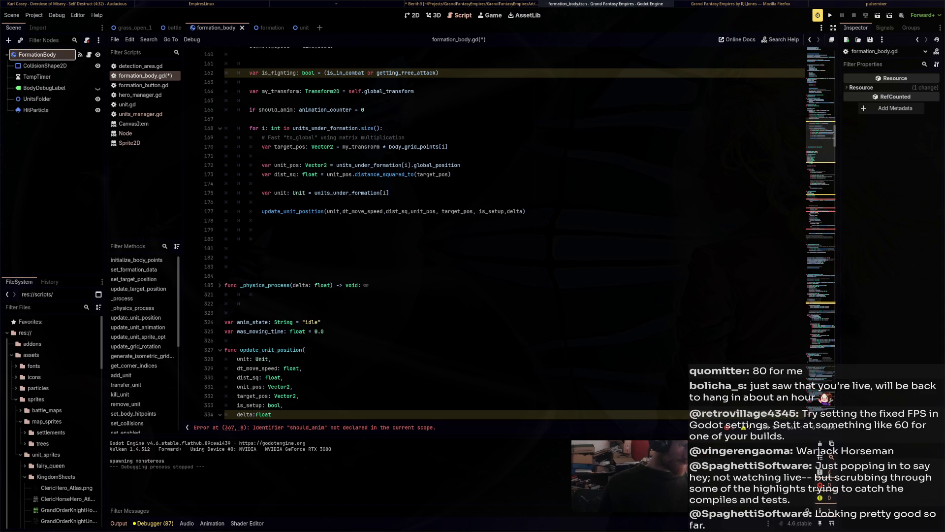
click(262, 229)
key(Up)
key(Up)
key(Up)
key(Down)
key(Down)
key(Down)
key(Up)
key(Up)
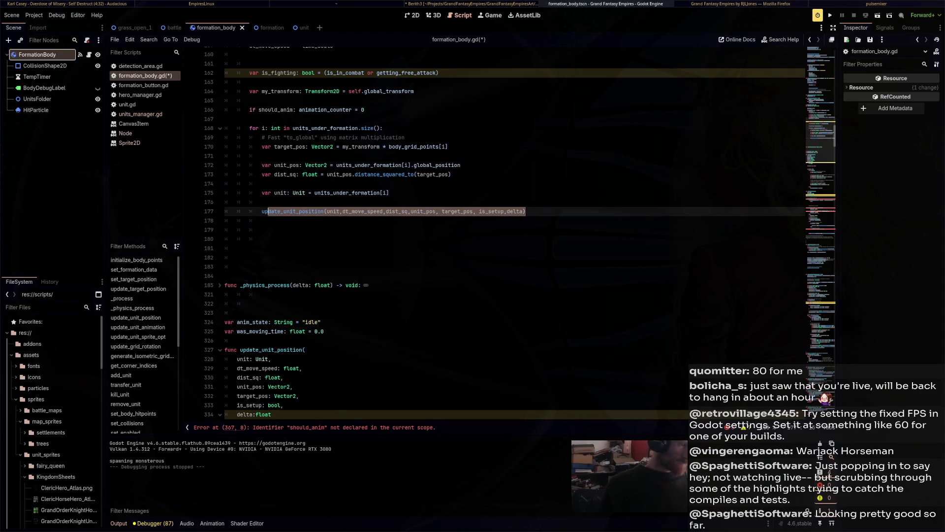
key(Down)
key(Down)
text(update)
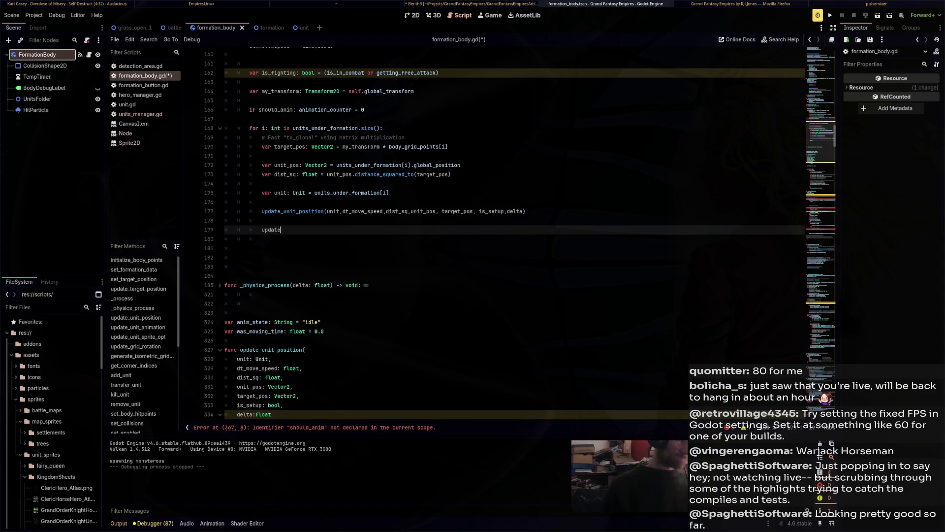
text(_sp)
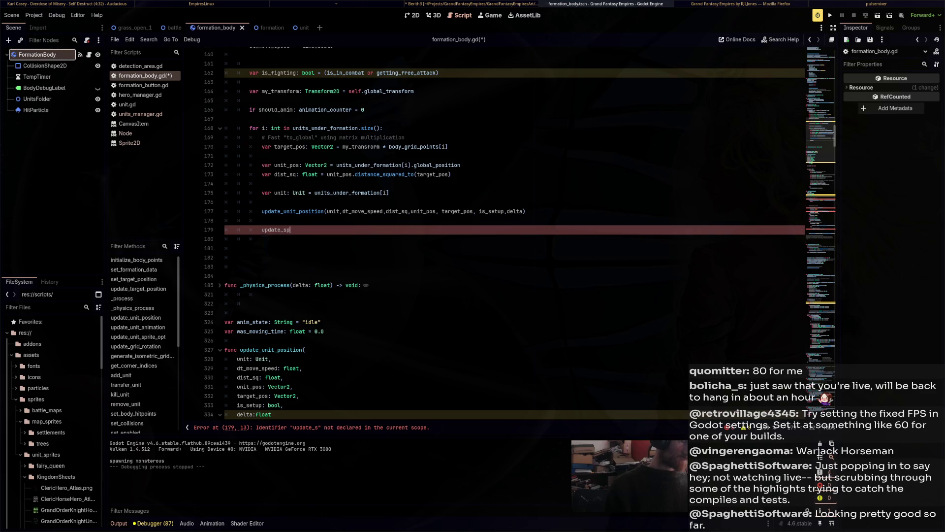
key(BackSpace)
key(BackSpace)
scroll(493, 231, down, 15)
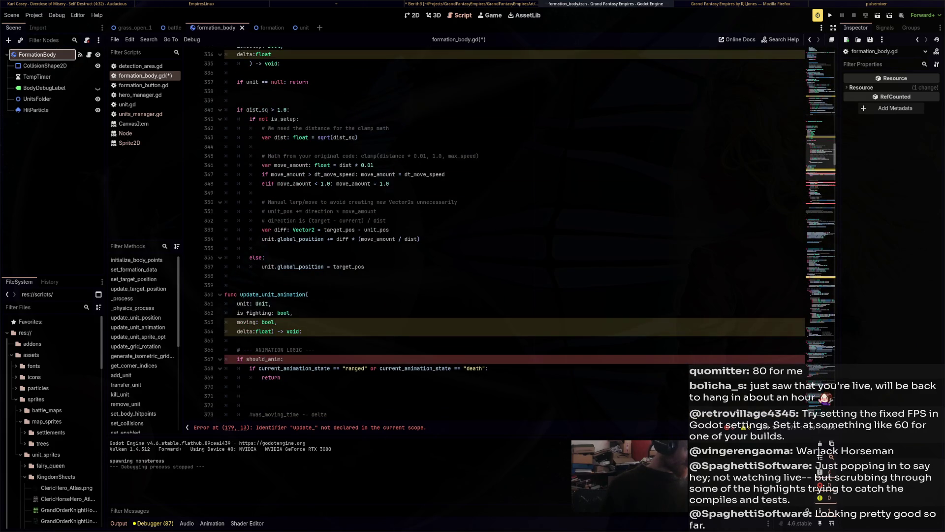
double_click(274, 294)
Write the call update_unit_animation(unit, is_fighting, dist_sq > 1.0, delta) using autocomplete.
scroll(493, 231, up, 10)
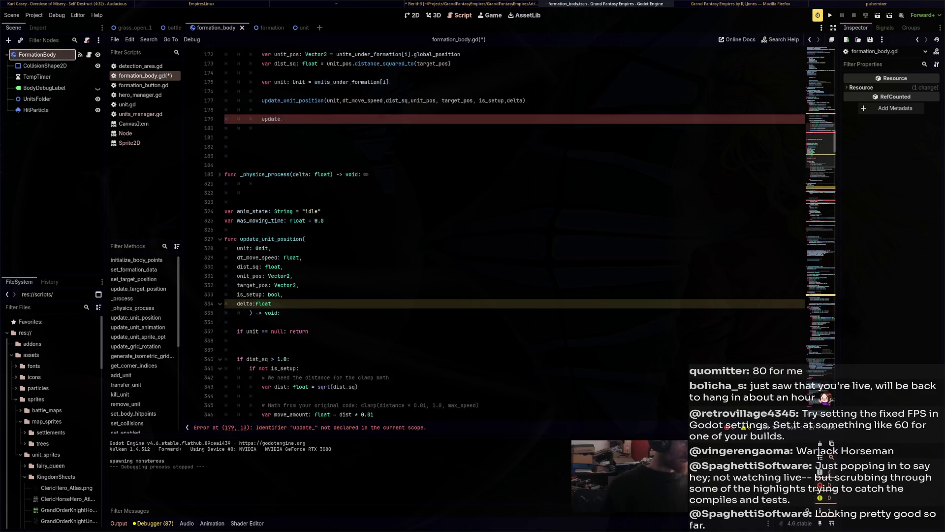
text(unit_animation)
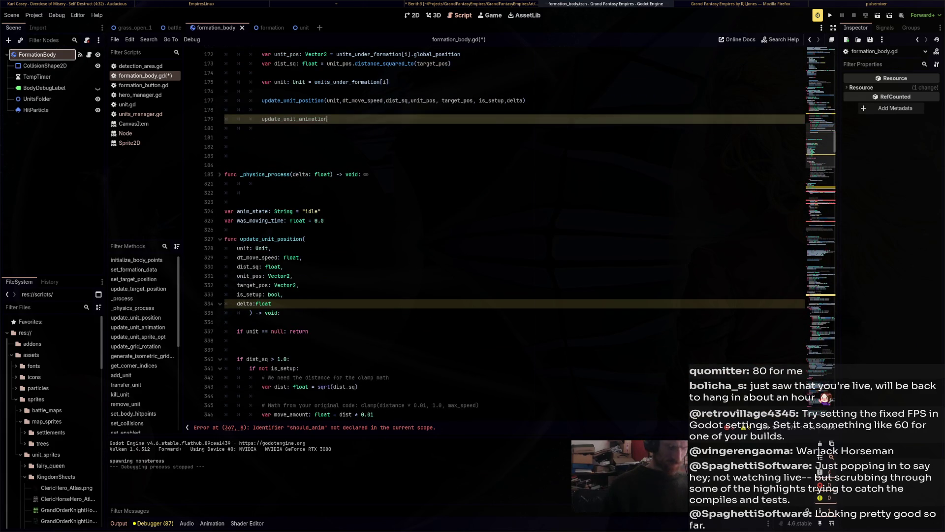
key(Return)
text(unit,i)
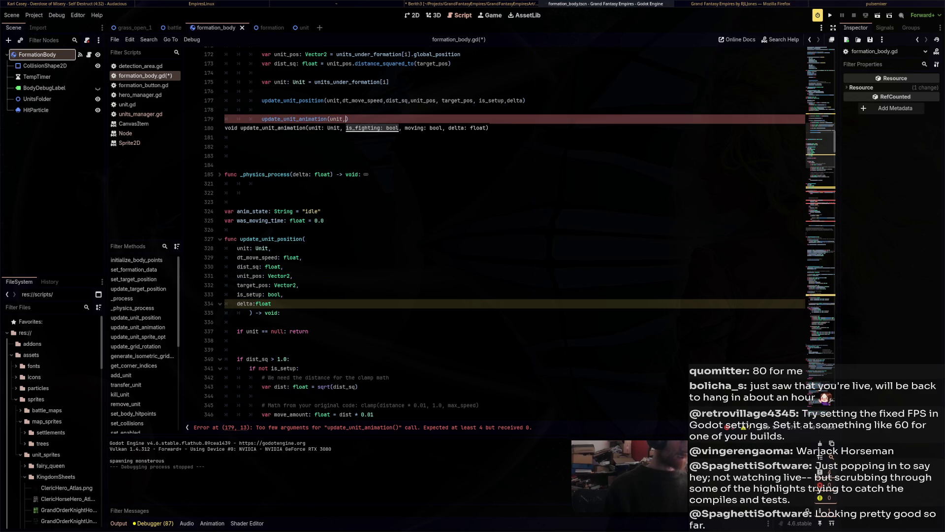
text(s_fi)
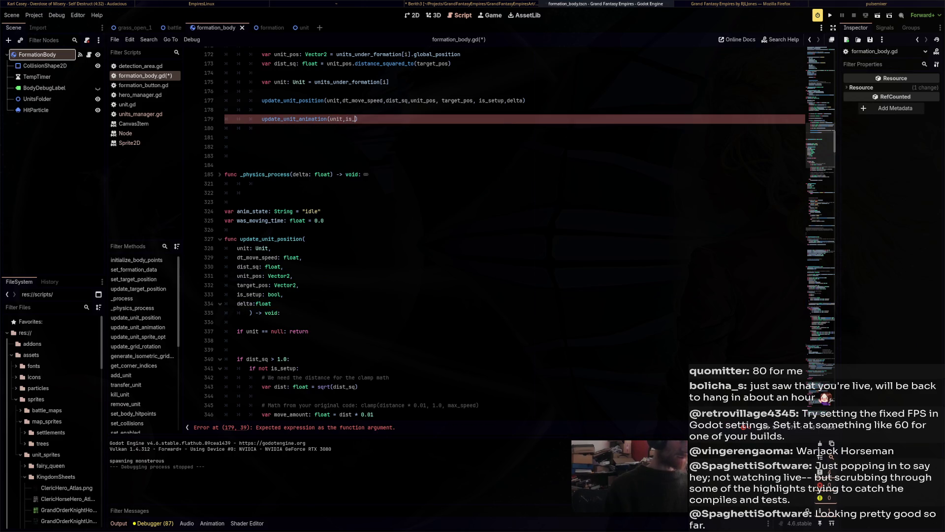
key(Return)
text(,)
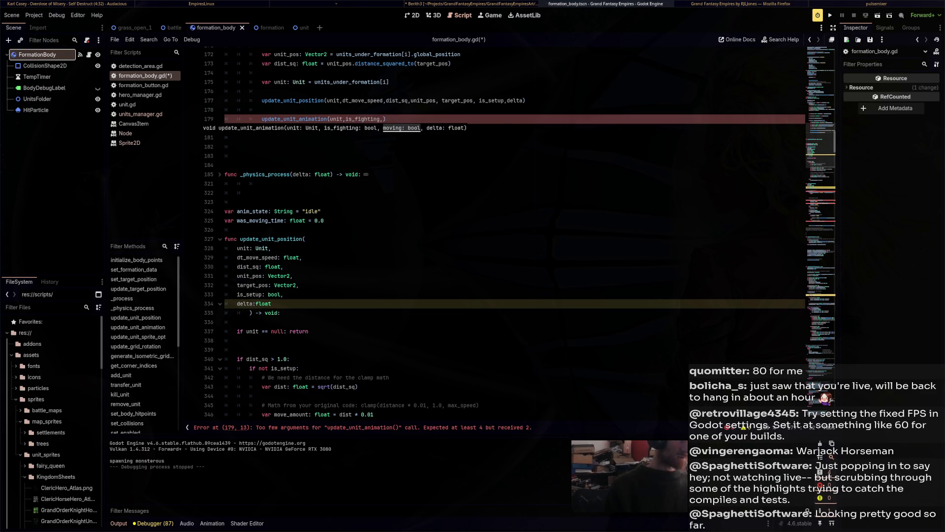
text(dist_sq)
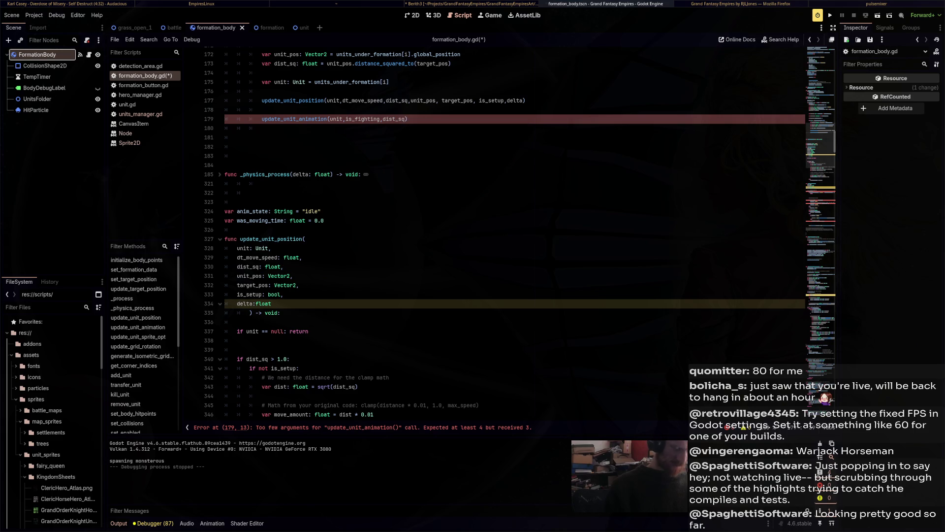
text( > 1.0,)
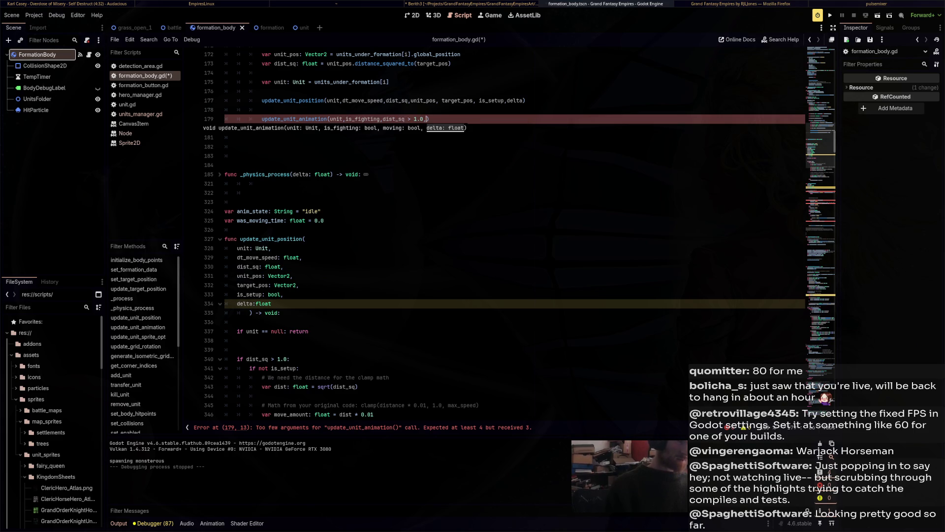
text(delta)
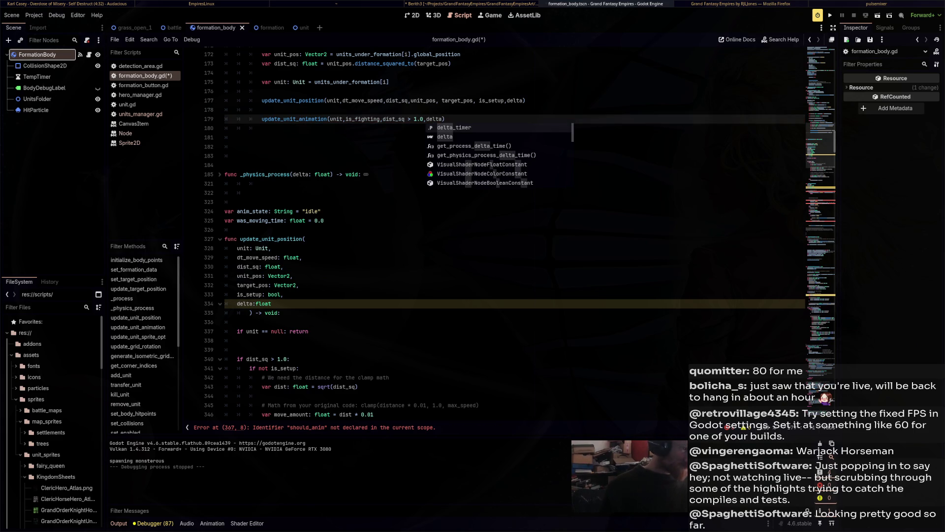
click(305, 238)
scroll(492, 232, down, 10)
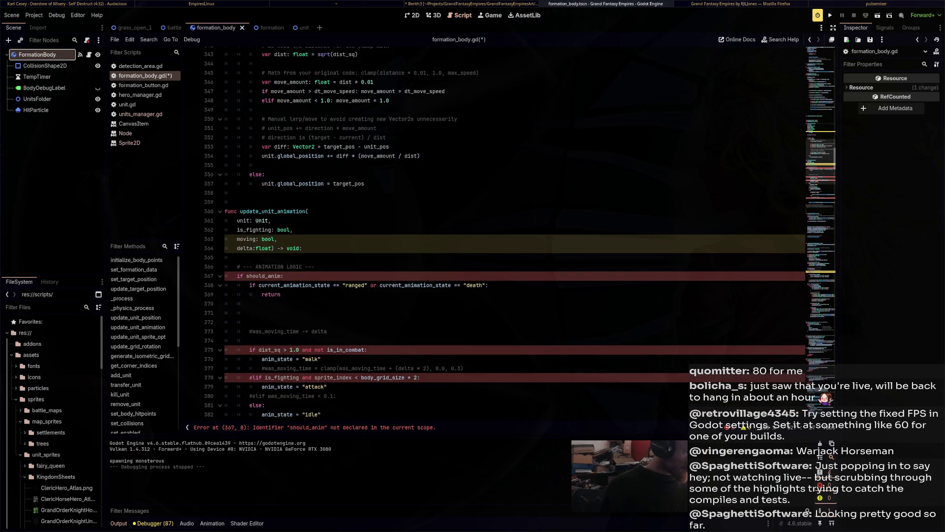
Add an 'if should_anim:' condition above the animation call and indent the call beneath it.
scroll(492, 231, up, 1)
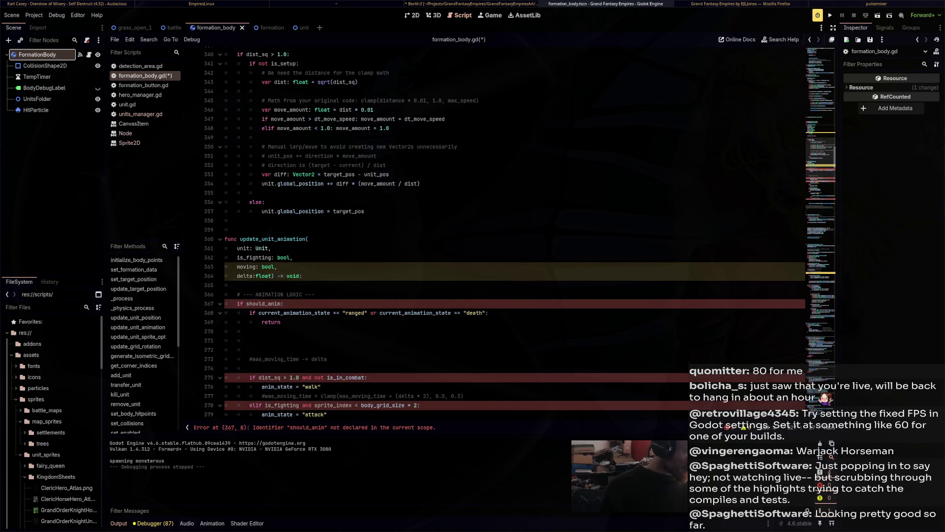
scroll(492, 231, up, 13)
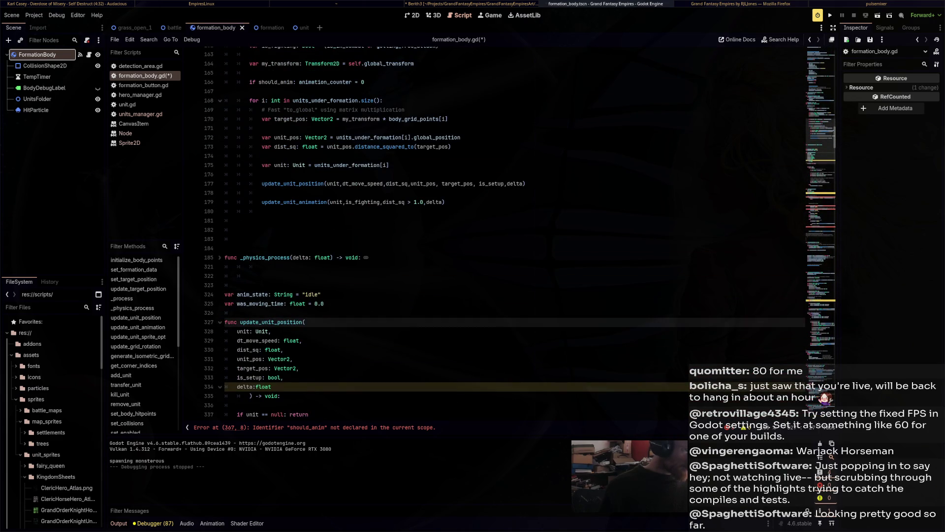
click(262, 192)
key(Return)
text(if )
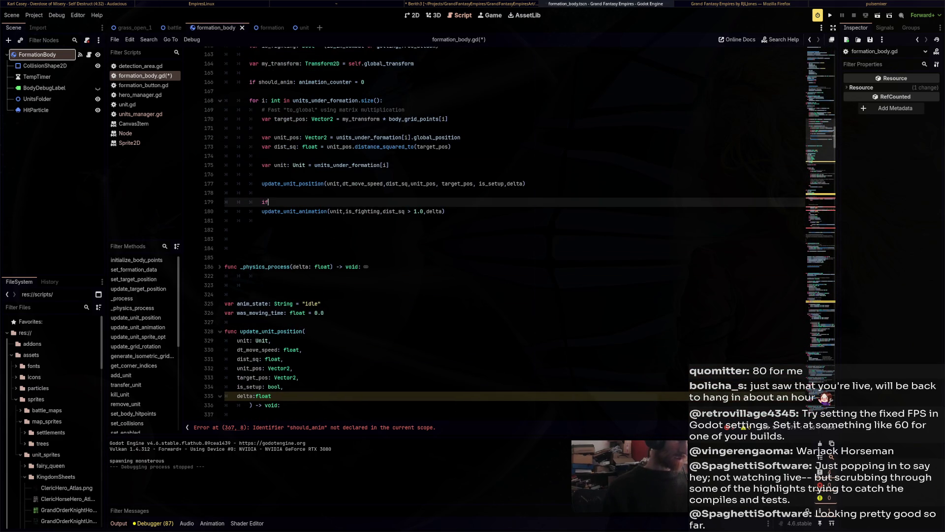
text(should anim)
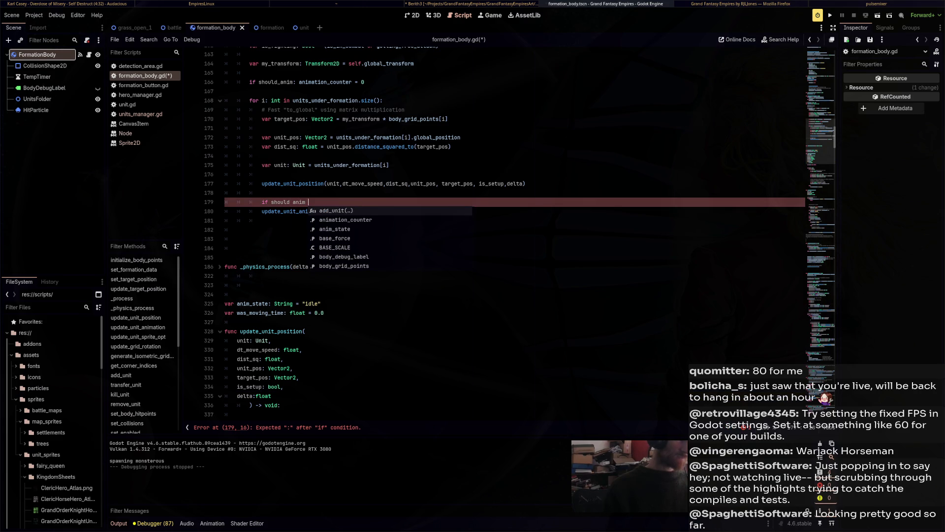
text(:)
click(262, 211)
key(Tab)
click(292, 202)
key(BackSpace)
text(_)
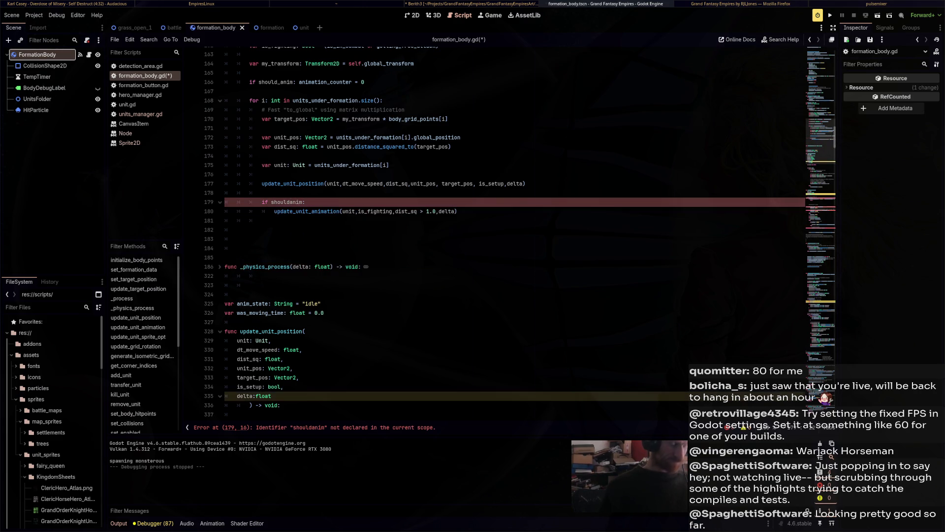
scroll(492, 231, down, 10)
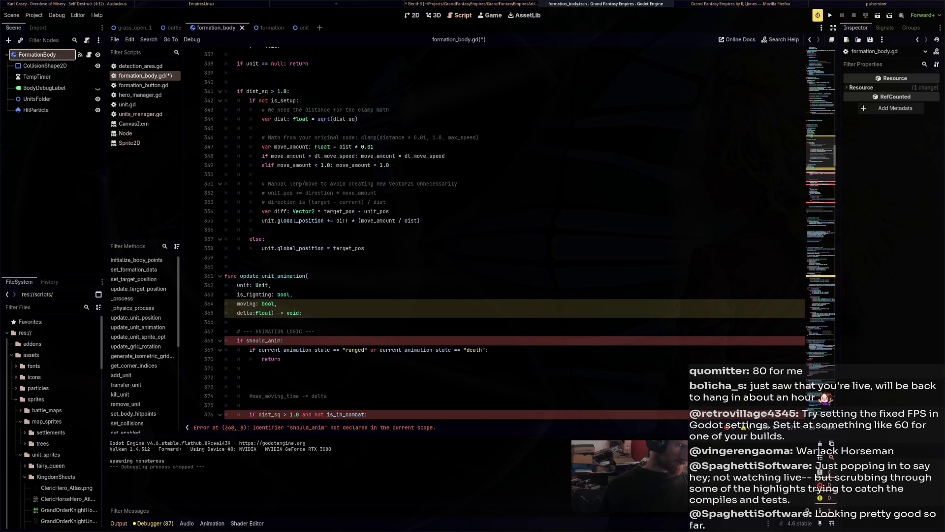
Change the condition to should_anim == false and paste in the ranged and death state checks.
scroll(493, 231, up, 10)
text(if should_anim)
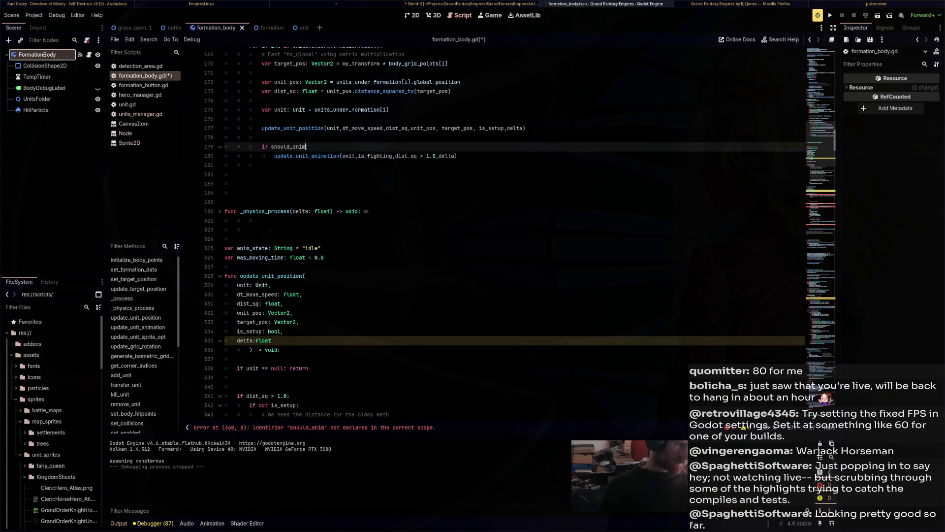
text(== false:)
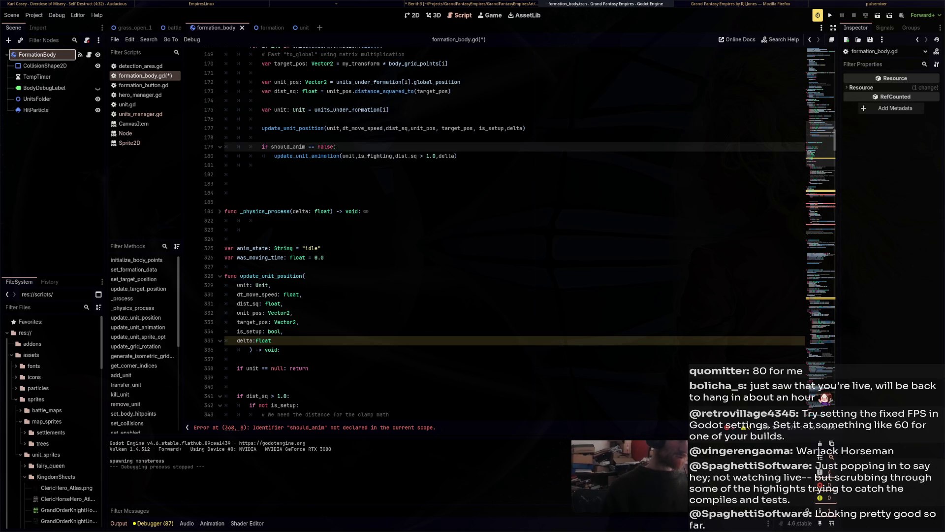
scroll(493, 231, down, 10)
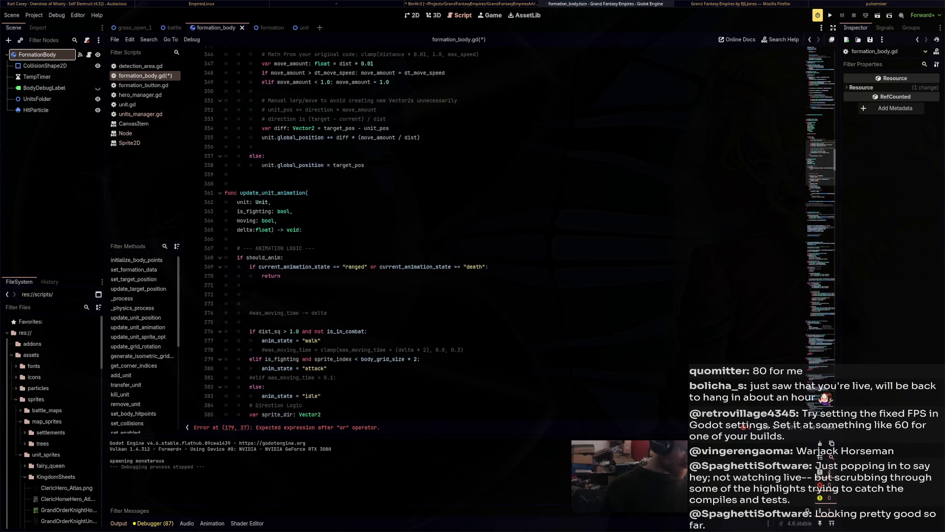
mouse_move(487, 266)
mouse_down()
mouse_move(249, 266)
mouse_move(259, 266)
mouse_up()
key(ctrl+c)
scroll(493, 231, up, 10)
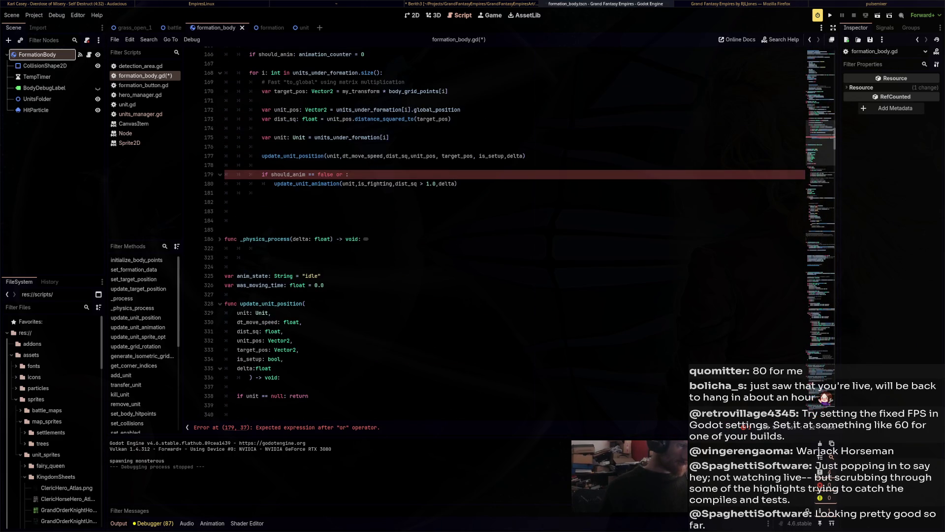
key(ctrl+v)
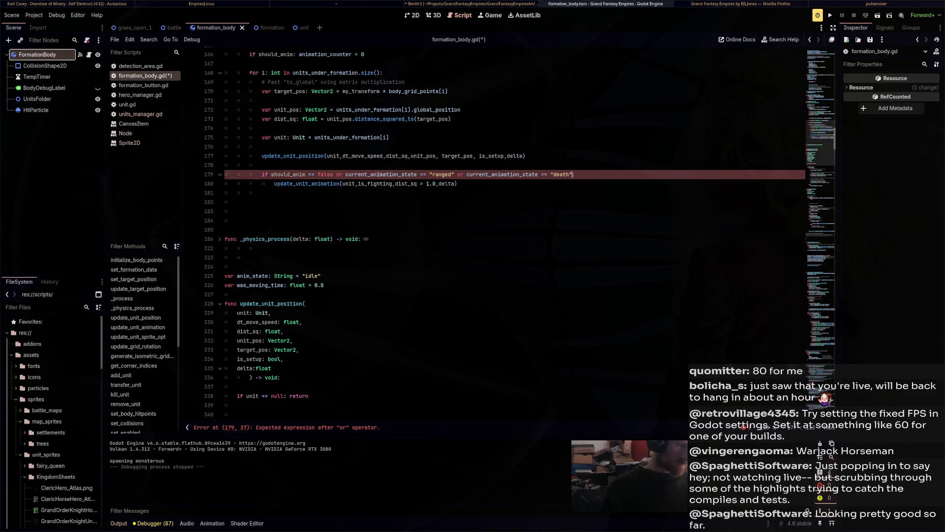
Add a continue line under the condition, dedent the update call, and save formation_body.gd.
key(End)
key(Return)
text(return)
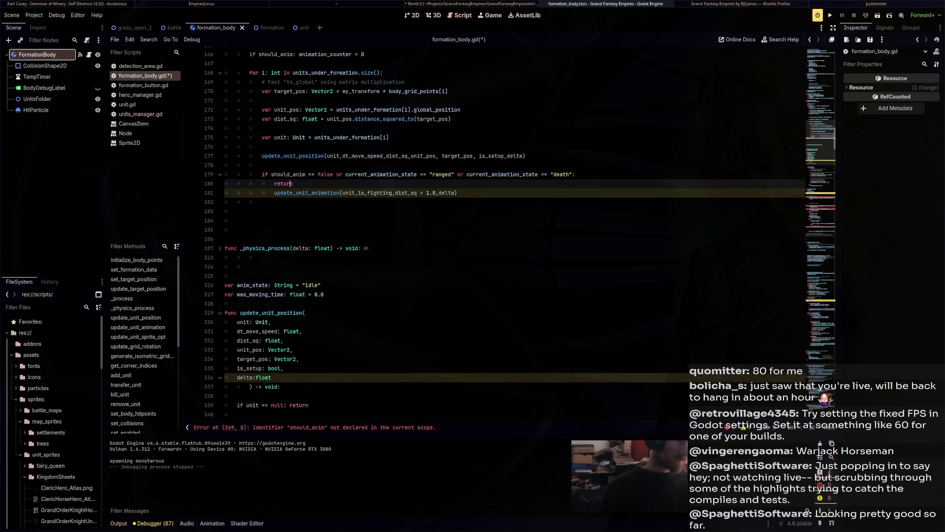
key(ctrl+shift+Left)
text(continue)
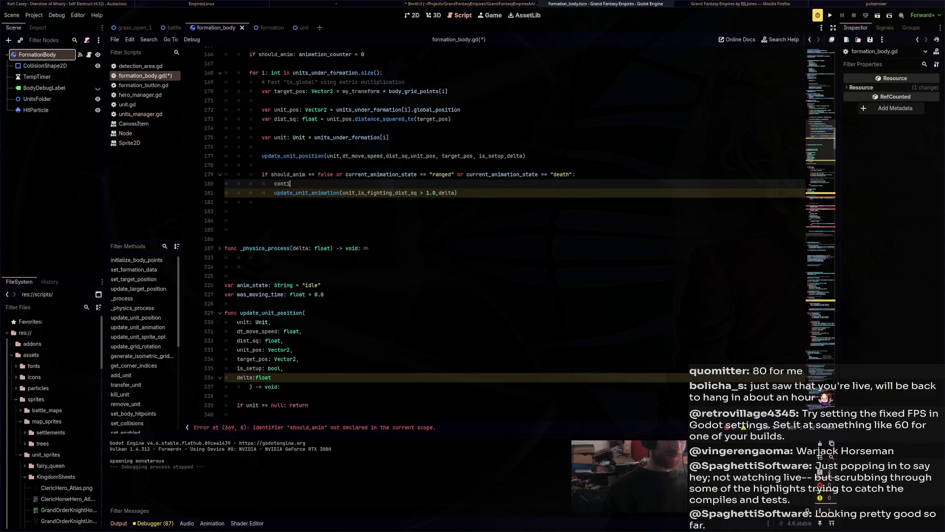
key(Down)
key(Home)
key(shift+Tab)
key(Return)
scroll(493, 237, down, 5)
key(ctrl+s)
scroll(492, 236, down, 5)
scroll(493, 236, down, 5)
drag(281, 266, 228, 239)
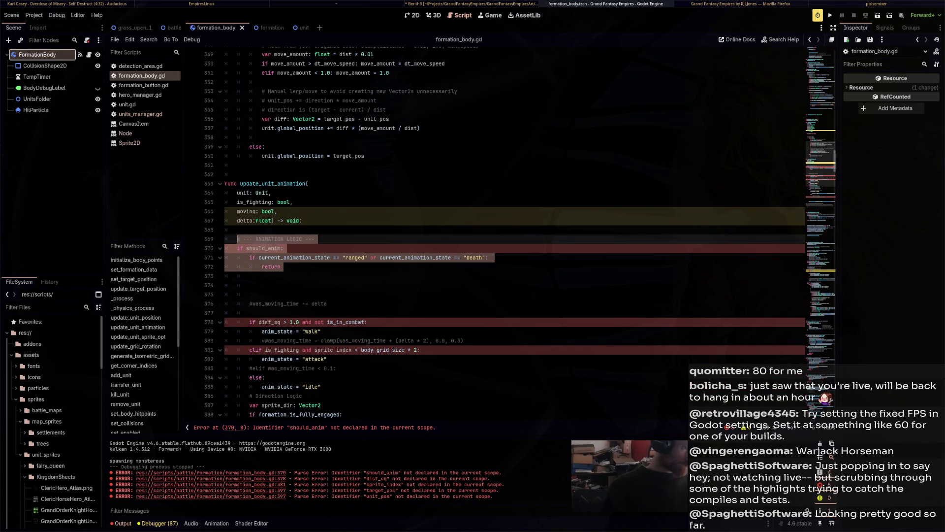
Delete the old should_anim check block and change continue on line 180 to return.
key(BackSpace)
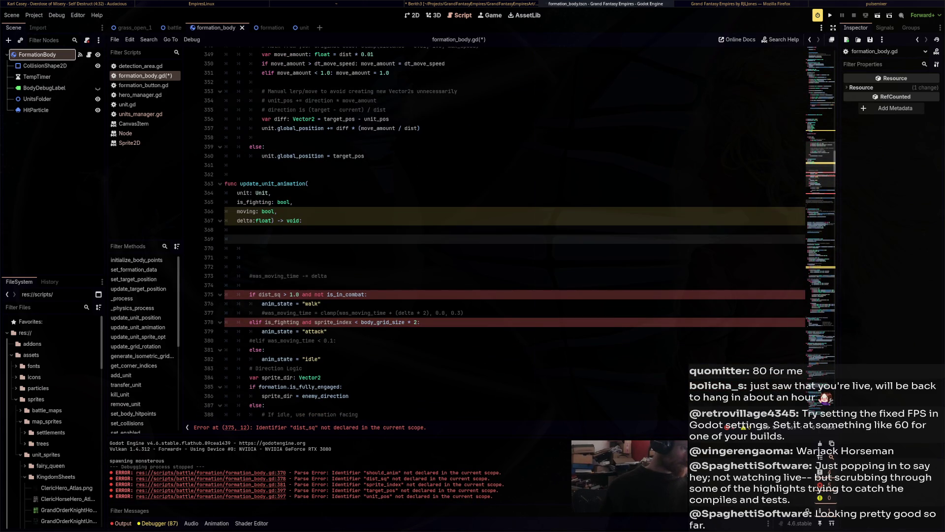
scroll(492, 236, up, 15)
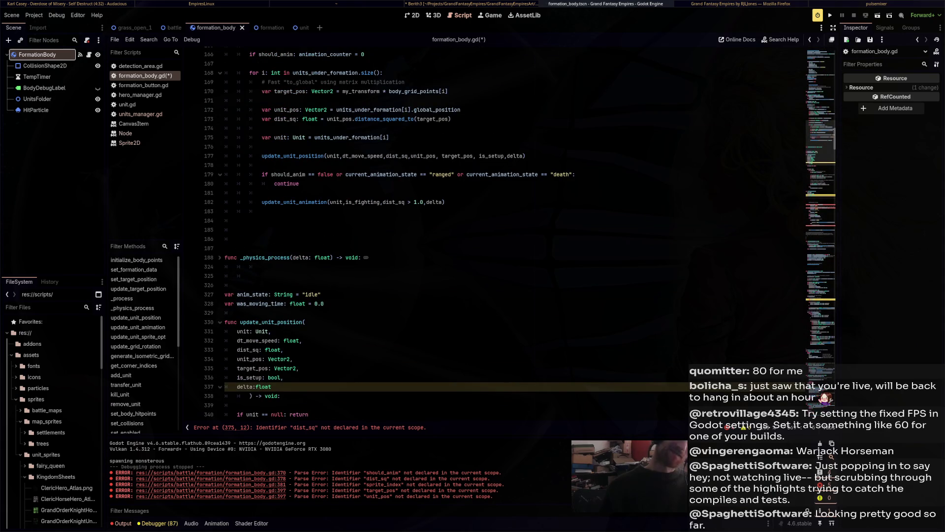
double_click(285, 183)
text(return)
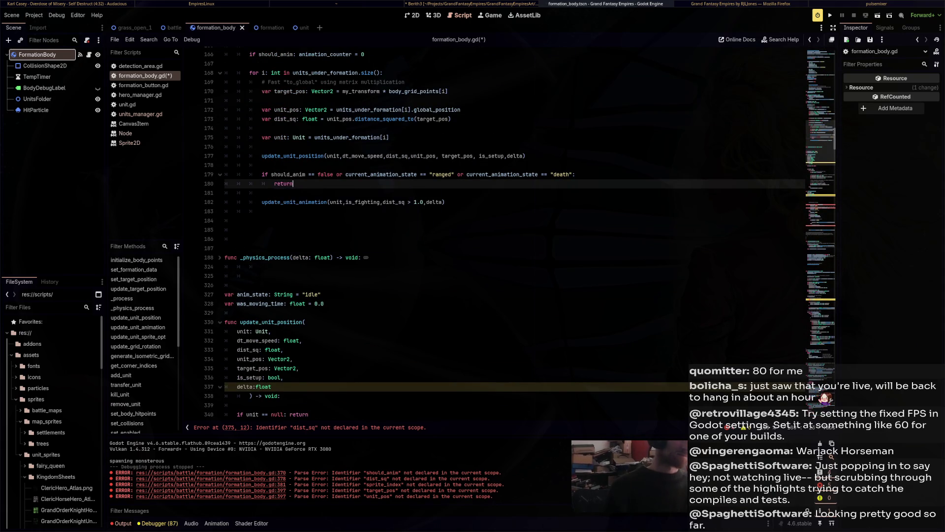
Replace the dist_sq > 1.0 walk condition with the moving parameter.
scroll(492, 236, up, 11)
scroll(492, 237, down, 9)
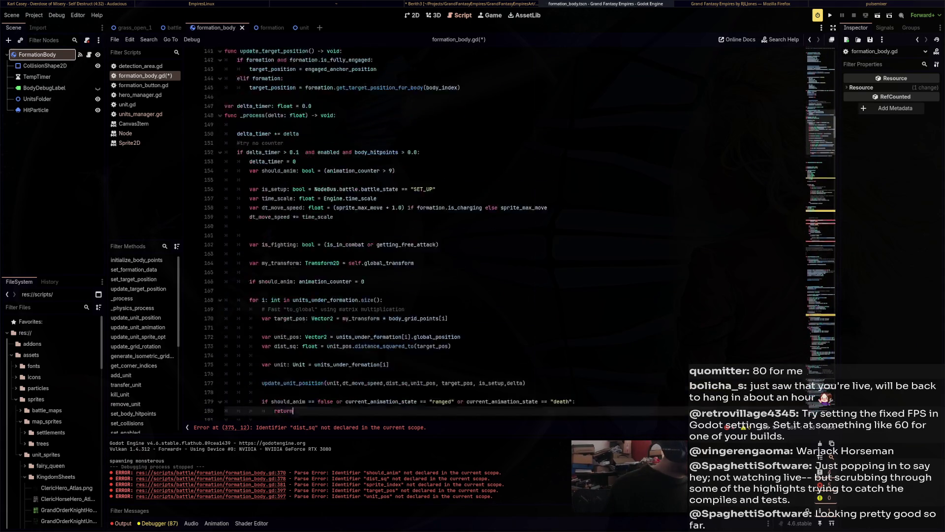
scroll(492, 236, down, 20)
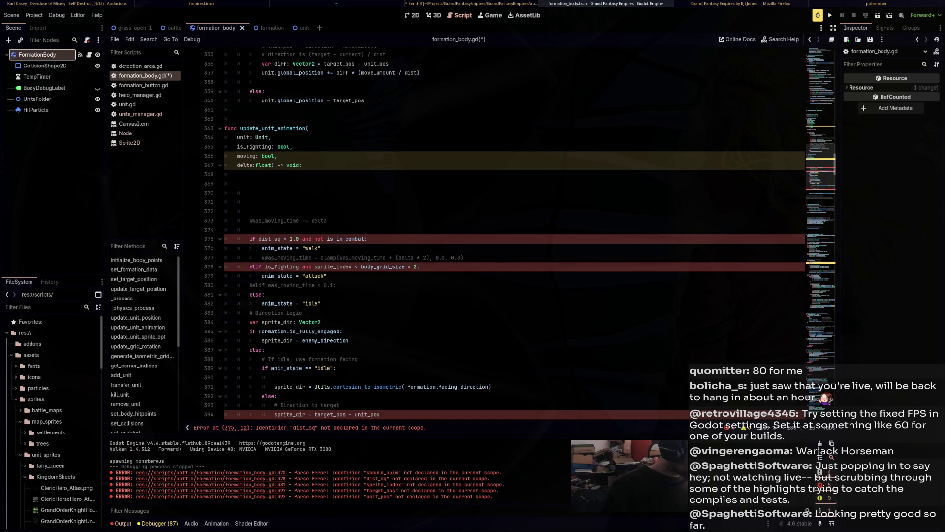
double_click(246, 156)
drag(299, 238, 262, 238)
text(moving)
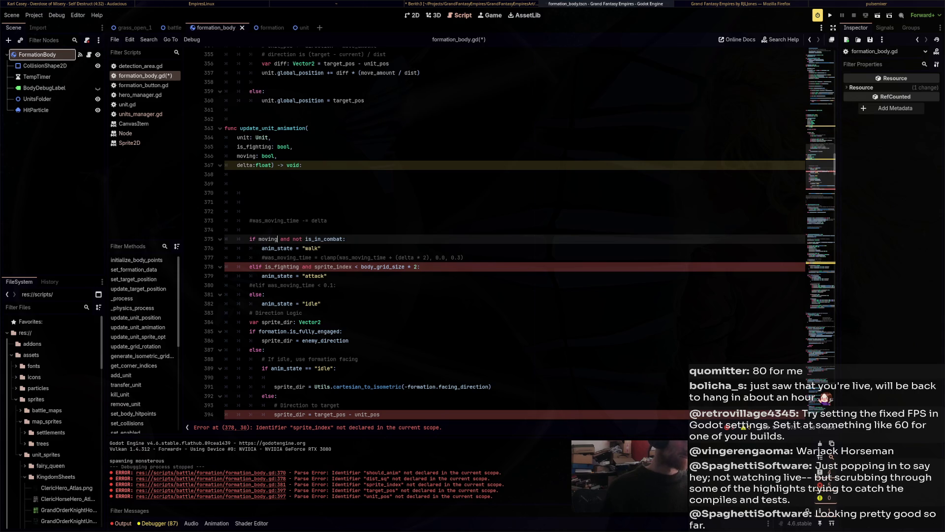
Move the sprite_index range test out of the attack check into the line 182 call arguments.
mouse_move(418, 266)
mouse_down()
mouse_move(283, 267)
mouse_move(315, 266)
mouse_up()
key(ctrl+c)
key(BackSpace)
scroll(394, 231, up, 10)
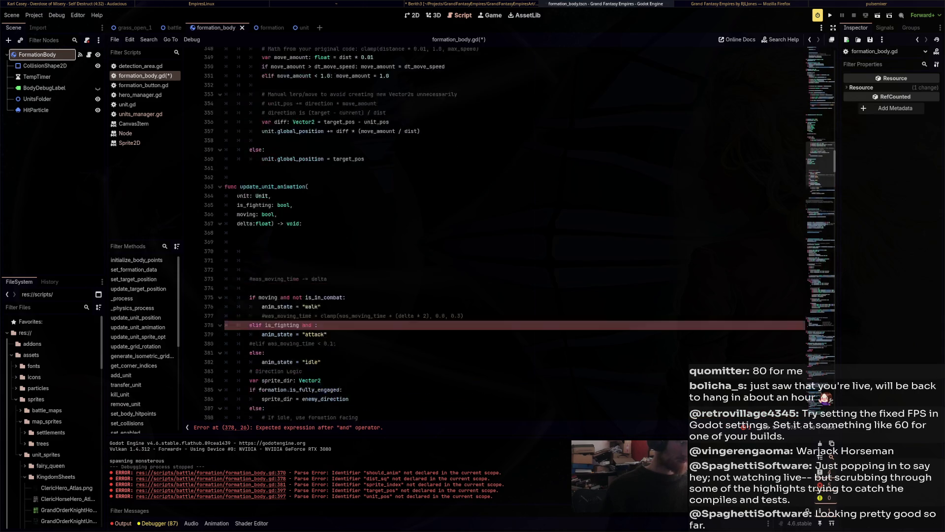
scroll(388, 234, up, 5)
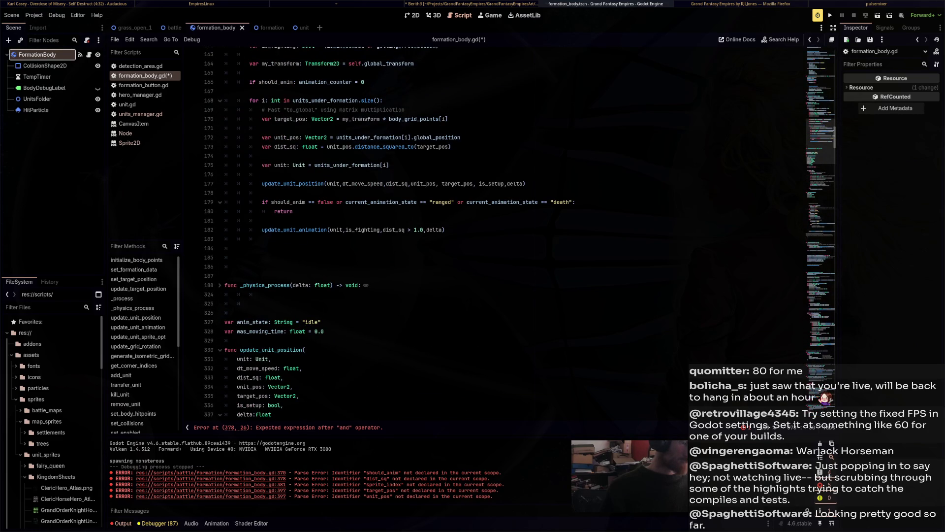
click(423, 229)
key(ctrl+v)
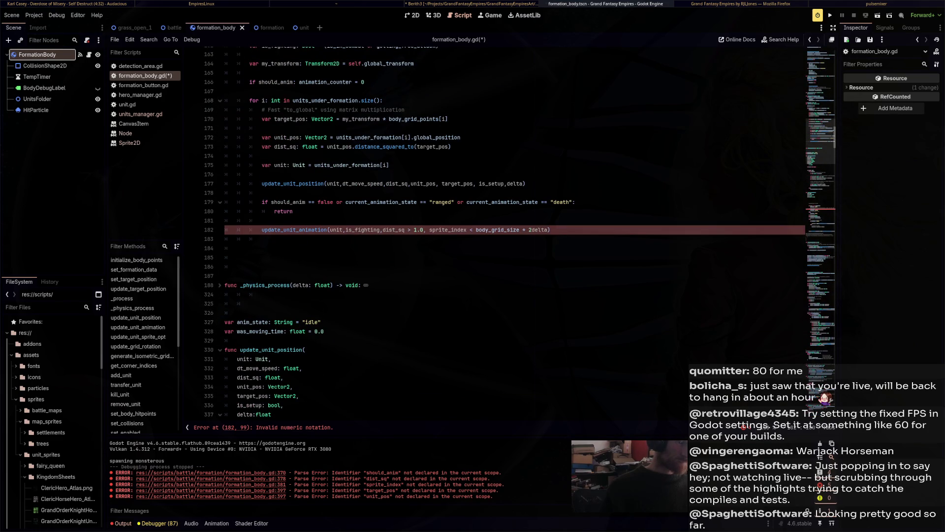
text(,)
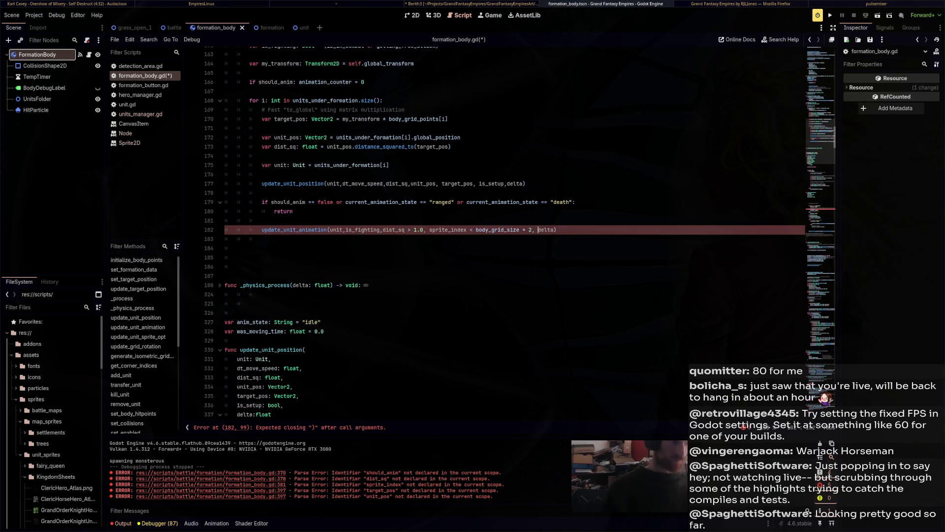
scroll(492, 232, down, 15)
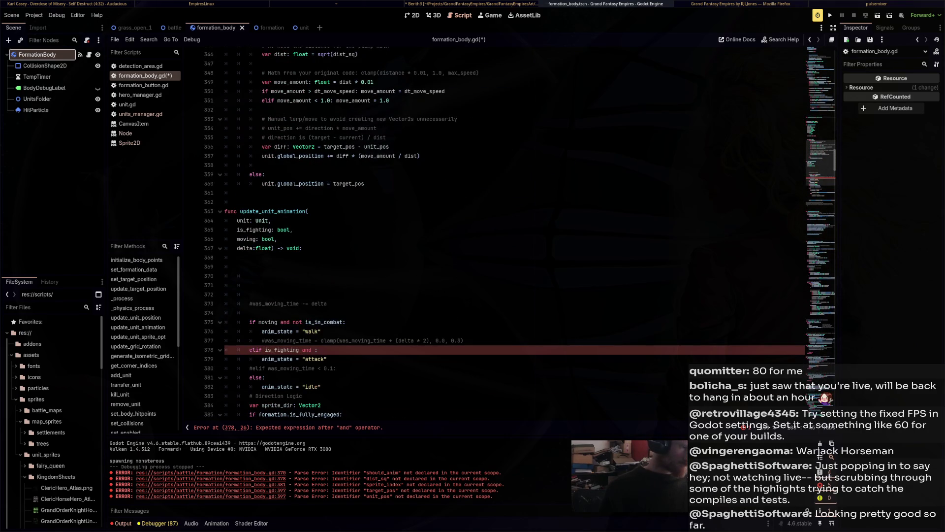
click(281, 239)
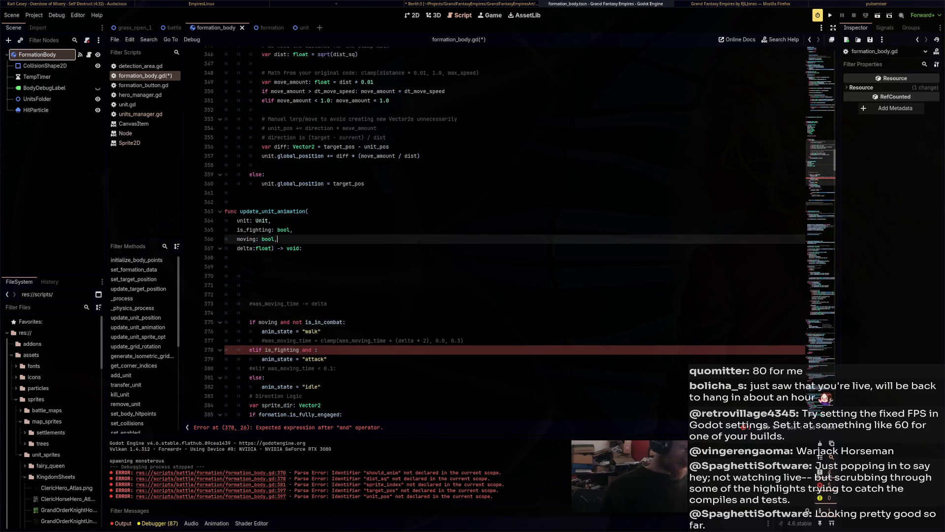
Add a close_to_fight: bool parameter after moving and use it in 'elif is_fighting and close_to_fight:'.
key(Return)
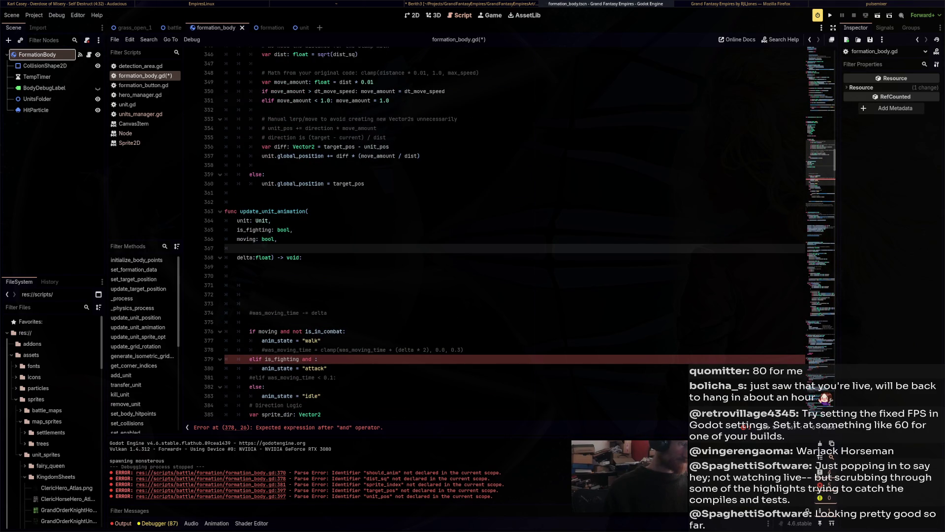
text(close_to_)
text(fight: bool)
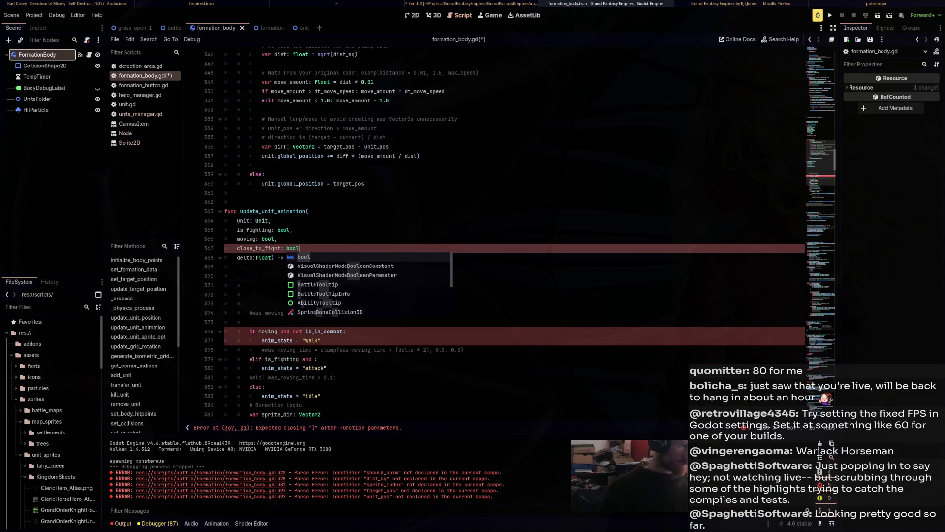
double_click(259, 248)
key(ctrl+c)
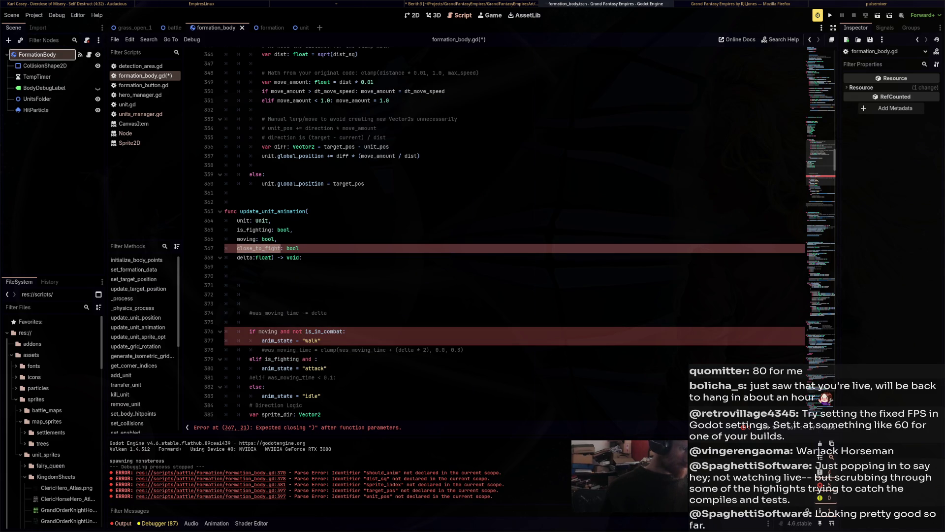
scroll(492, 231, down, 3)
click(314, 275)
key(ctrl+v)
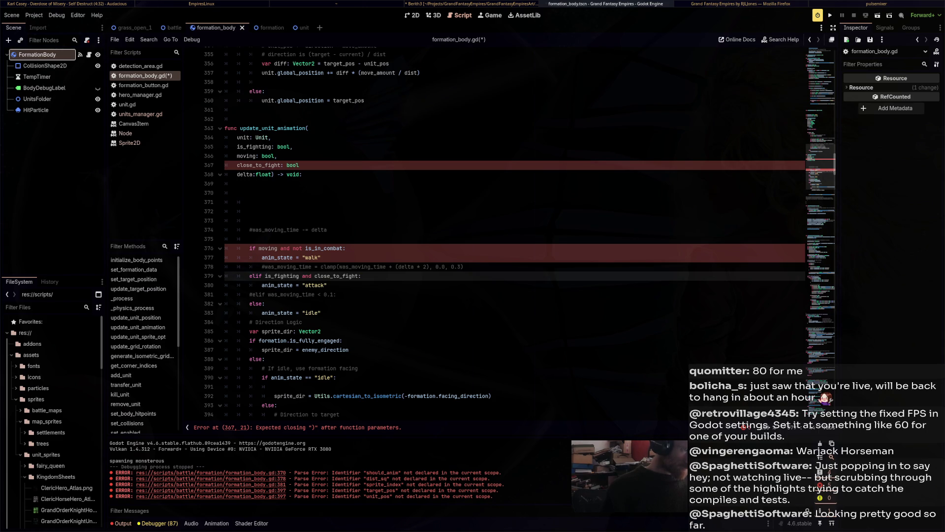
click(299, 165)
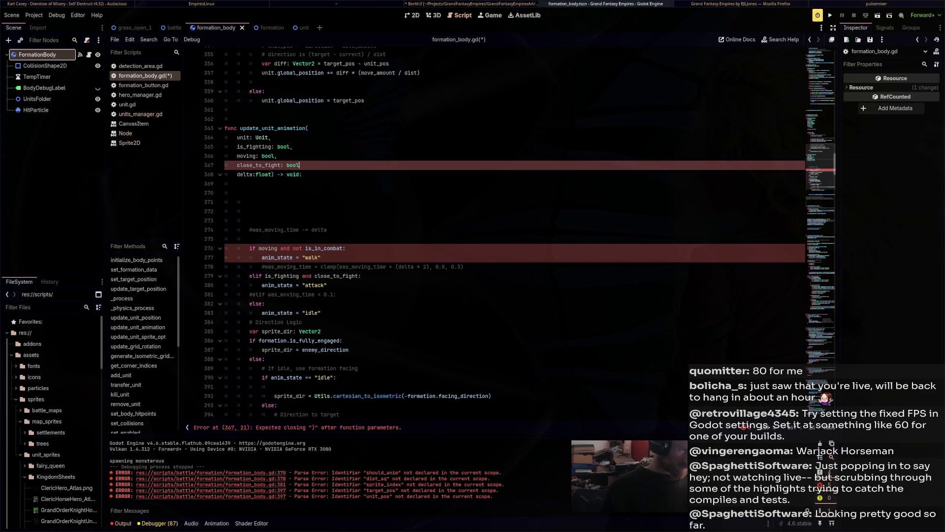
text(,)
click(237, 192)
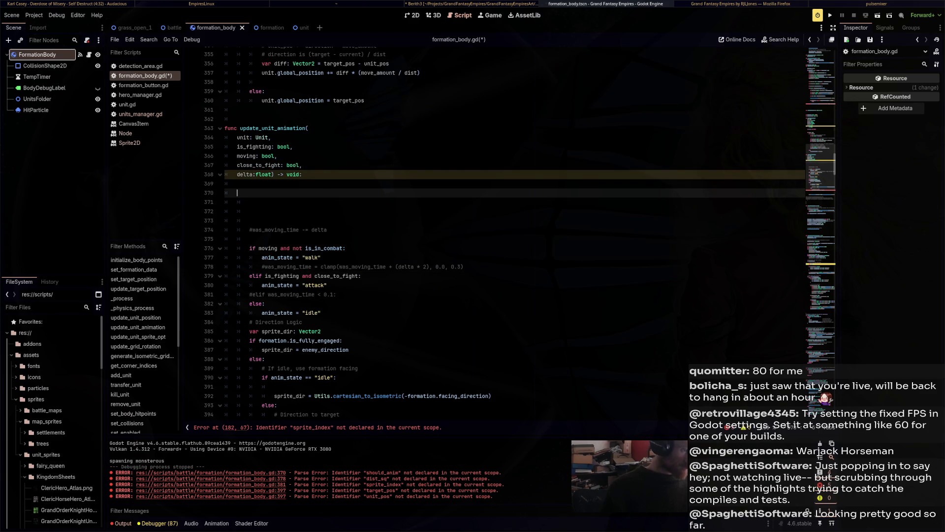
scroll(443, 237, down, 3)
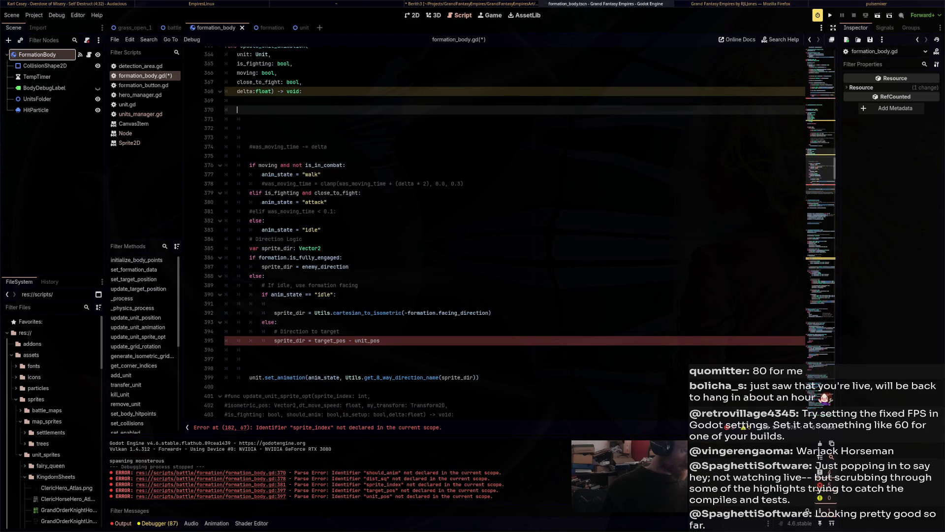
Replace 'target_pos - unit_pos' on line 395 with unit_pos.direction_to(target_pos) for sprite_dir.
scroll(443, 236, down, 2)
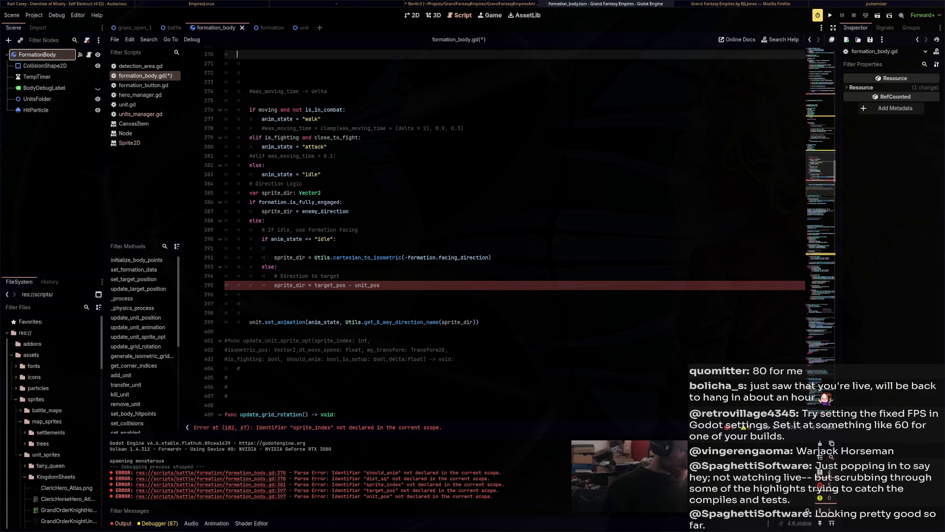
scroll(443, 237, up, 3)
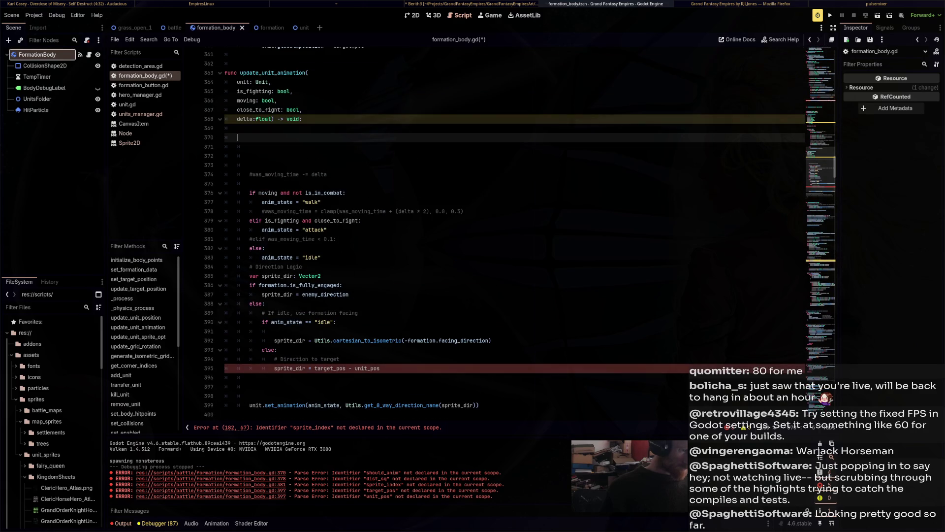
scroll(443, 236, down, 2)
click(367, 313)
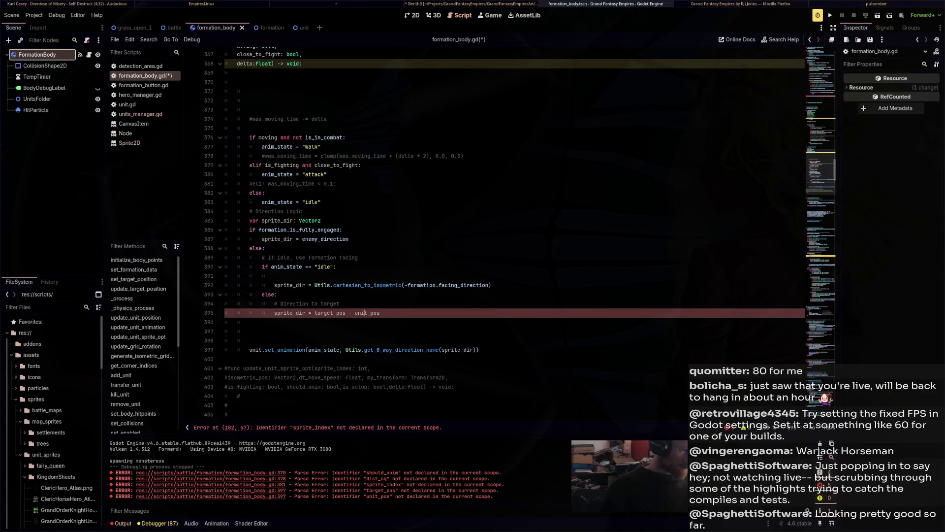
scroll(492, 237, up, 4)
scroll(492, 237, up, 5)
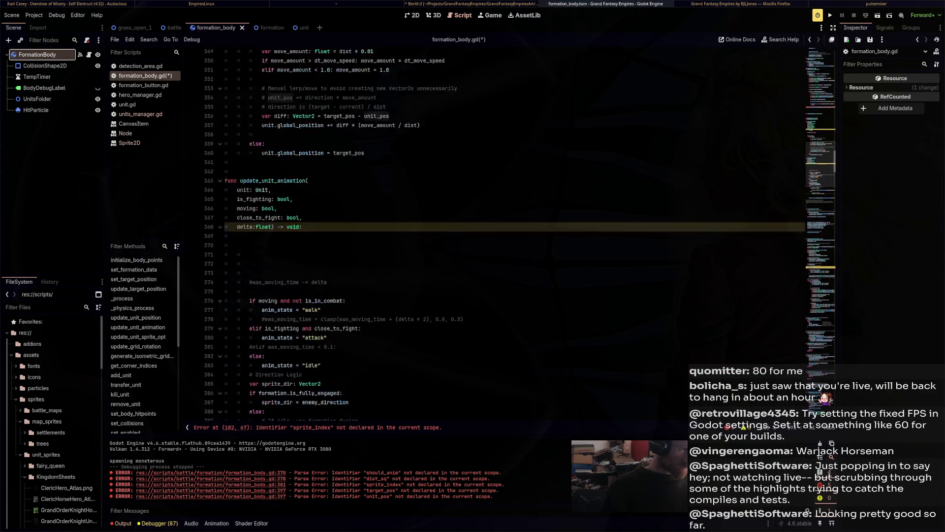
scroll(493, 236, down, 7)
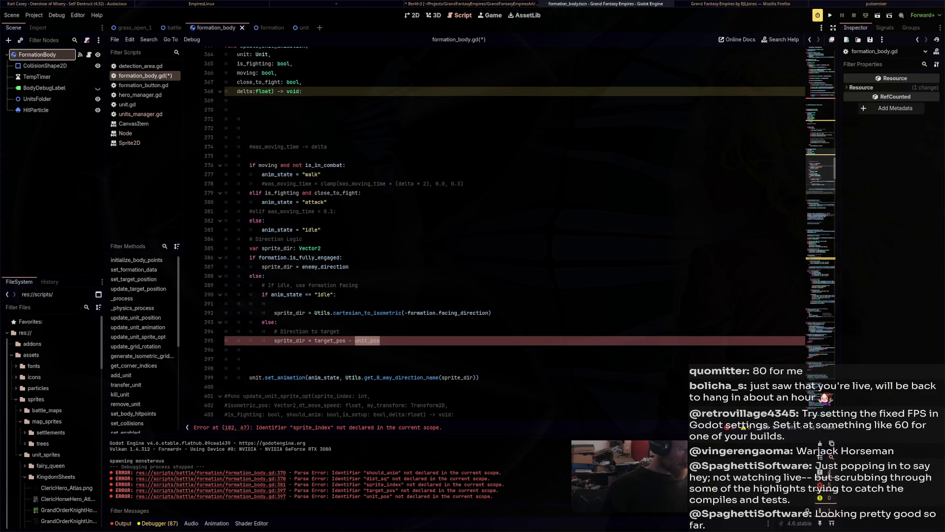
scroll(492, 236, up, 11)
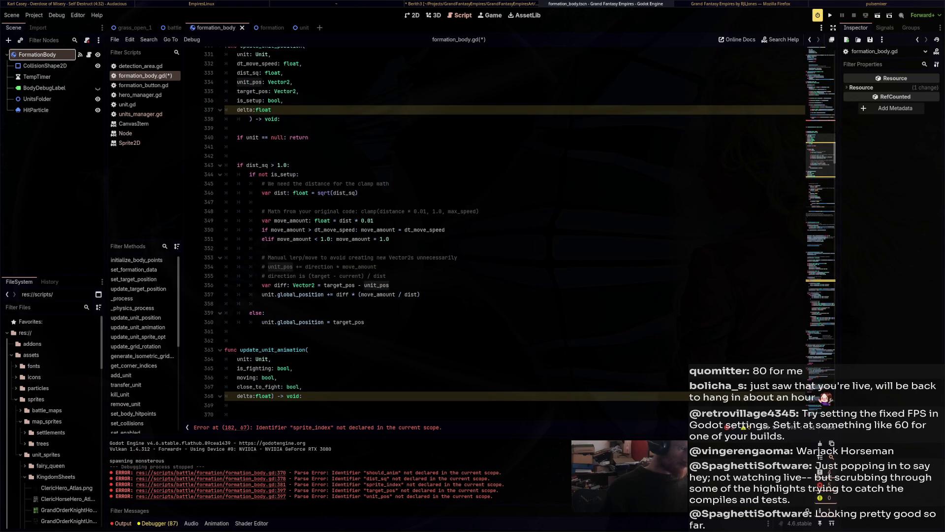
scroll(493, 236, down, 11)
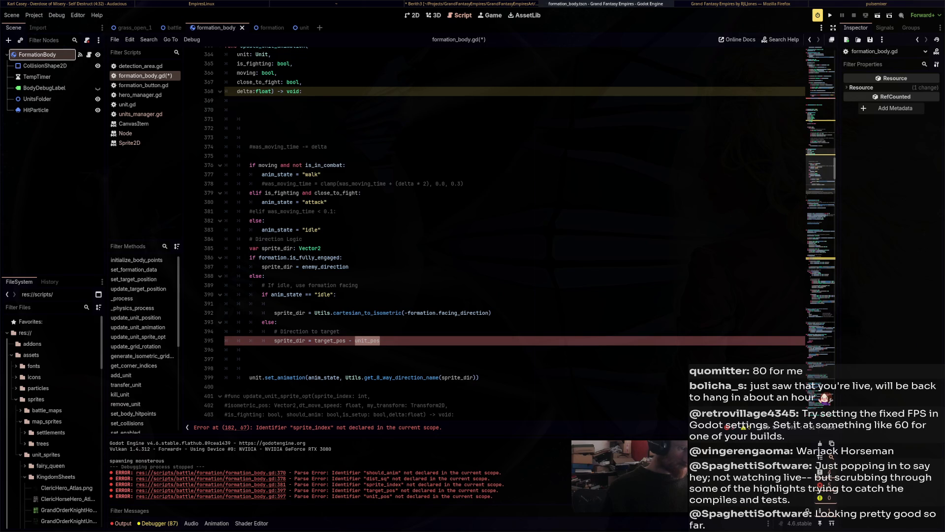
scroll(493, 237, up, 4)
scroll(492, 236, down, 3)
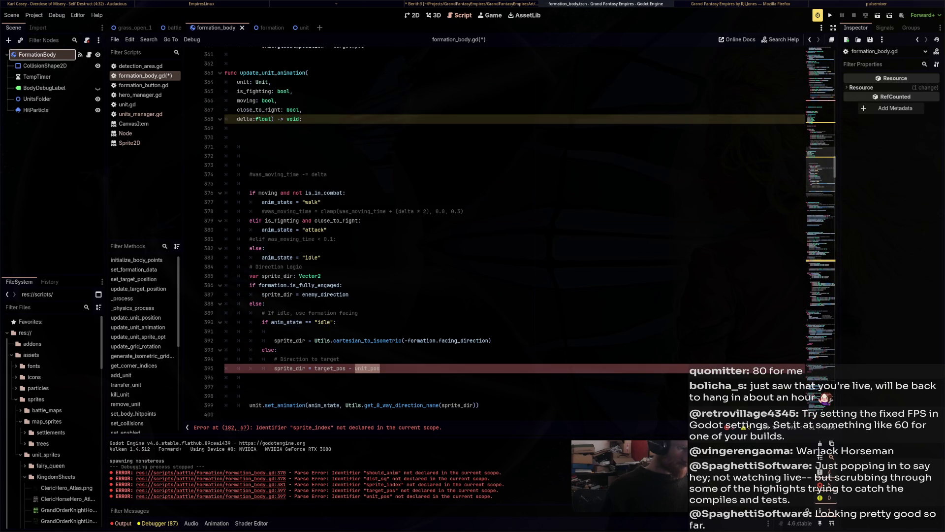
key(ctrl+shift+Left)
key(ctrl+shift+Left)
text(unit)
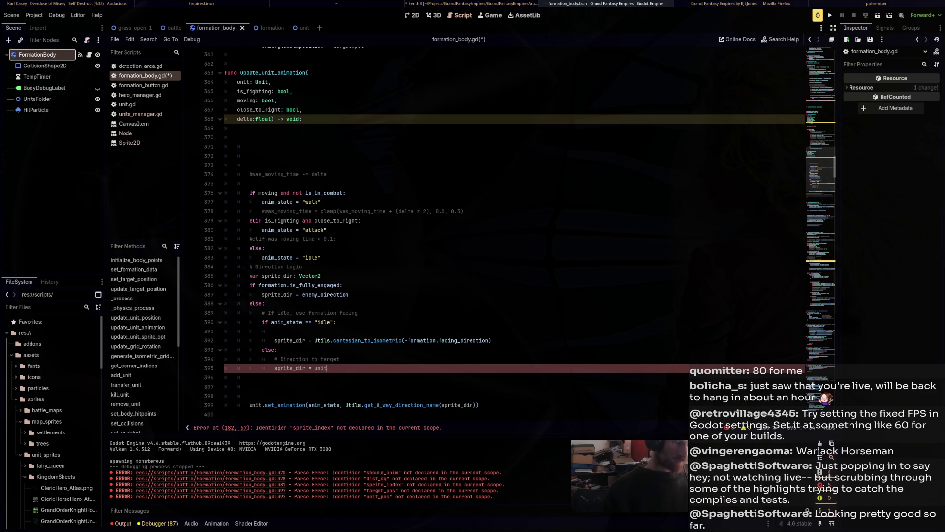
text(_pos.directi)
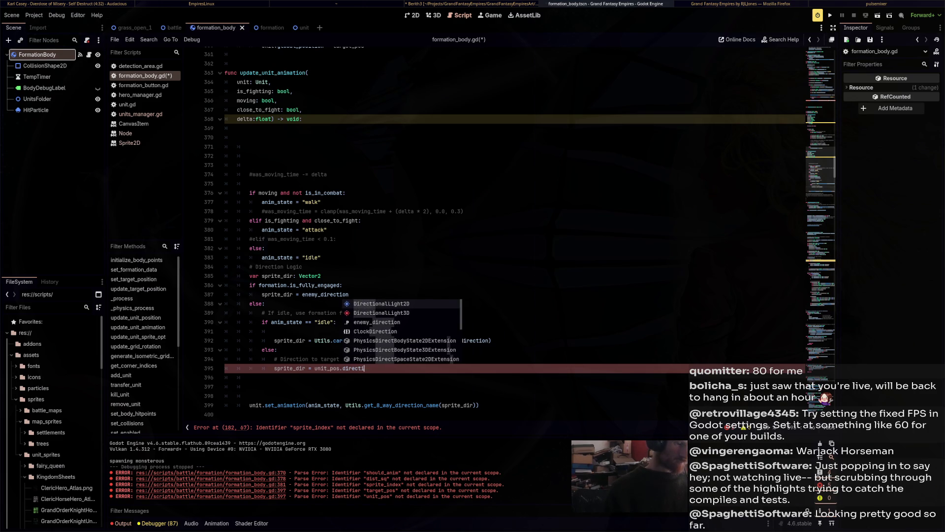
text(on_to()
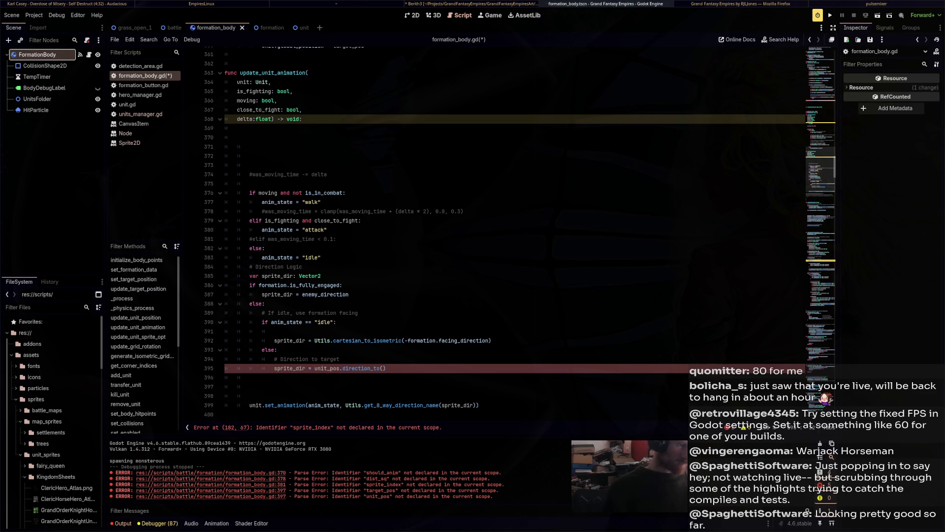
scroll(514, 232, up, 5)
text(target_pos)
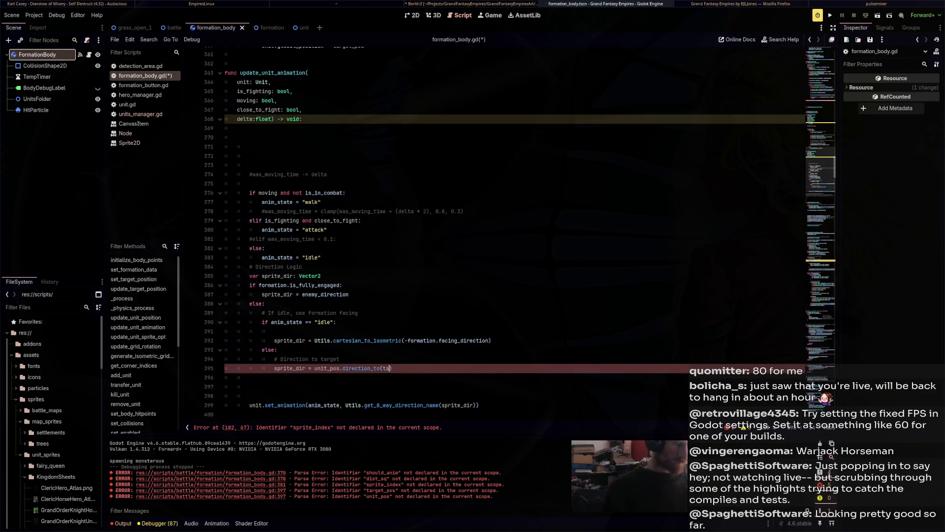
key(Escape)
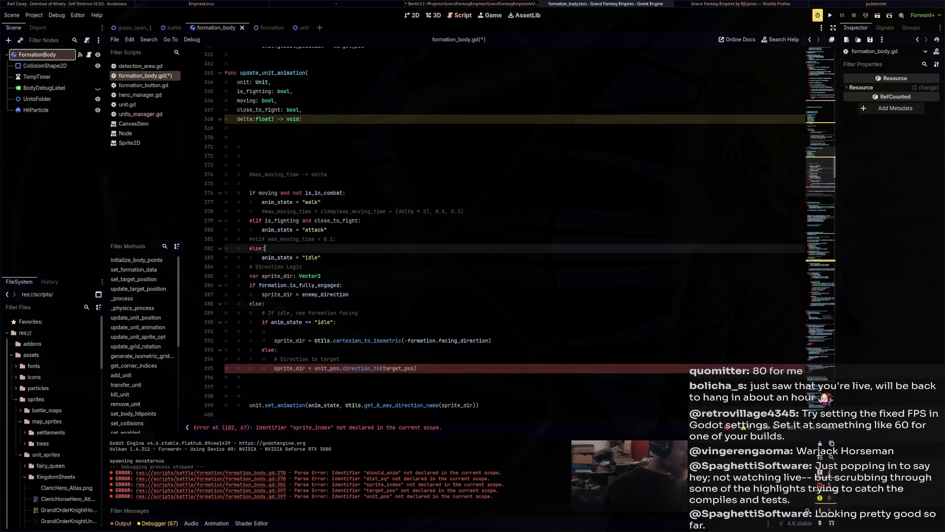
key(ctrl+Up)
key(ctrl+Up)
key(ctrl+Up)
scroll(514, 232, up, 10)
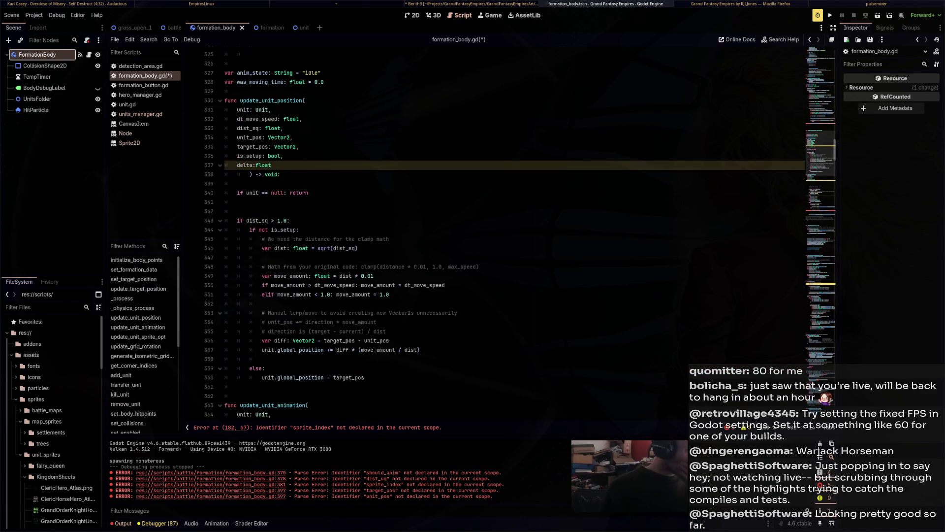
Insert unit_pos and target_pos as arguments before delta in the line 182 update_unit_animation call.
scroll(514, 231, up, 3)
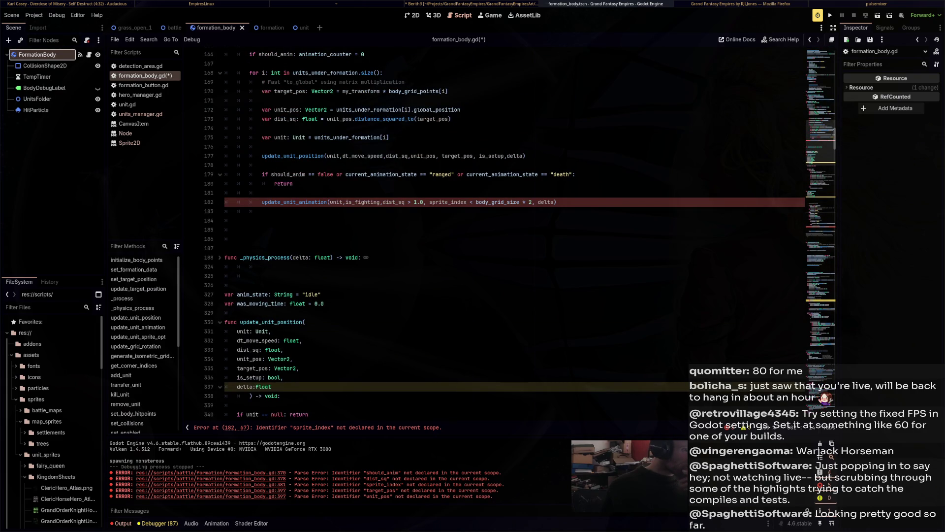
click(533, 202)
text(t)
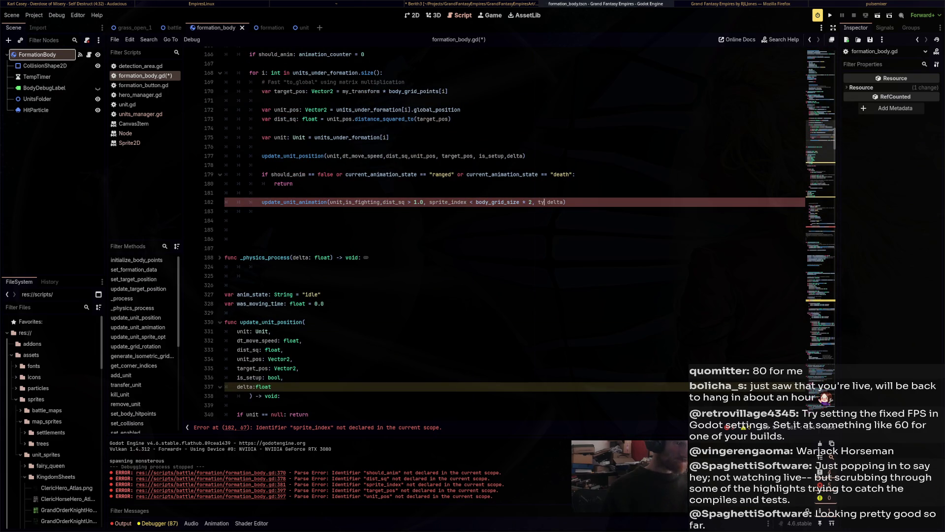
key(BackSpace)
text(unit_po)
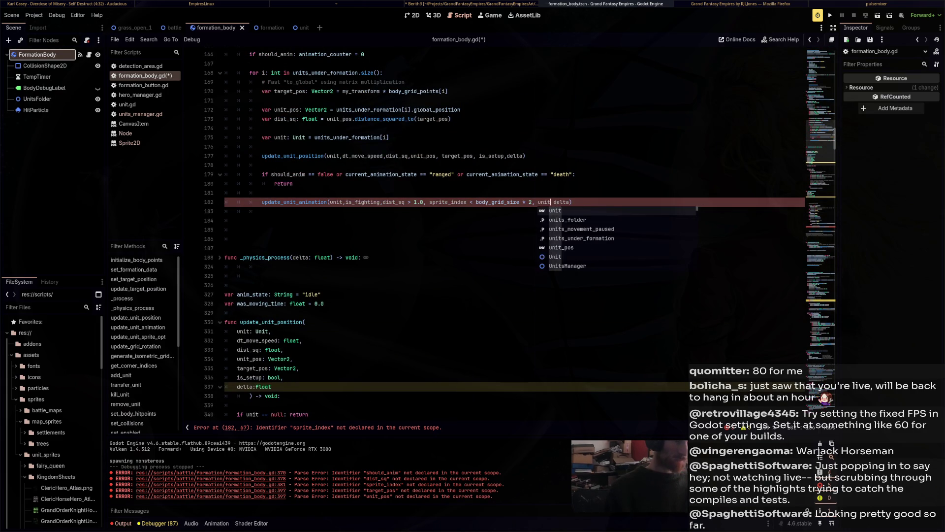
text(s, target_)
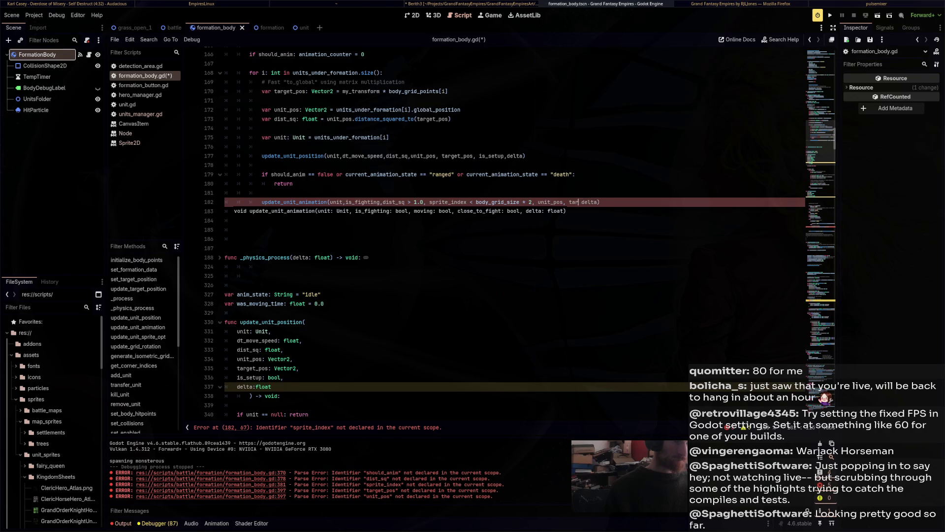
text(pos,)
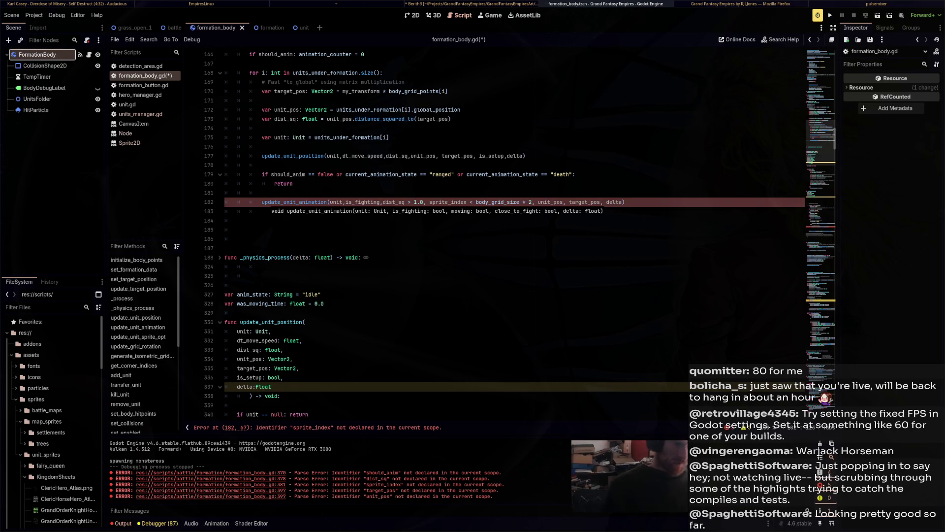
click(262, 211)
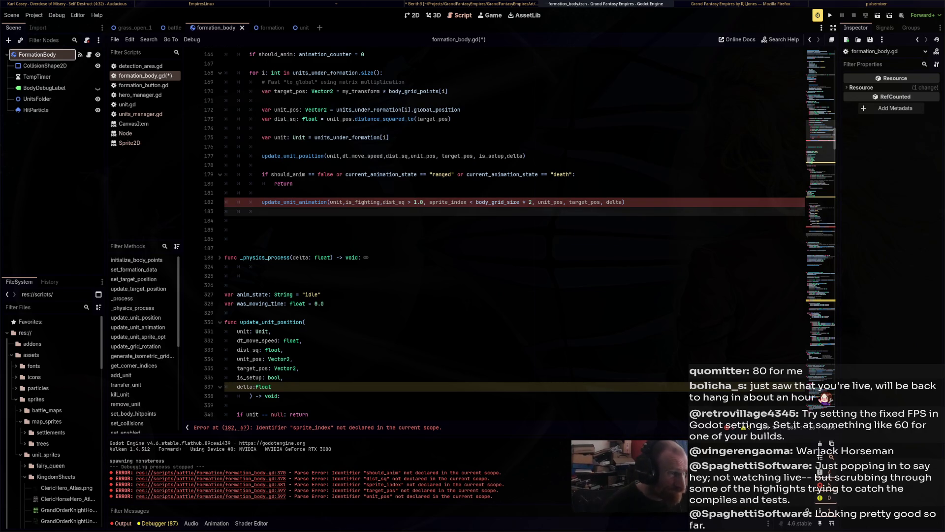
click(561, 202)
scroll(492, 232, down, 15)
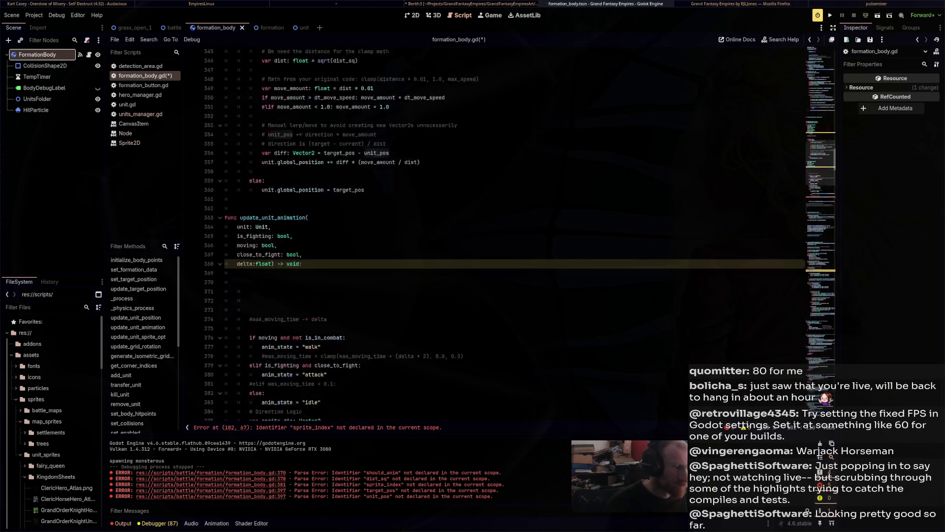
Add unit_pos: Vector2 and target_pos: Vector2 parameters to the update_unit_animation signature and save.
scroll(492, 232, down, 7)
scroll(492, 232, up, 8)
scroll(493, 231, up, 2)
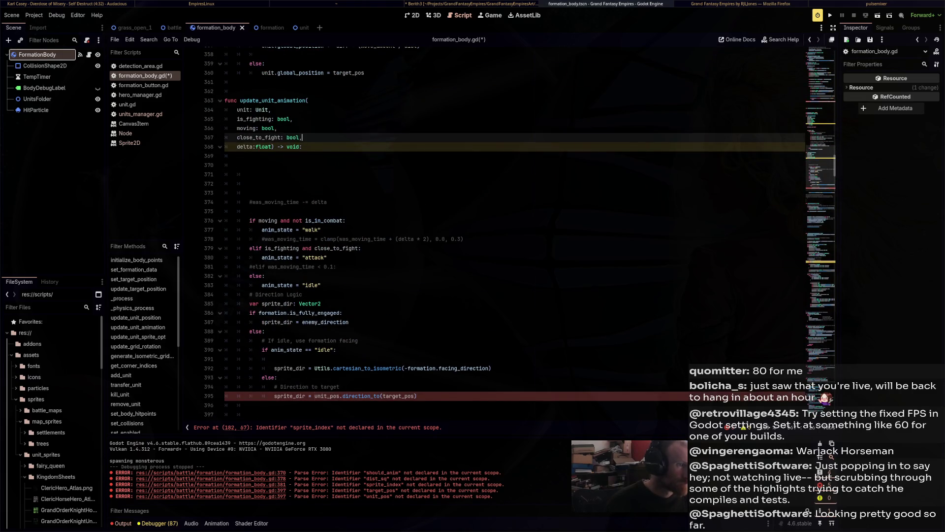
key(Return)
key(Up)
text(unit_pos)
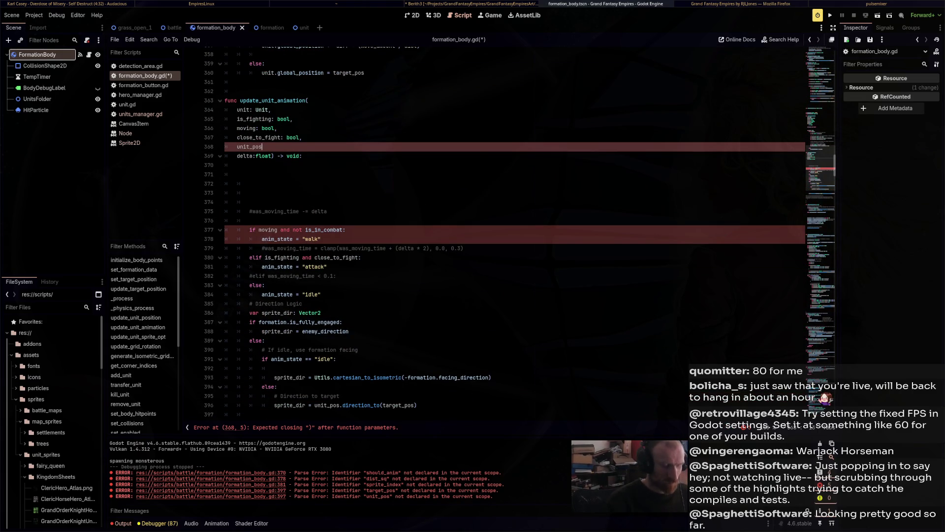
text(: Vector2,)
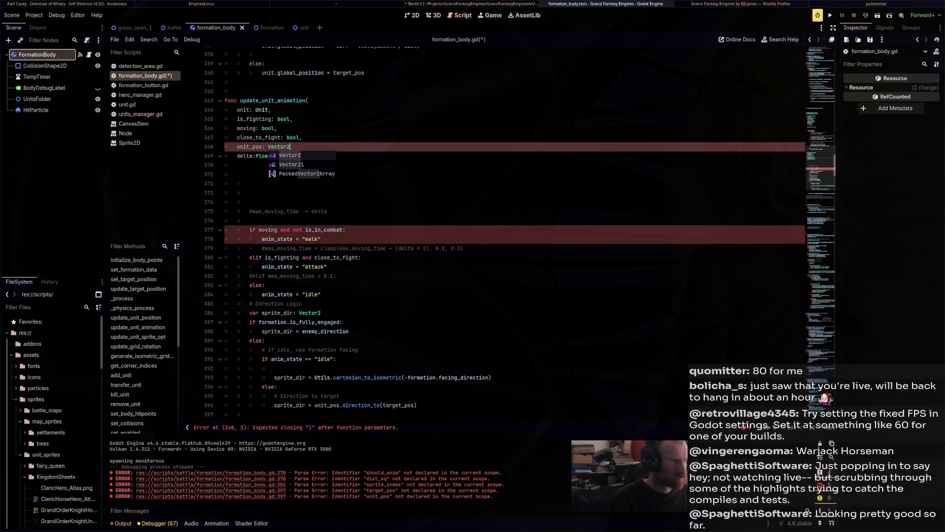
key(Return)
key(BackSpace)
key(BackSpace)
key(BackSpace)
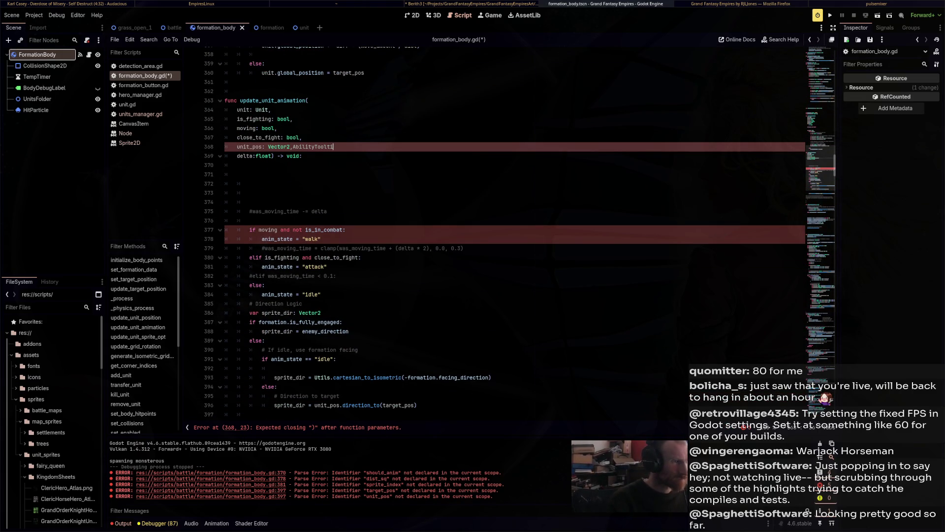
text(target_pos)
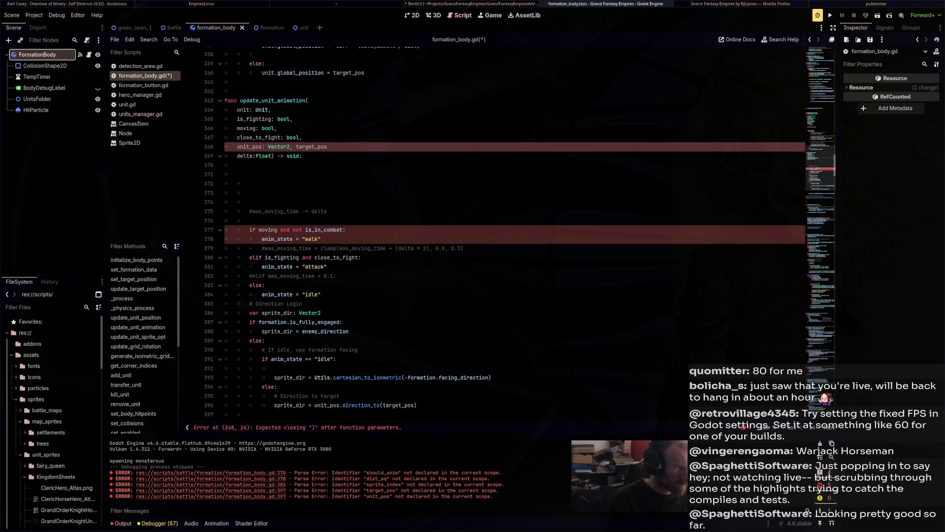
text(: Vector2,)
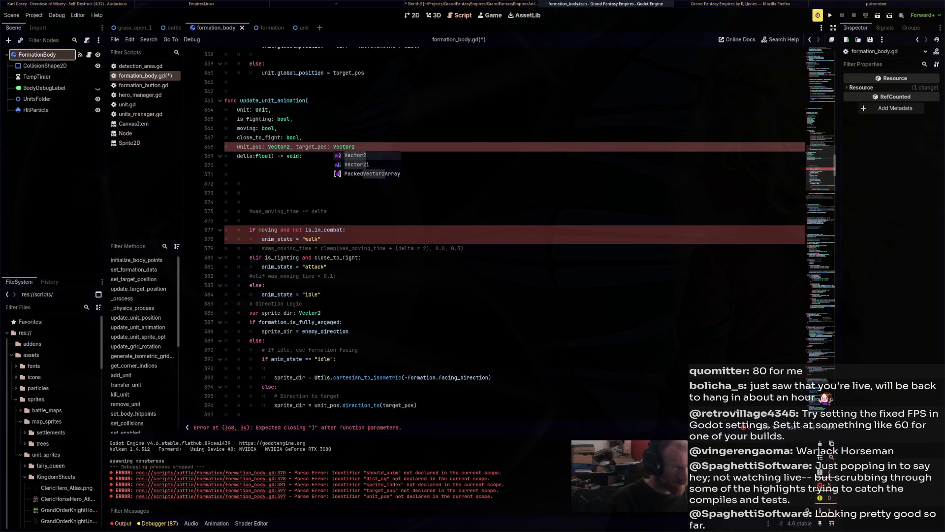
key(Escape)
click(241, 193)
key(ctrl+s)
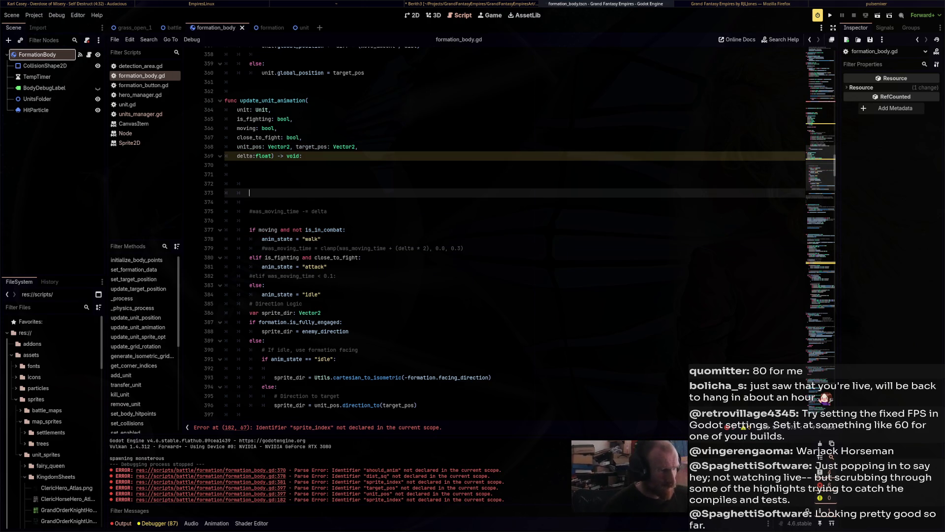
Replace sprite_index with the loop index i in the line 182 call.
click(315, 427)
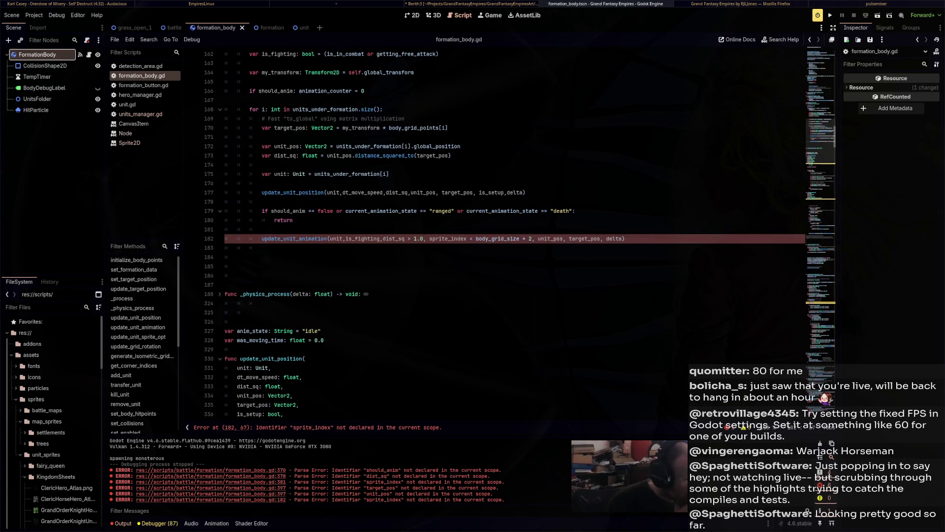
mouse_move(335, 238)
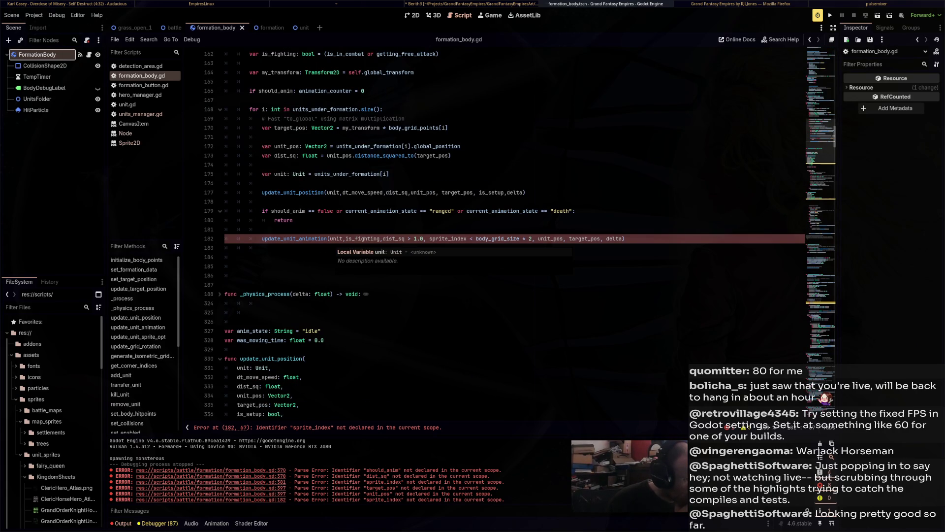
double_click(448, 238)
text(i)
scroll(514, 231, up, 4)
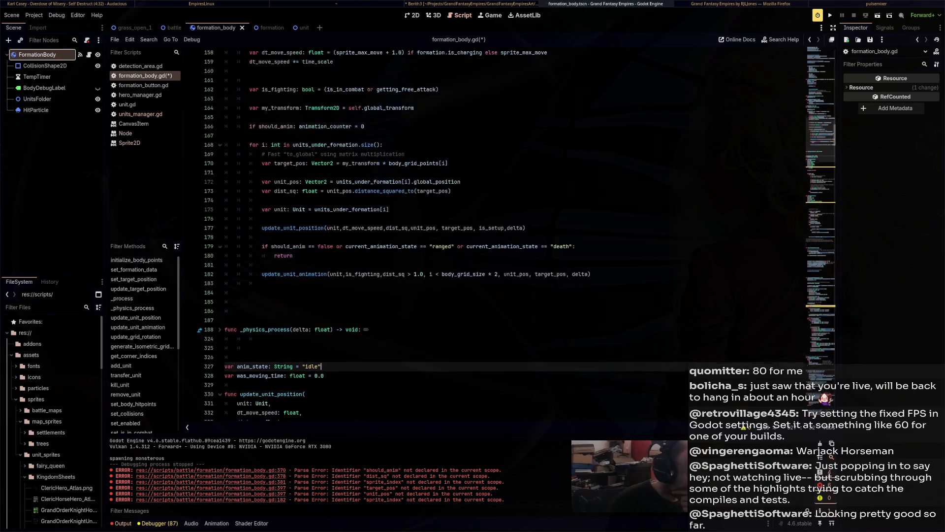
Save formation_body.gd and launch the battle game with F5 to test the changes.
scroll(514, 232, down, 10)
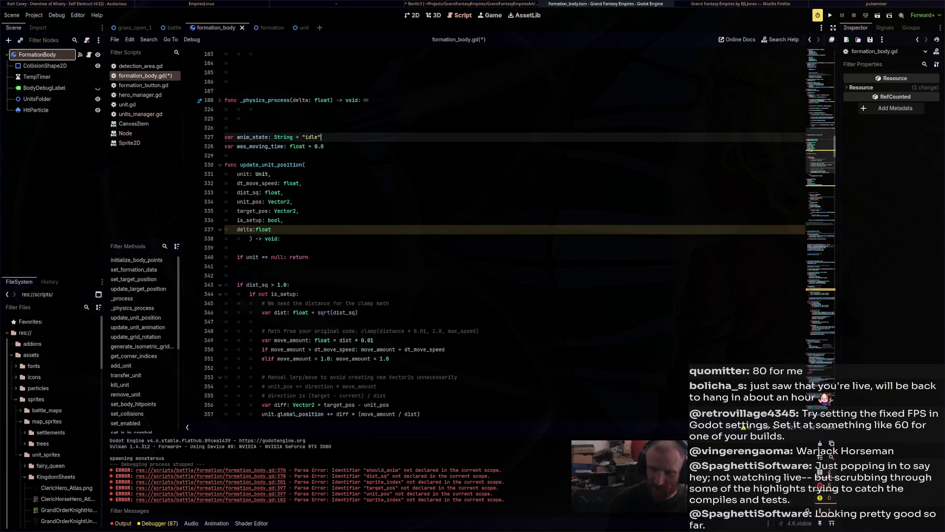
scroll(514, 231, up, 5)
scroll(515, 231, up, 3)
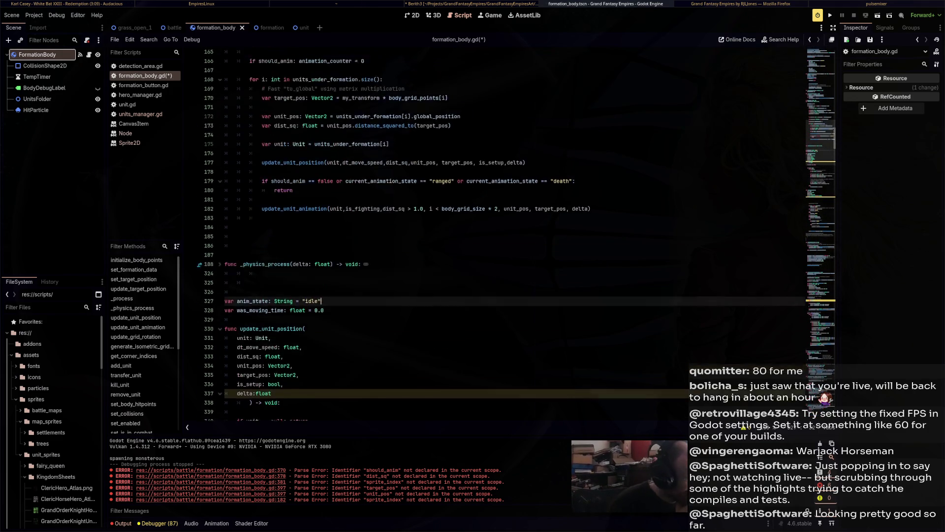
key(ctrl+s)
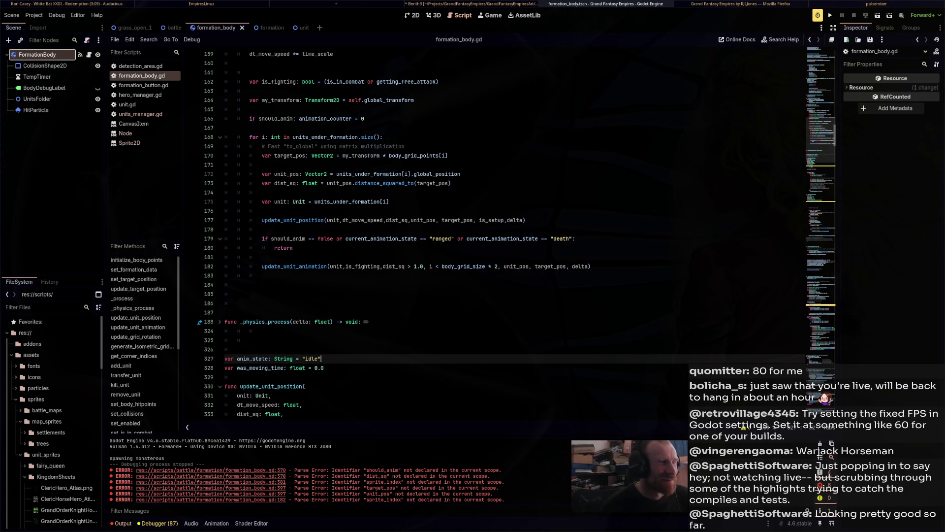
scroll(514, 232, up, 5)
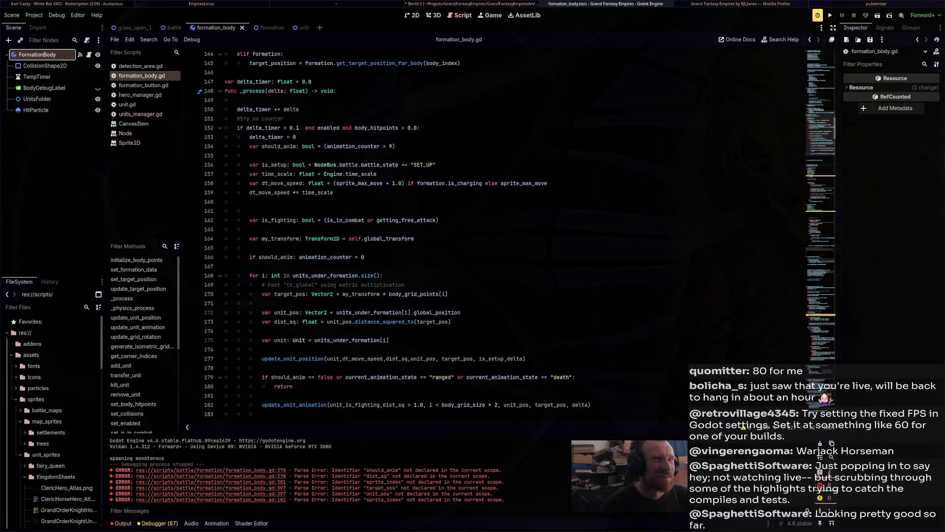
key(F5)
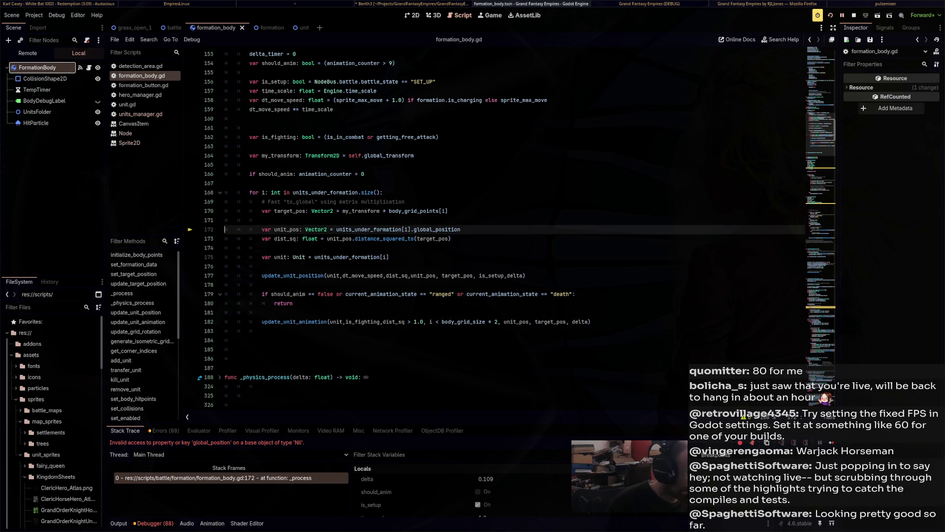
Add 'if units_under_formation[i] == null: return' at the top of the unit loop and save.
mouse_move(355, 230)
click(388, 191)
click(408, 201)
key(Return)
key(Return)
key(Up)
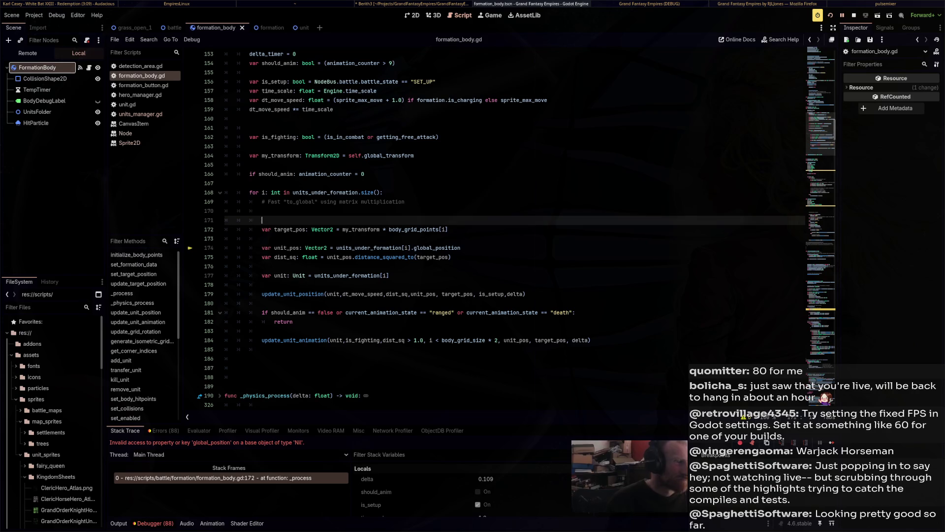
text(if )
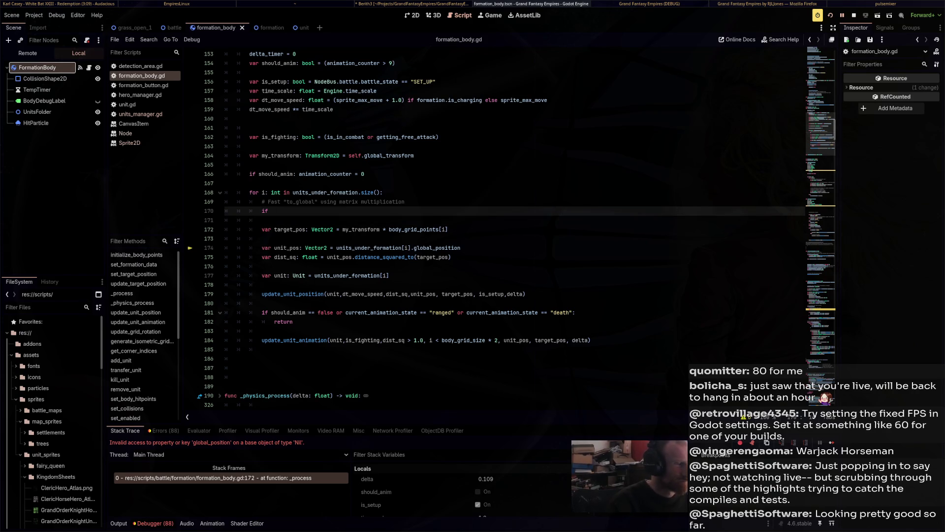
text(unit)
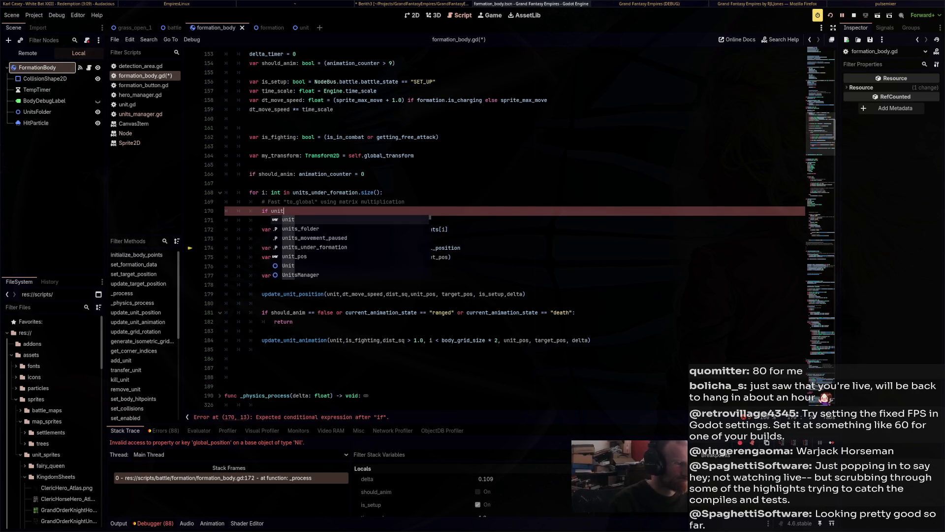
key(Down)
key(Down)
key(Down)
key(Return)
text([i)
key(Right)
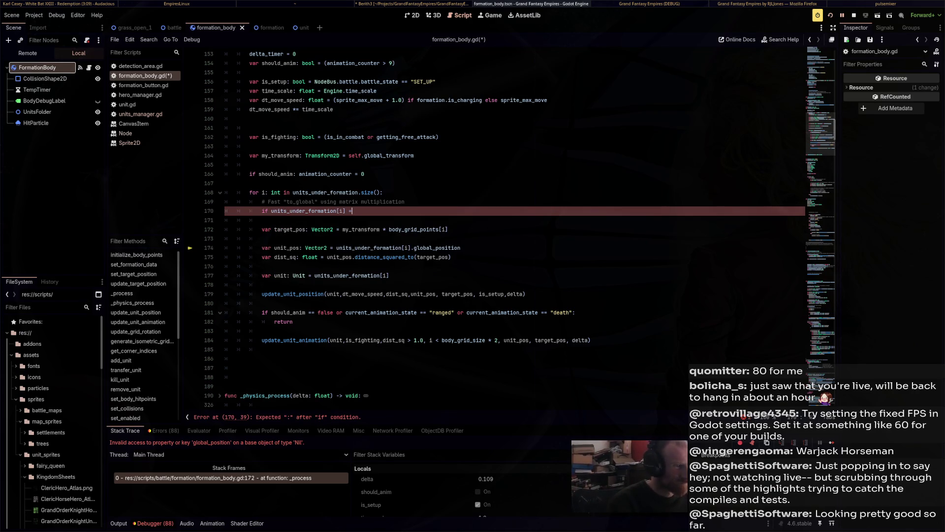
text(= null: return)
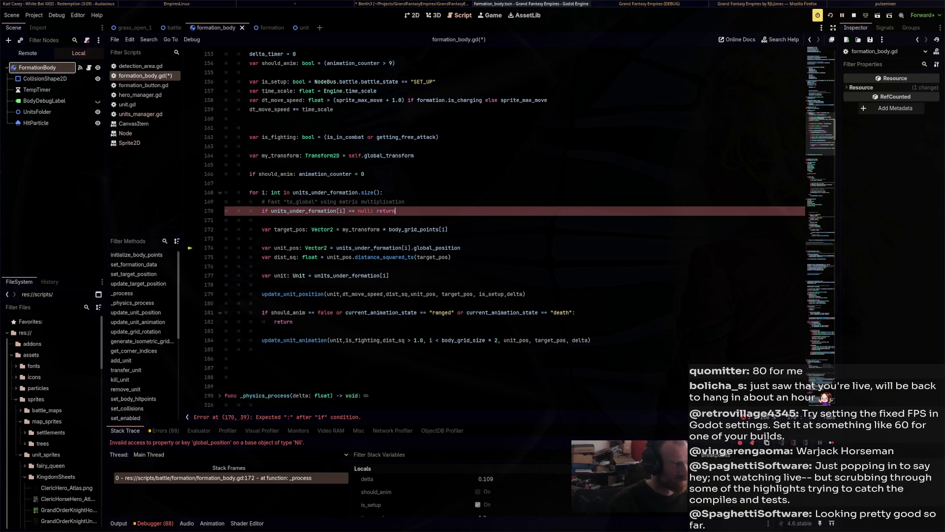
key(ctrl+s)
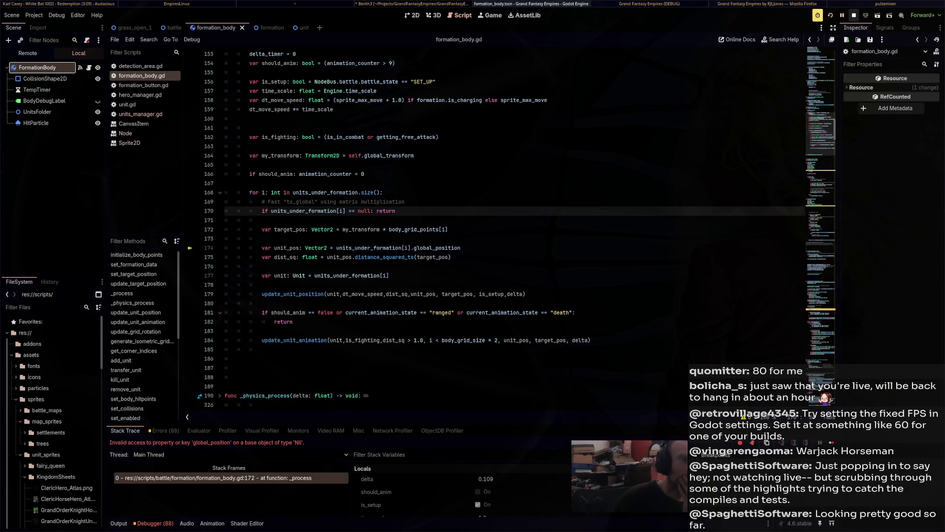
Change the guard's return to continue and relaunch the game with F5.
key(BackSpace)
key(BackSpace)
key(BackSpace)
text(contuine)
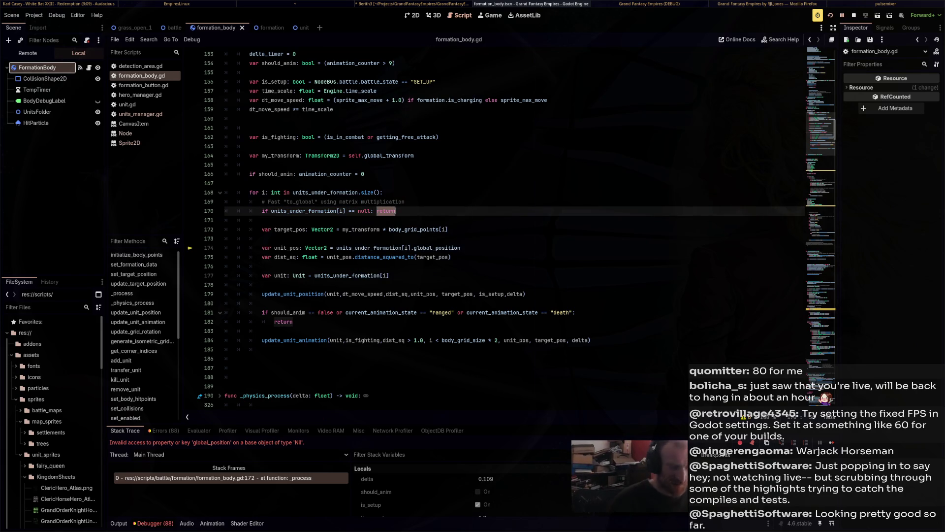
key(BackSpace)
key(BackSpace)
key(BackSpace)
text(inue)
key(F5)
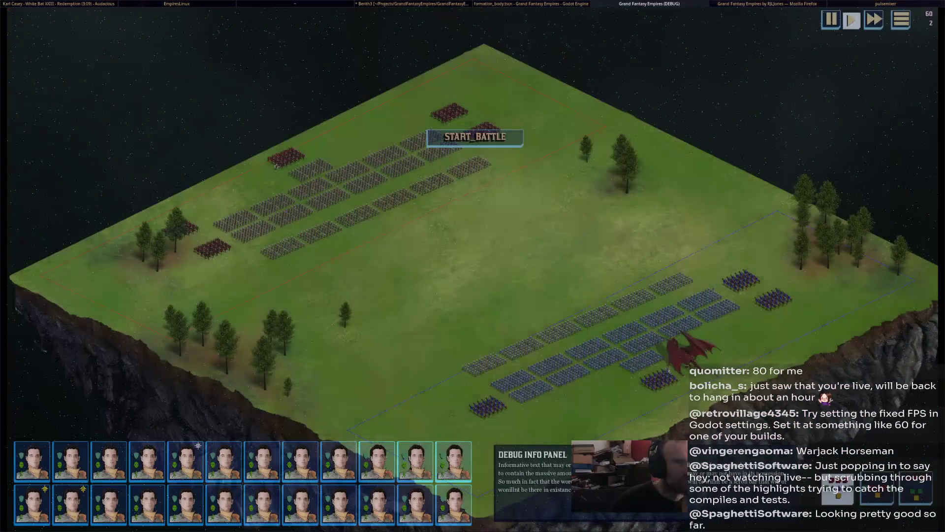
Start the battle, follow the advancing armies and the fifth unit group, then close the game.
click(475, 137)
scroll(542, 298, up, 5)
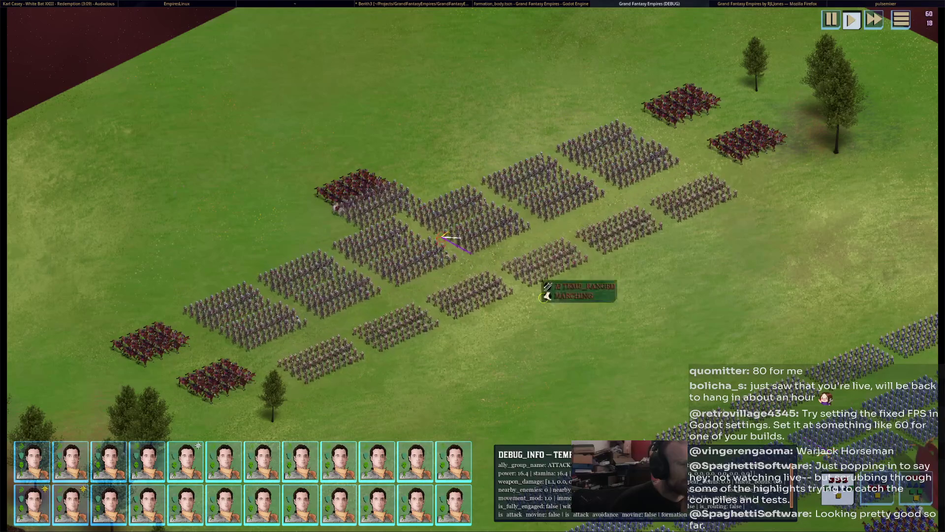
key(s)
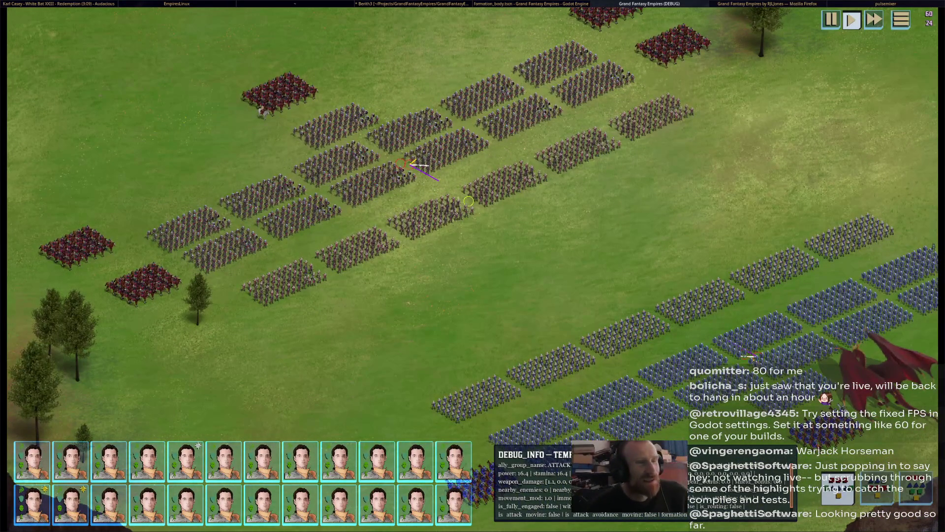
key(w)
key(w)
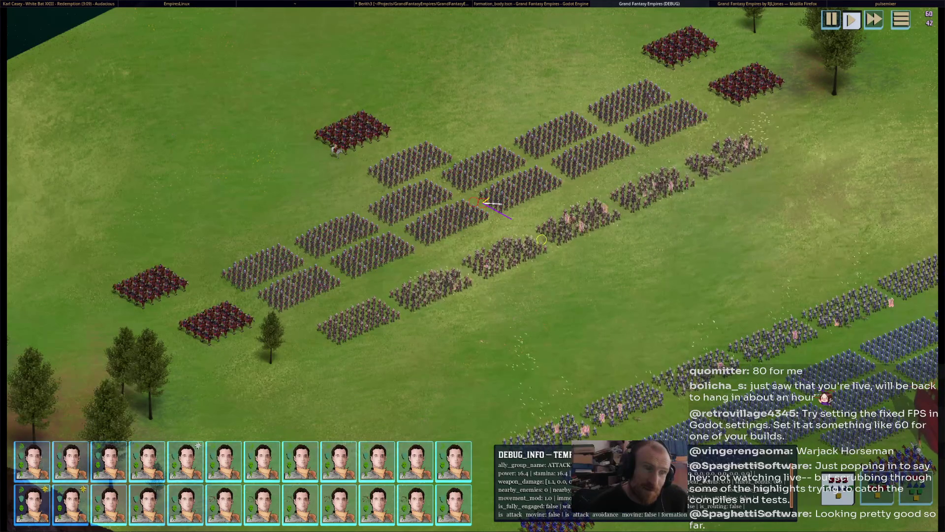
click(173, 501)
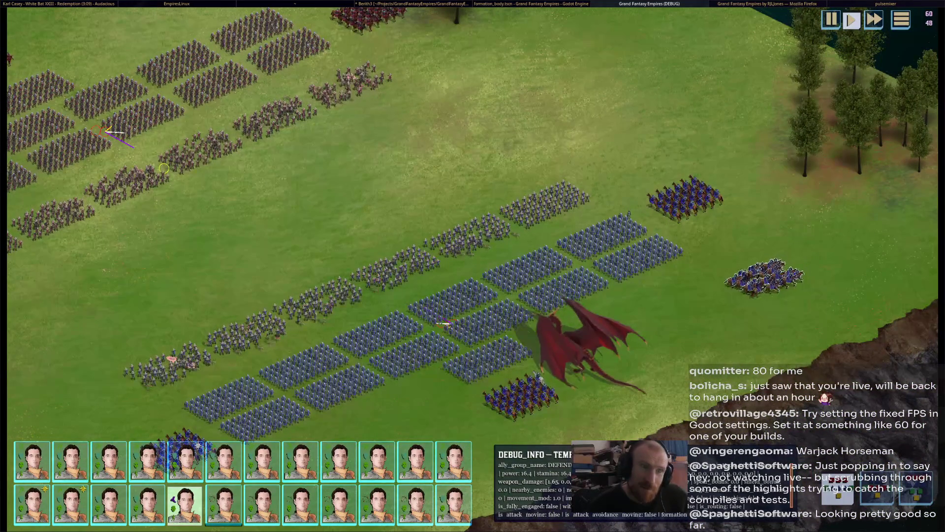
key(alt+F4)
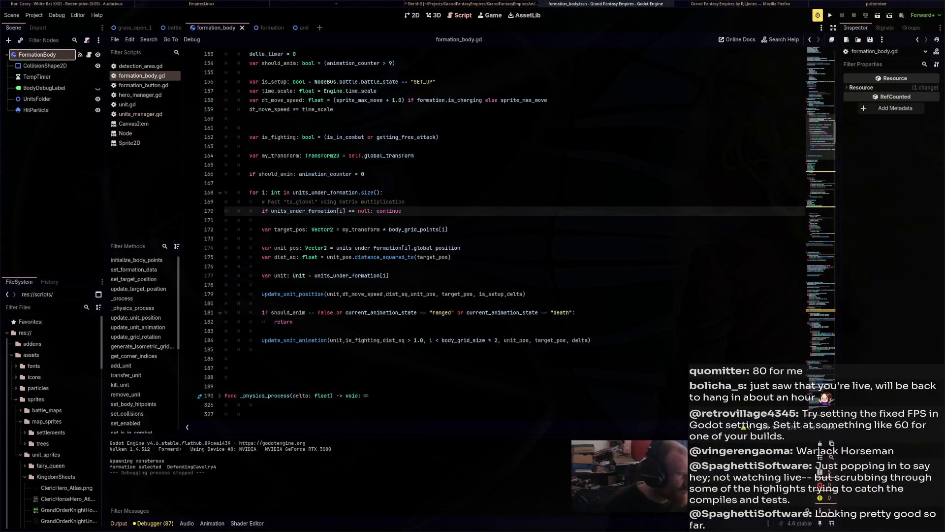
Pass -sprite_dir to get_8_way_direction_name, save, and launch the game to test it.
scroll(492, 231, down, 15)
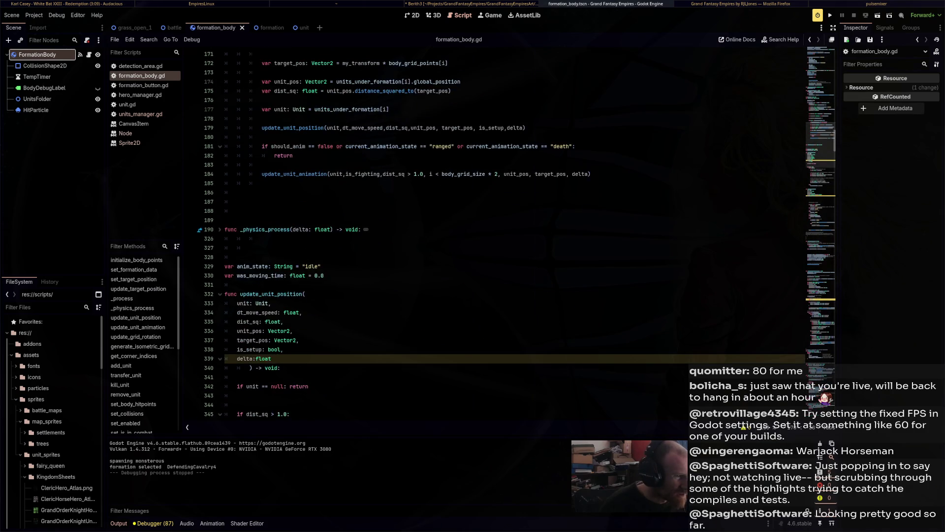
scroll(492, 232, down, 8)
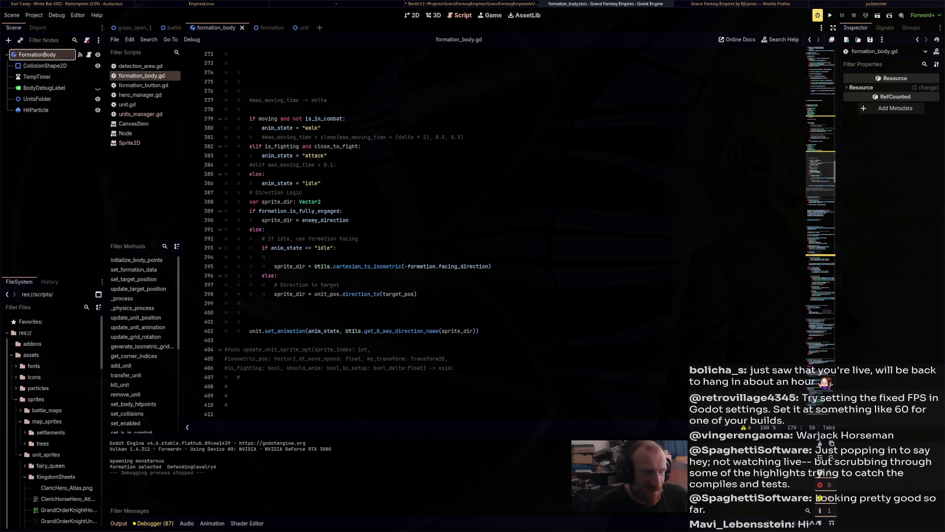
click(315, 294)
text(-)
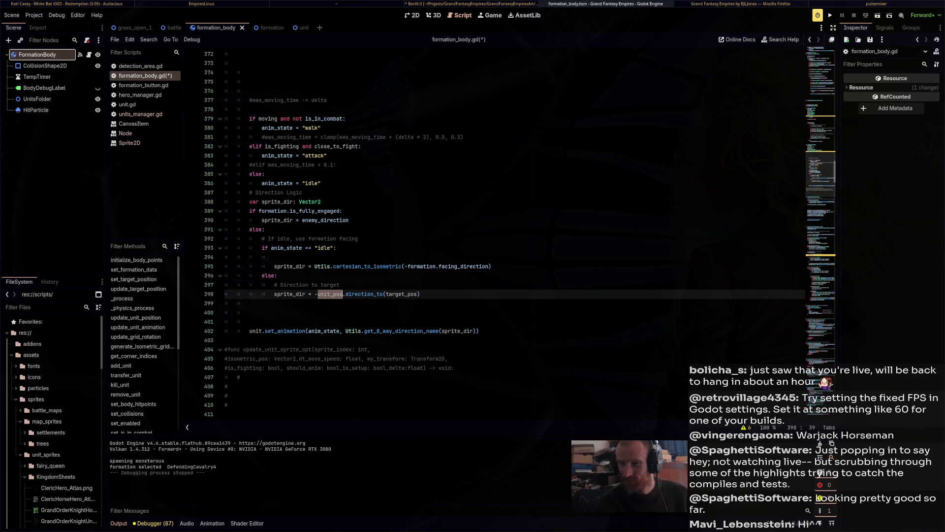
key(Up)
key(Up)
key(Up)
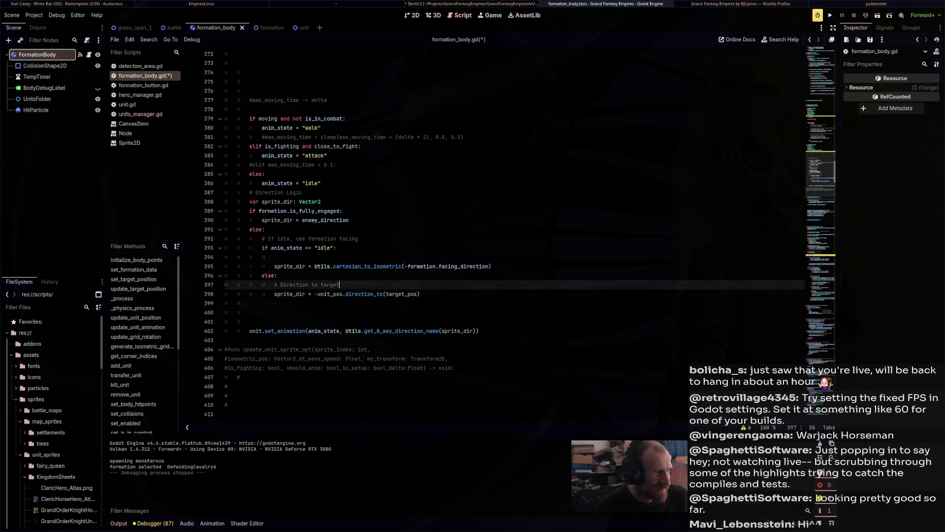
key(ctrl+s)
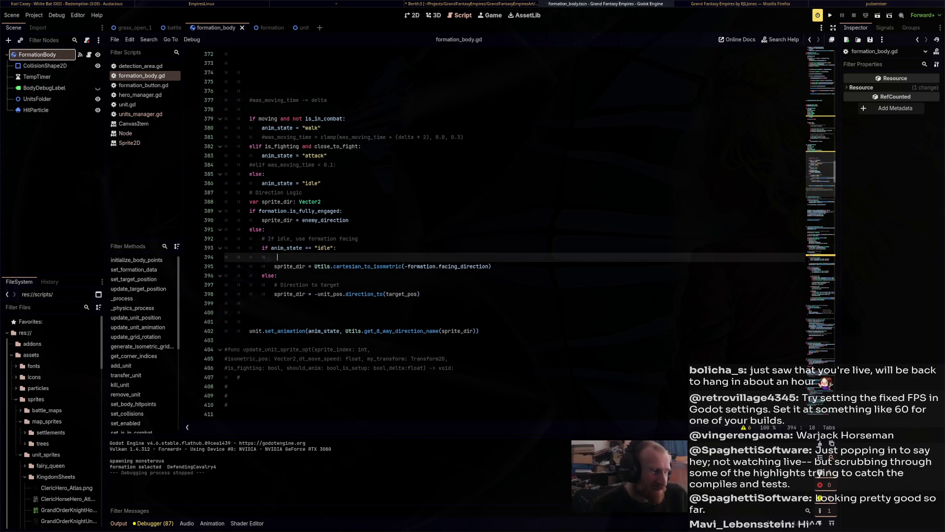
click(314, 294)
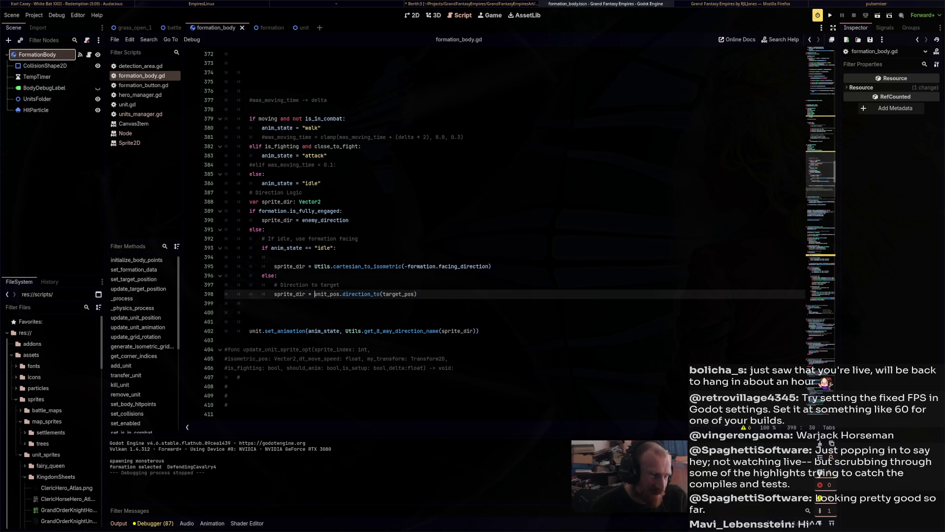
click(442, 330)
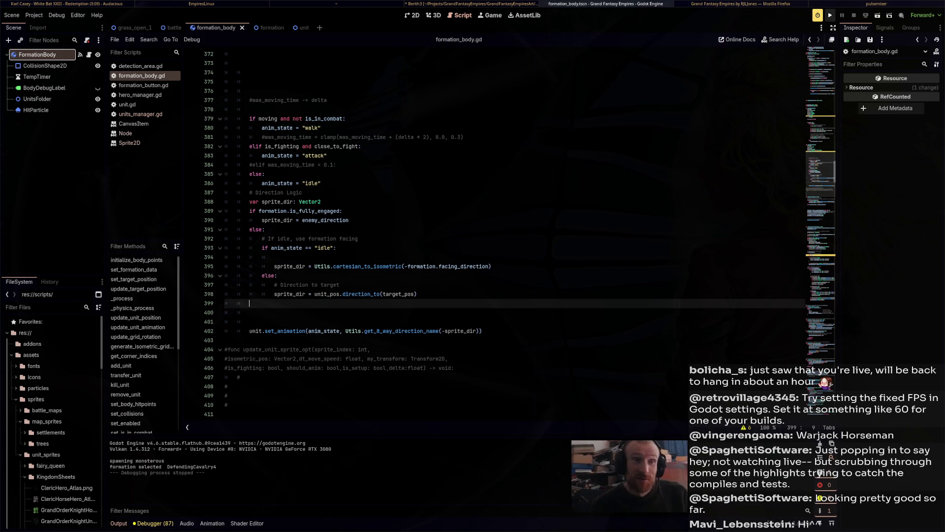
key(F5)
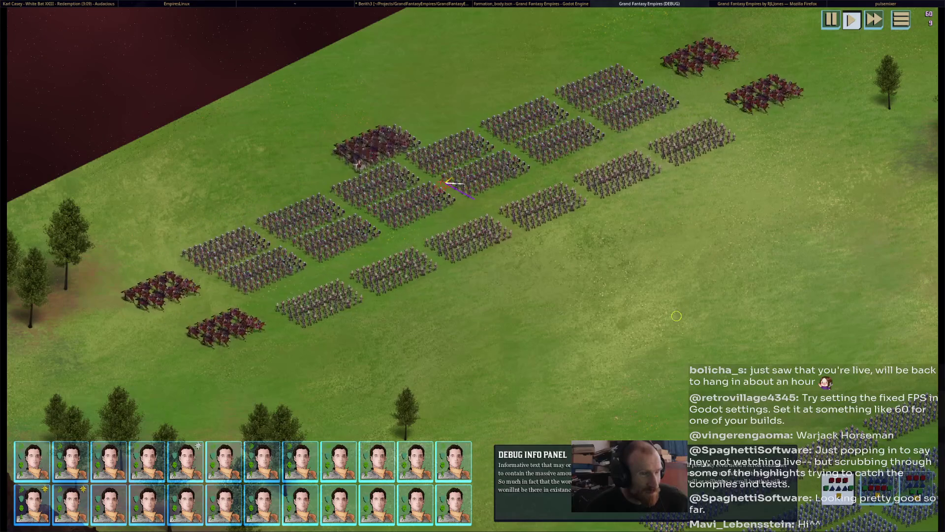
Stop the game, drop the minus before formation.facing_direction, and relaunch.
key(F8)
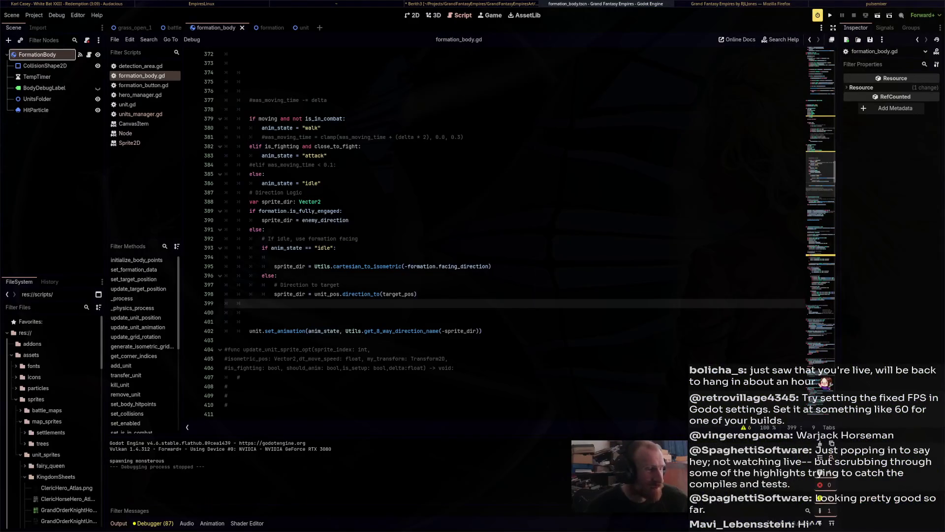
click(407, 266)
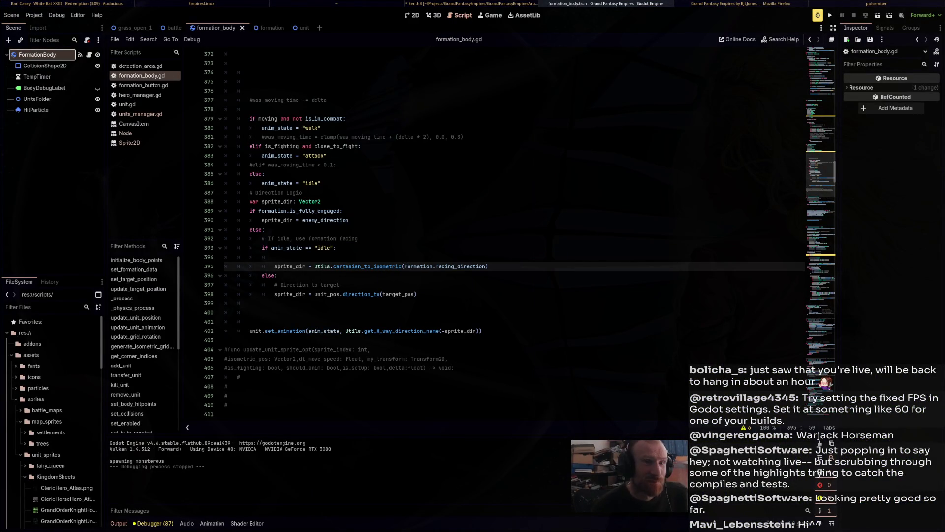
key(F5)
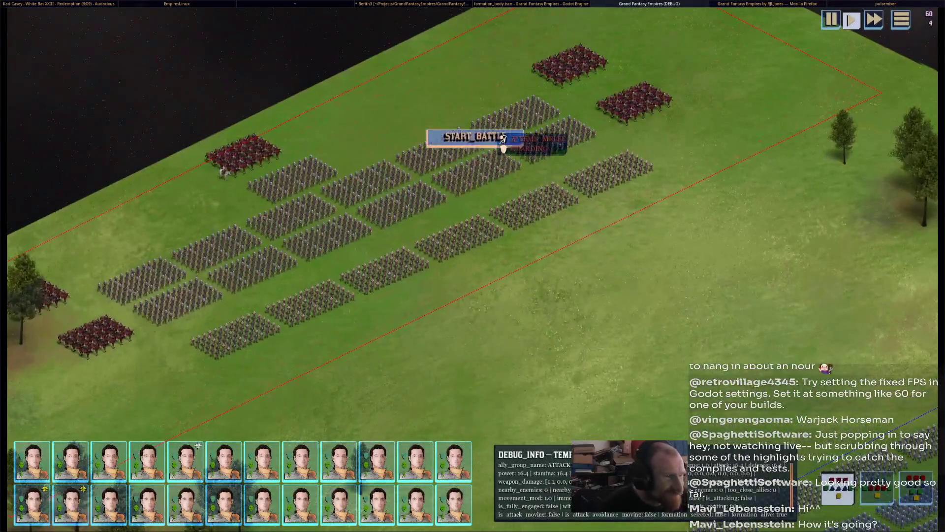
Start the battle, pan toward the blue army, select the fourth unit group, then stop with F8.
click(502, 138)
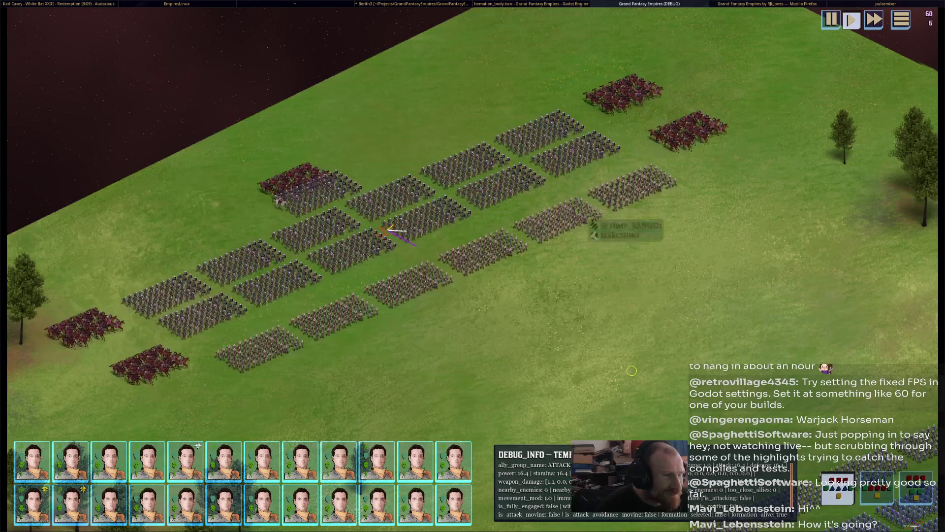
middle_drag(632, 370, 574, 249)
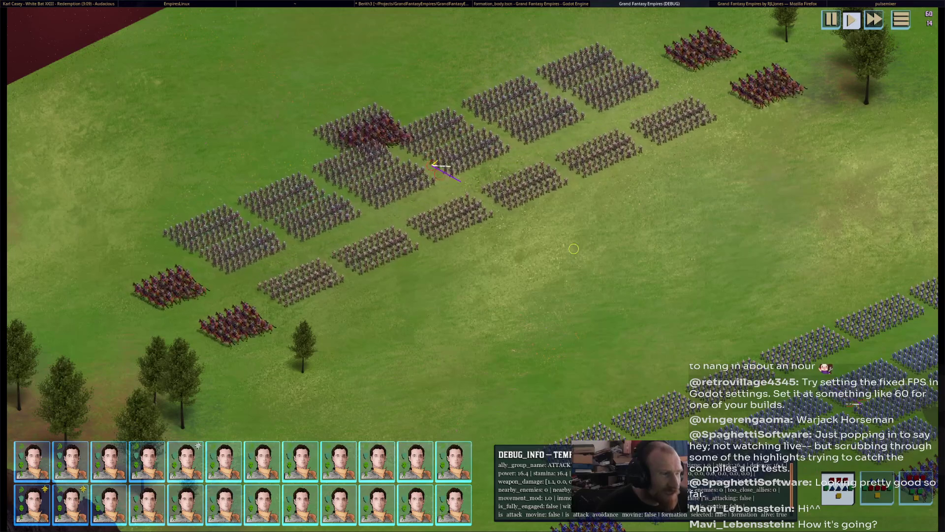
mouse_move(574, 249)
middle_down()
mouse_move(415, 242)
mouse_move(380, 217)
mouse_move(345, 166)
mouse_move(418, 203)
middle_up()
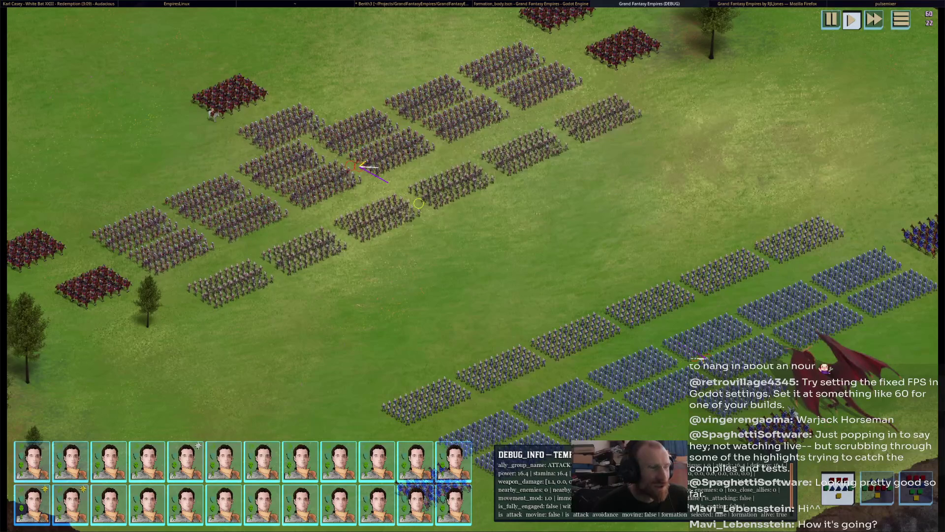
middle_drag(419, 204, 516, 208)
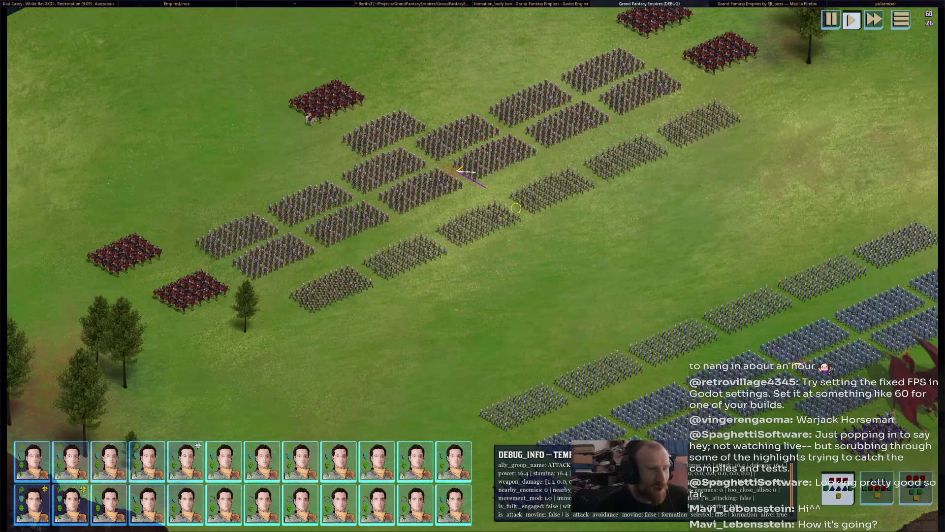
mouse_move(516, 207)
middle_down()
mouse_move(519, 225)
mouse_move(168, 176)
middle_up()
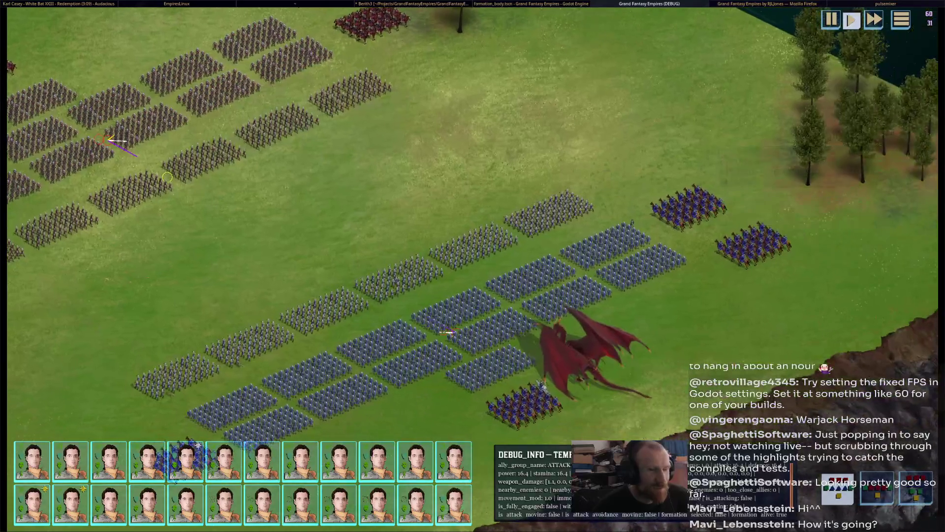
key(Tab)
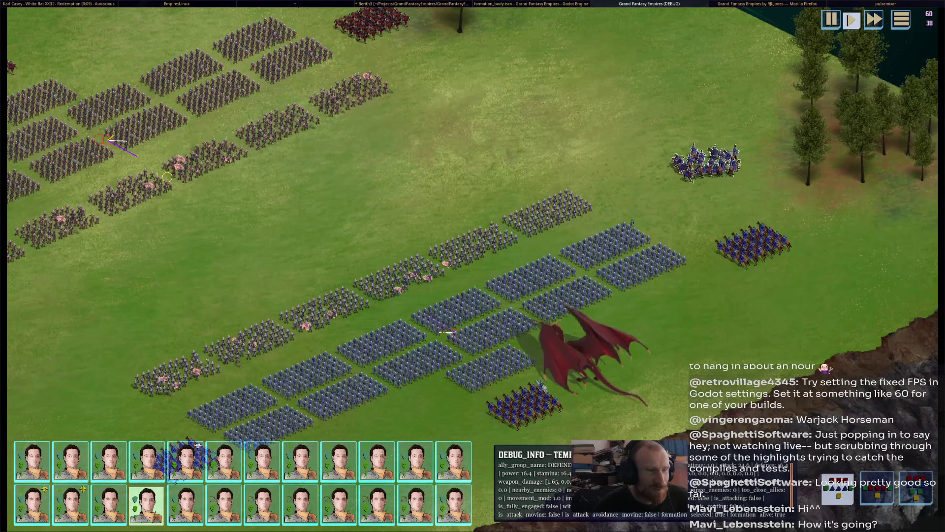
key(F8)
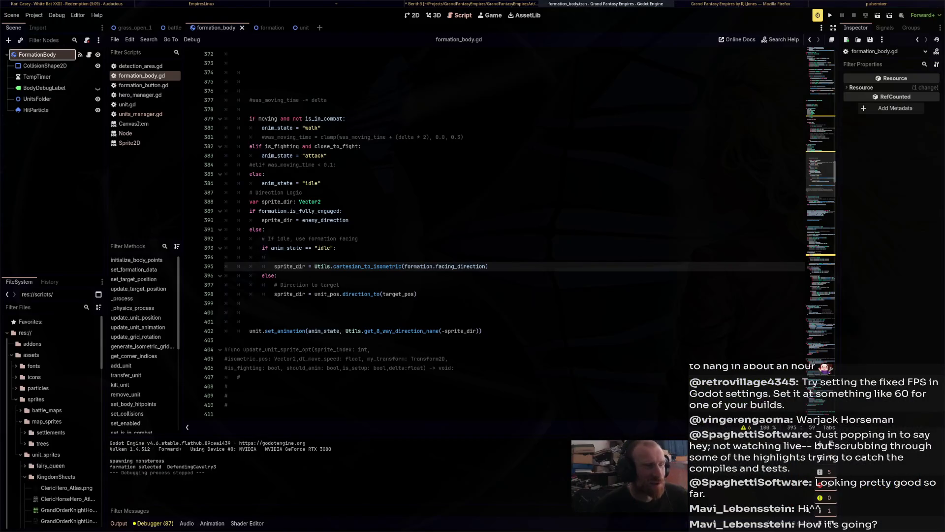
Revert the charging bonus to 1.0, set sprite_max_move on line 8 to 6, and run the game.
scroll(492, 231, up, 12)
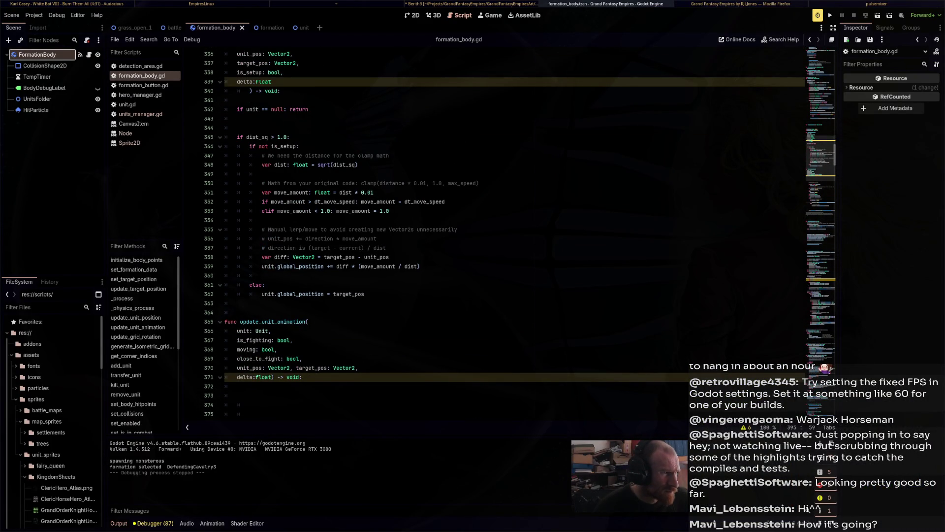
scroll(492, 231, up, 13)
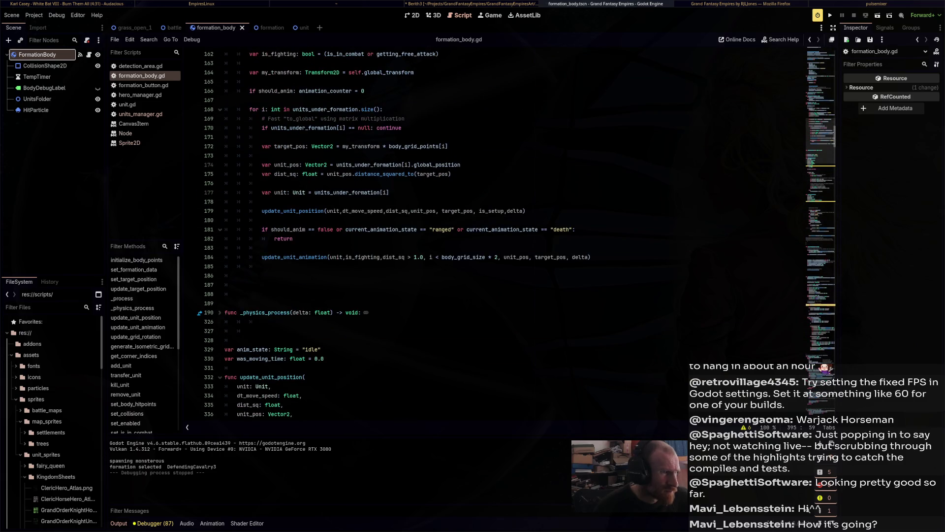
scroll(492, 232, up, 3)
scroll(492, 231, up, 2)
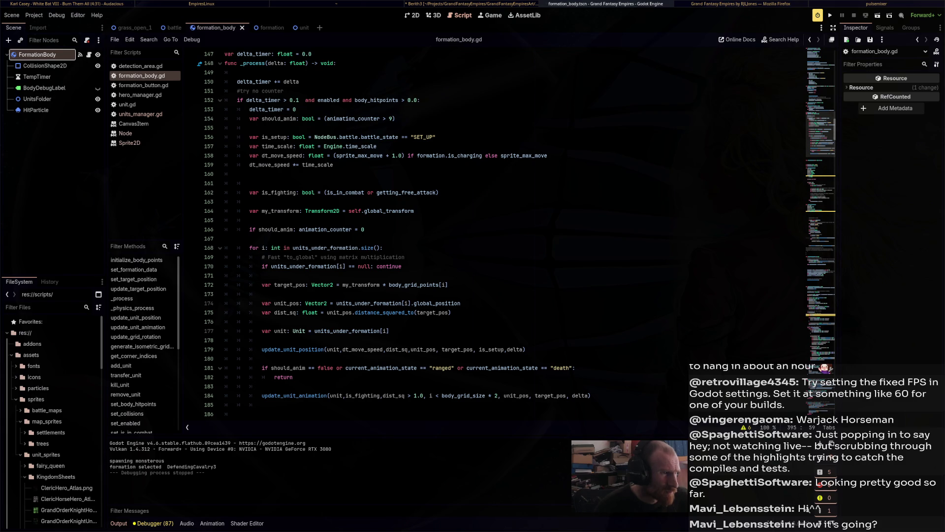
click(393, 155)
text(2)
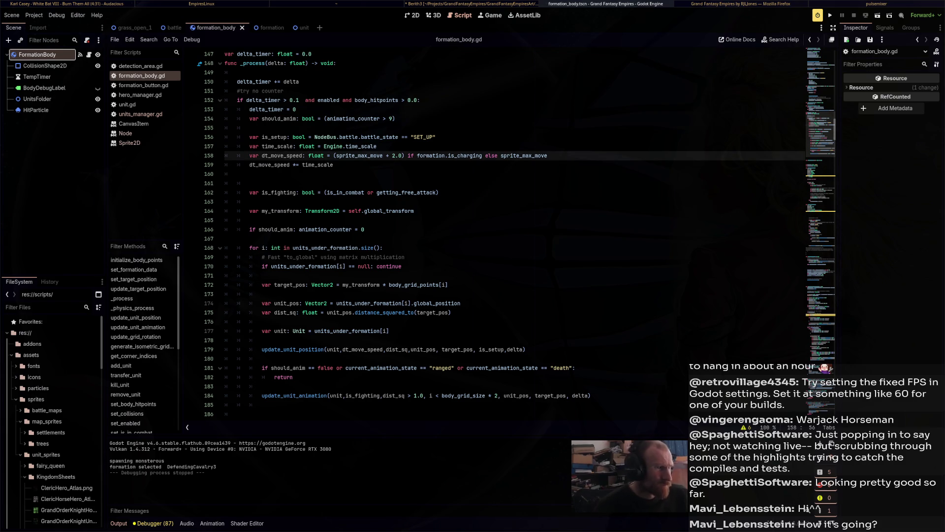
key(ctrl+z)
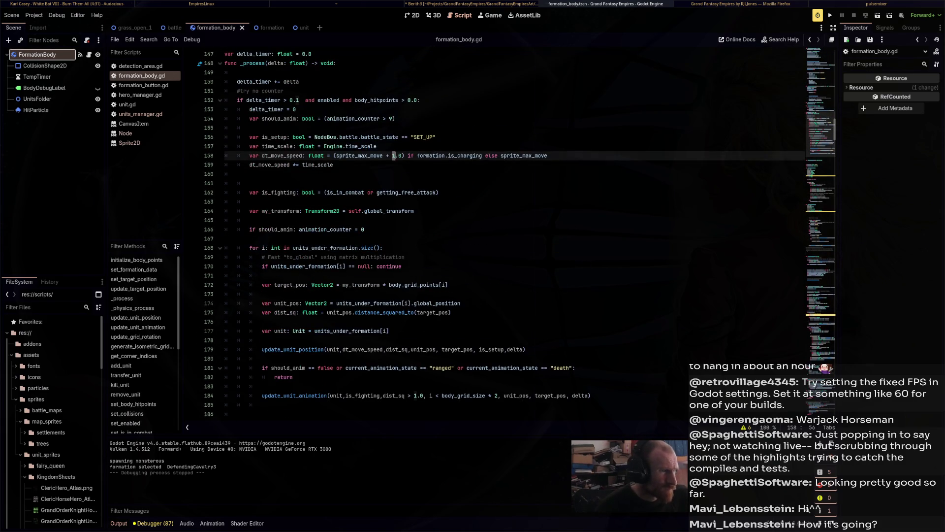
key(ctrl+z)
key(ctrl+z)
key(ctrl+z)
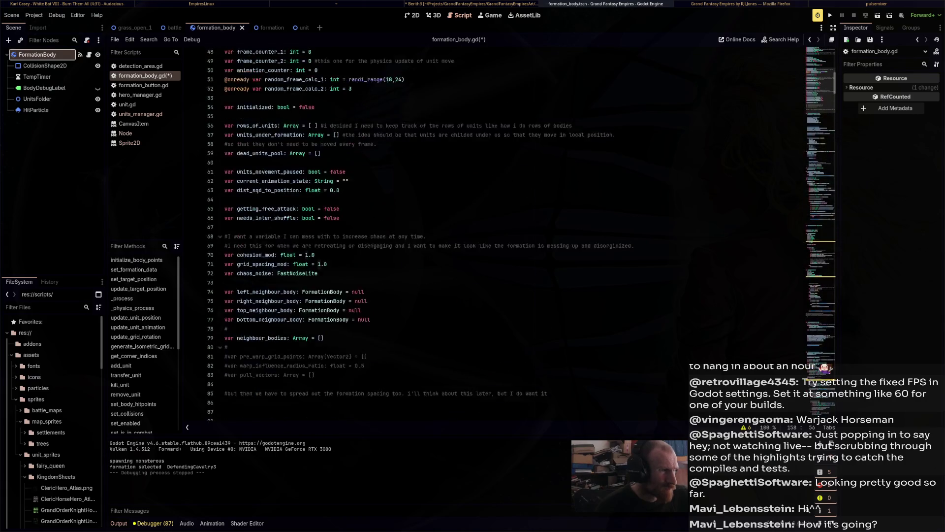
scroll(492, 232, up, 6)
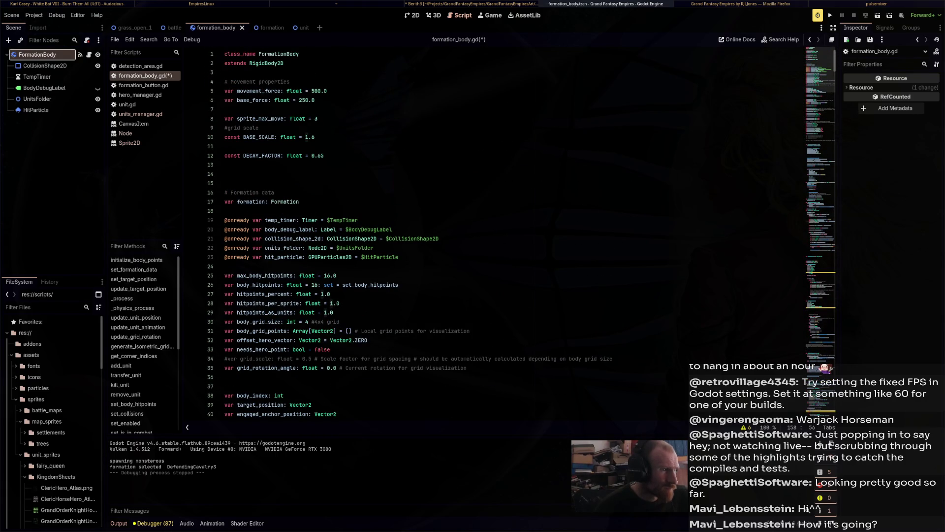
key(ctrl+z)
key(ctrl+z)
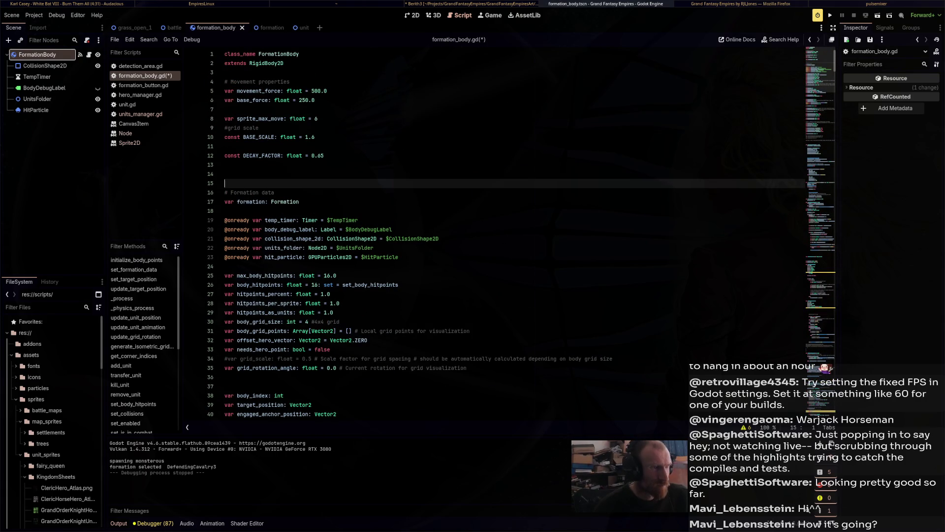
key(F5)
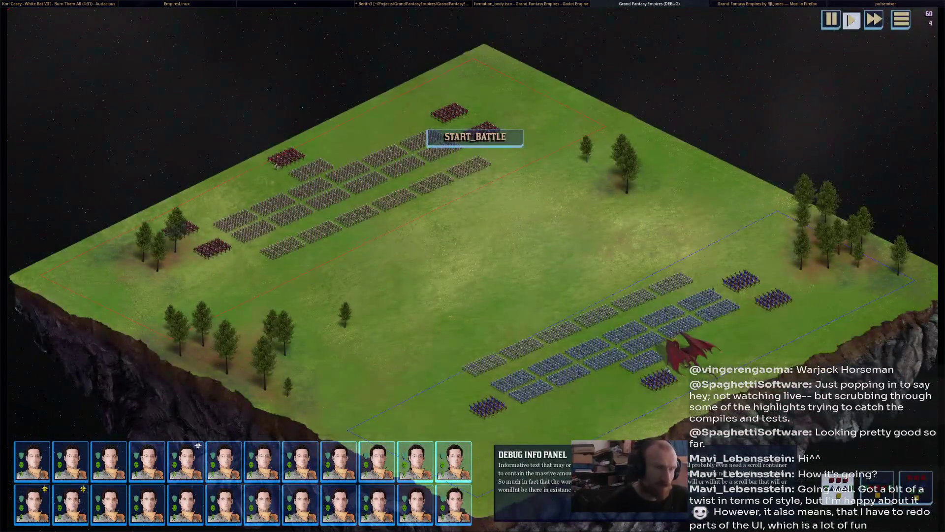
Start the battle, watch the faster-moving formations, then stop the game with F8.
click(475, 138)
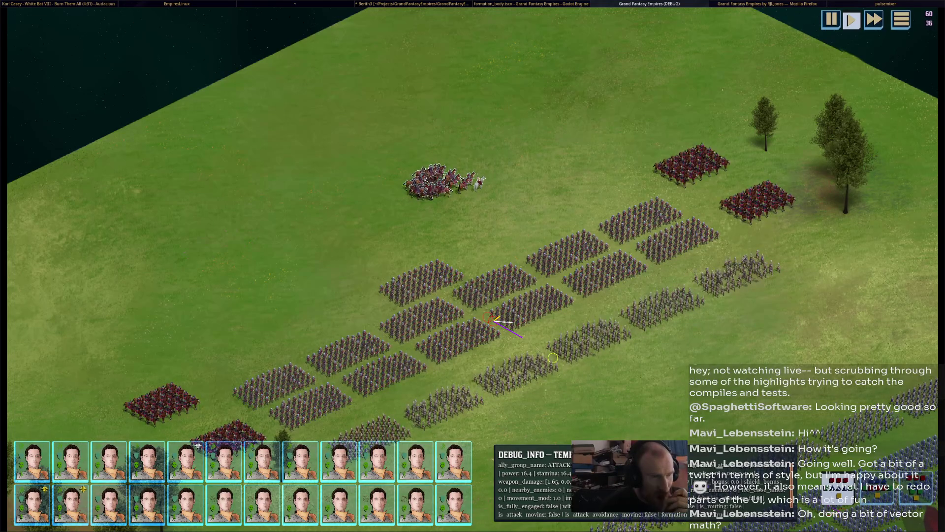
key(F8)
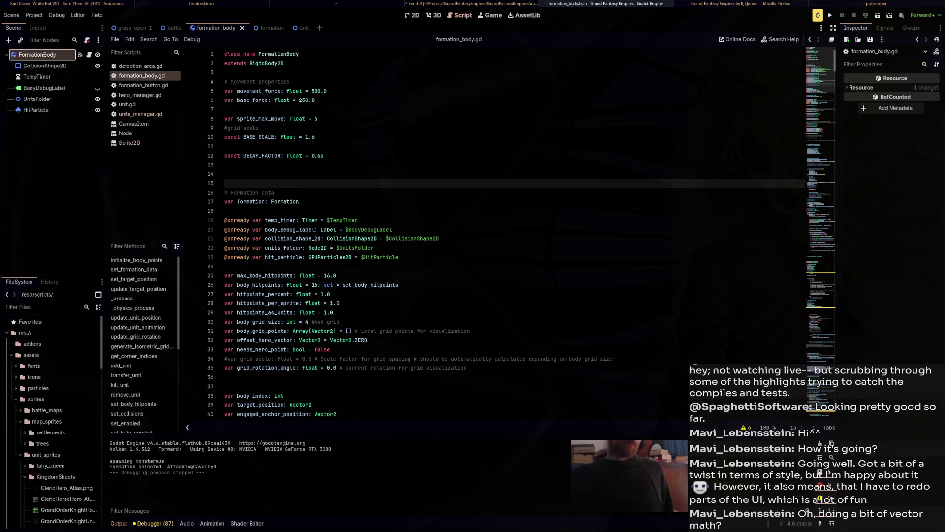
Insert two blank lines after the delta_timer declaration, before _process.
scroll(463, 232, down, 7)
click(284, 201)
scroll(284, 201, down, 19)
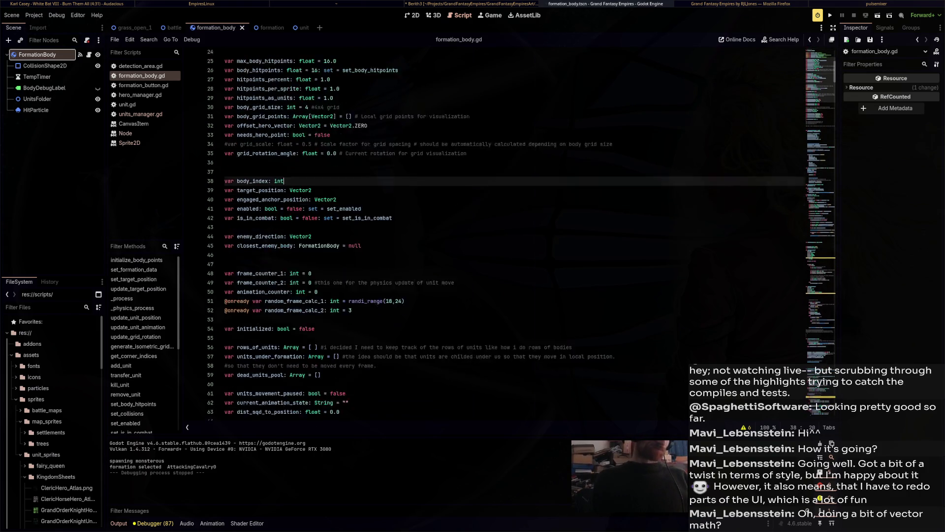
scroll(463, 231, down, 9)
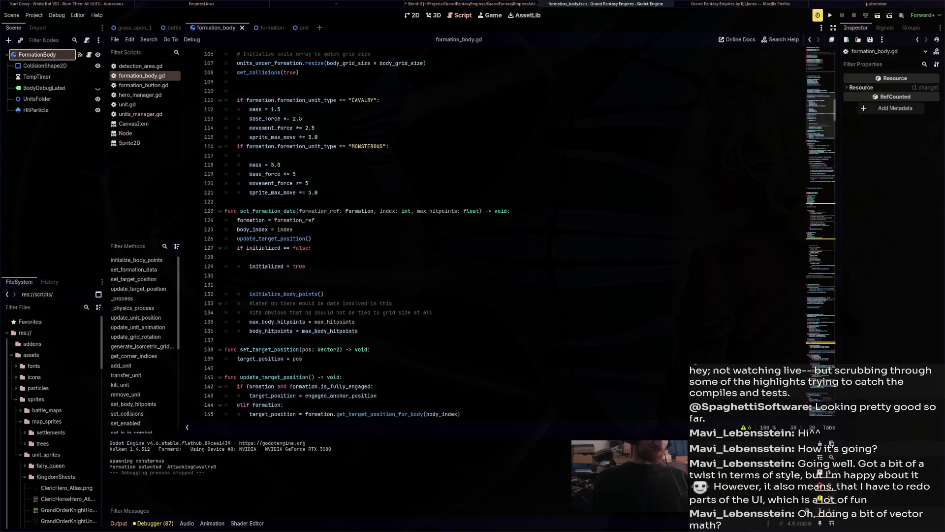
scroll(463, 231, down, 6)
scroll(463, 231, up, 20)
scroll(463, 231, down, 20)
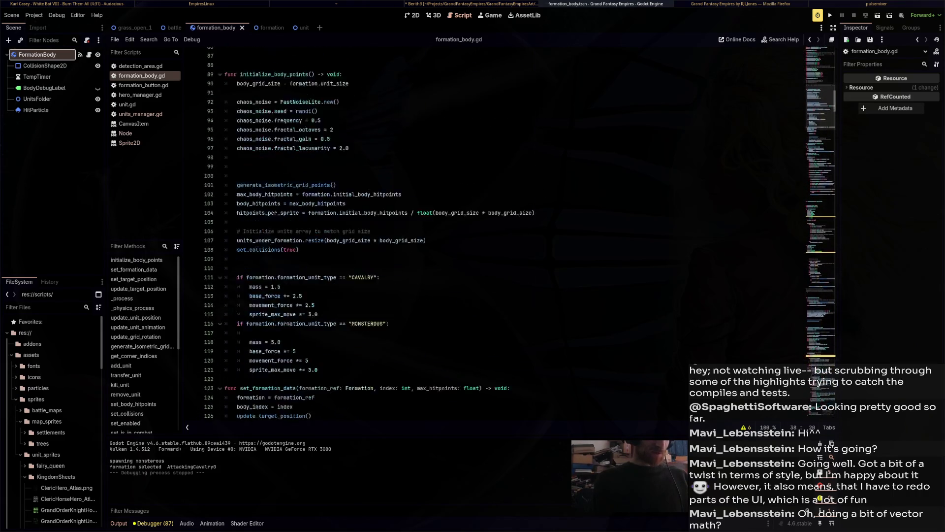
scroll(462, 231, down, 9)
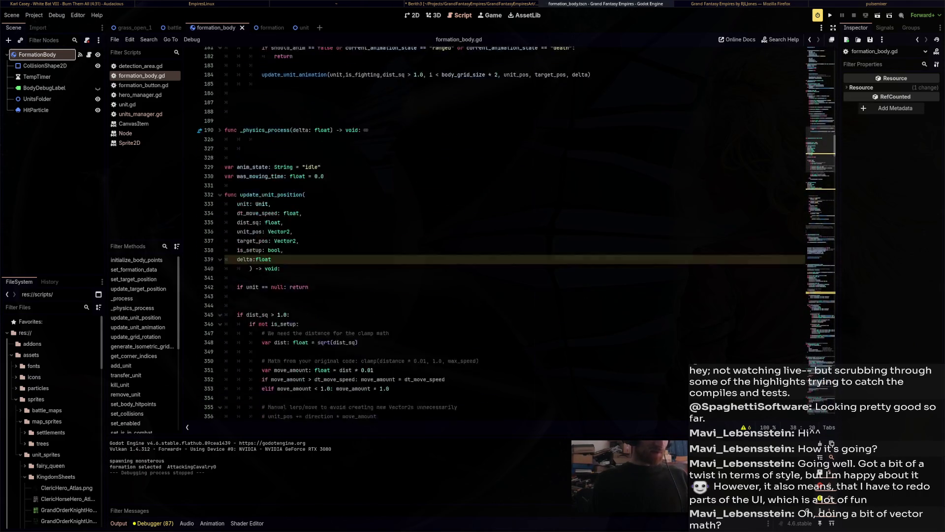
scroll(462, 232, up, 4)
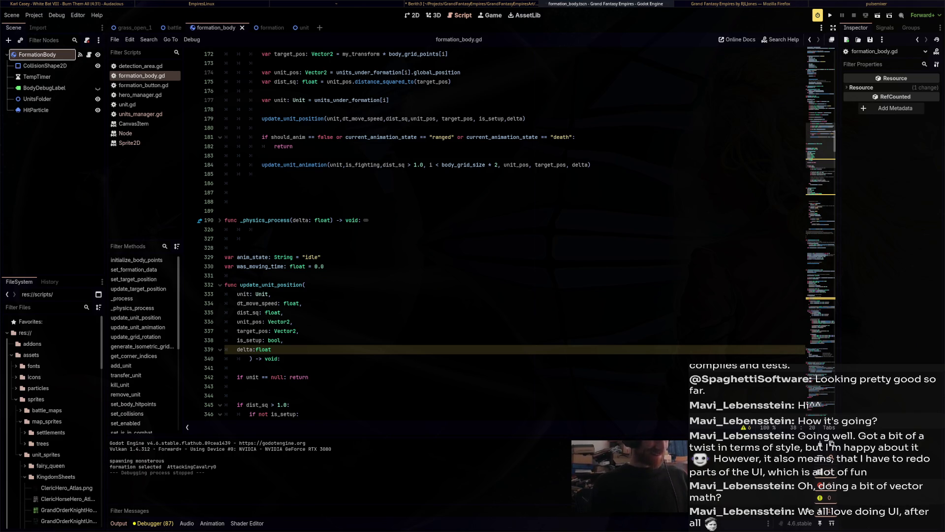
scroll(462, 231, up, 12)
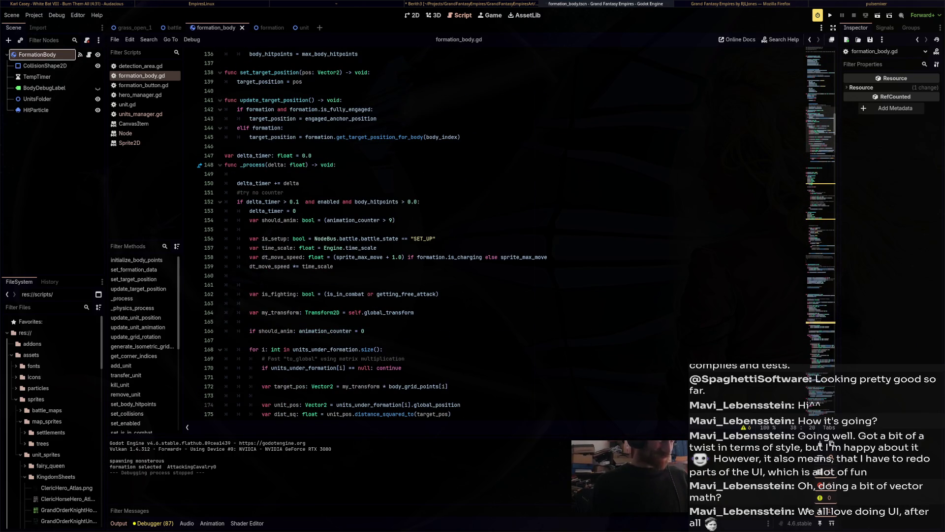
click(315, 155)
key(Return)
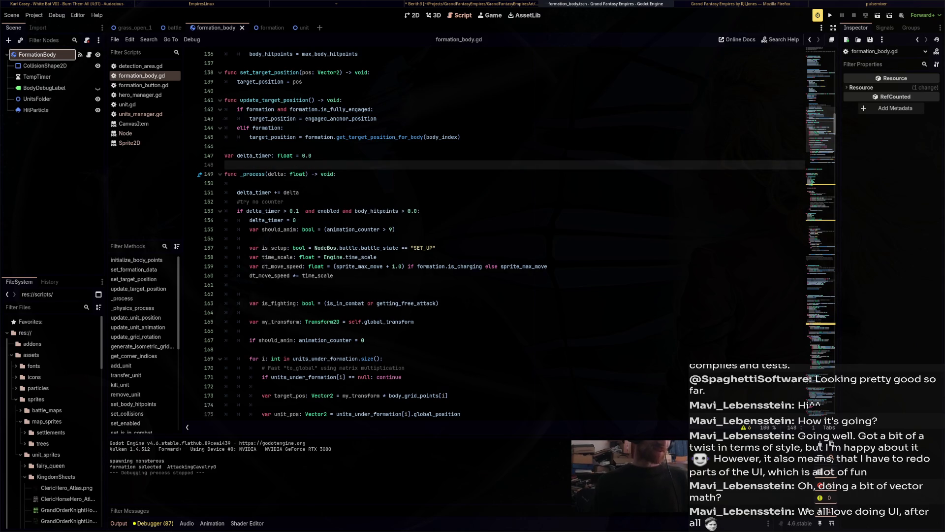
key(Return)
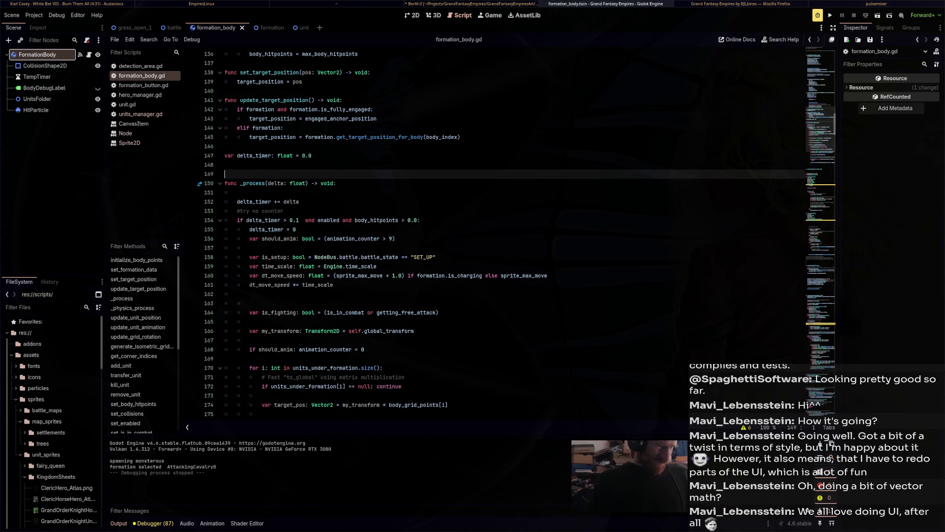
Change the minimum move_amount on line 355 from 1.0 to 3.0 and run the game.
scroll(512, 234, down, 3)
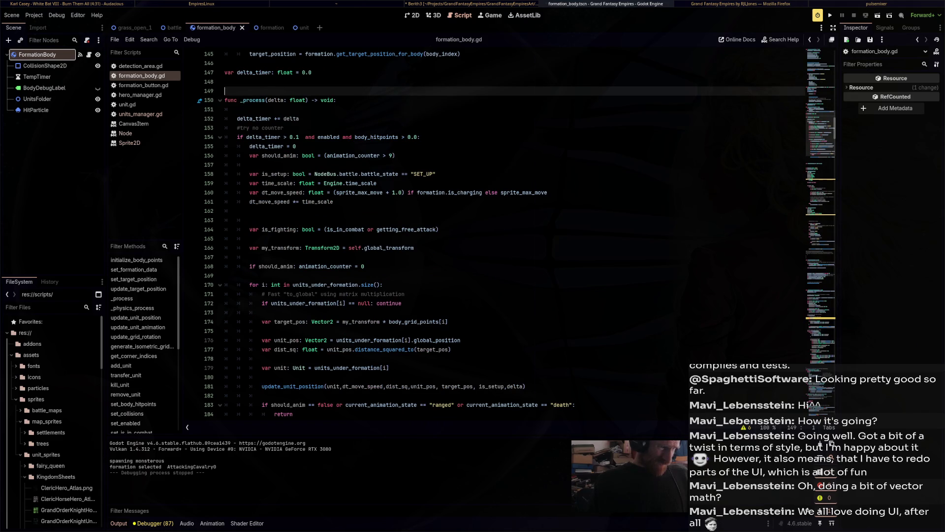
scroll(511, 234, down, 3)
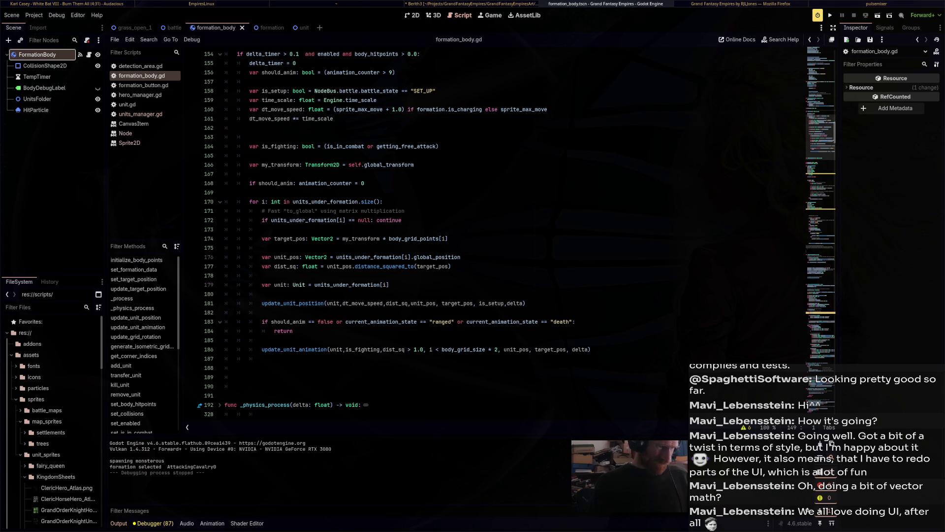
scroll(512, 233, down, 14)
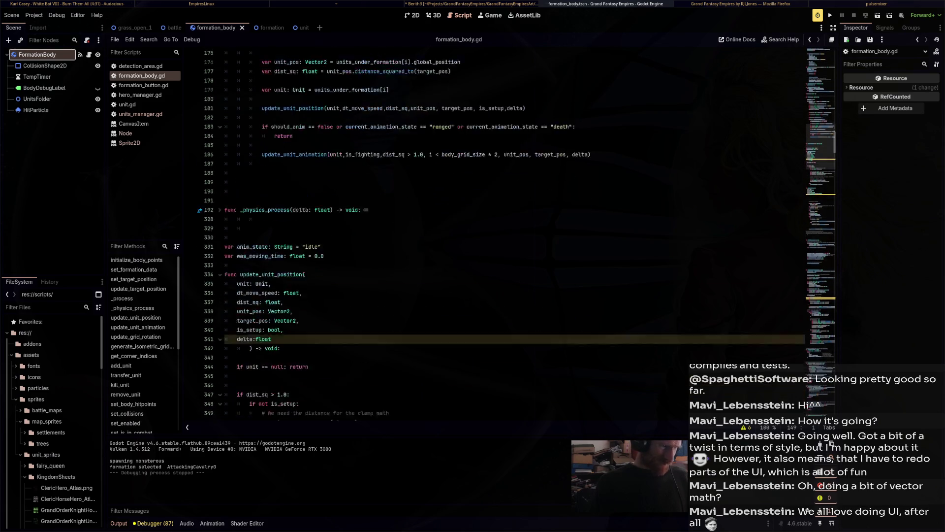
click(384, 275)
key(BackSpace)
text(3.0)
key(F5)
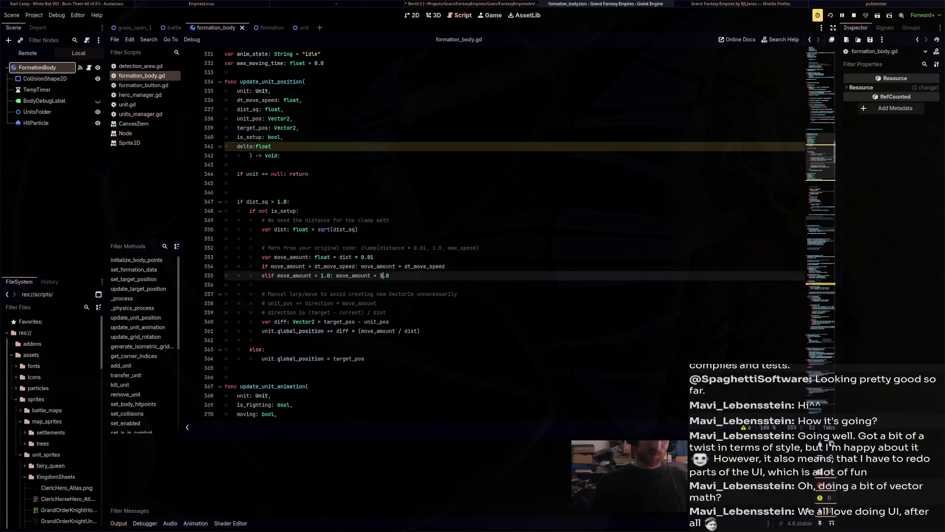